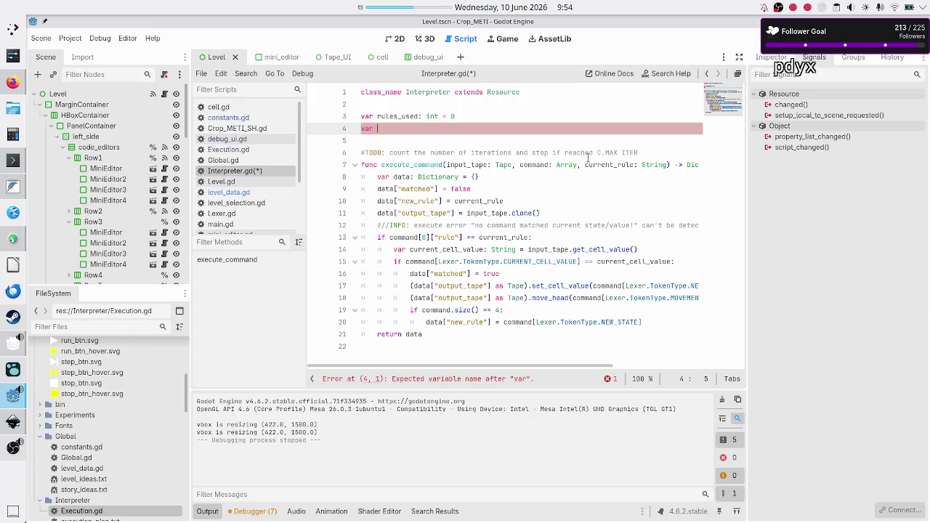
Step: Replace the unfinished line 4 with 'var instructions_executed: int = 0'
{"action": "key", "text": "BackSpace"}
{"action": "key", "text": "BackSpace"}
{"action": "key", "text": "BackSpace"}
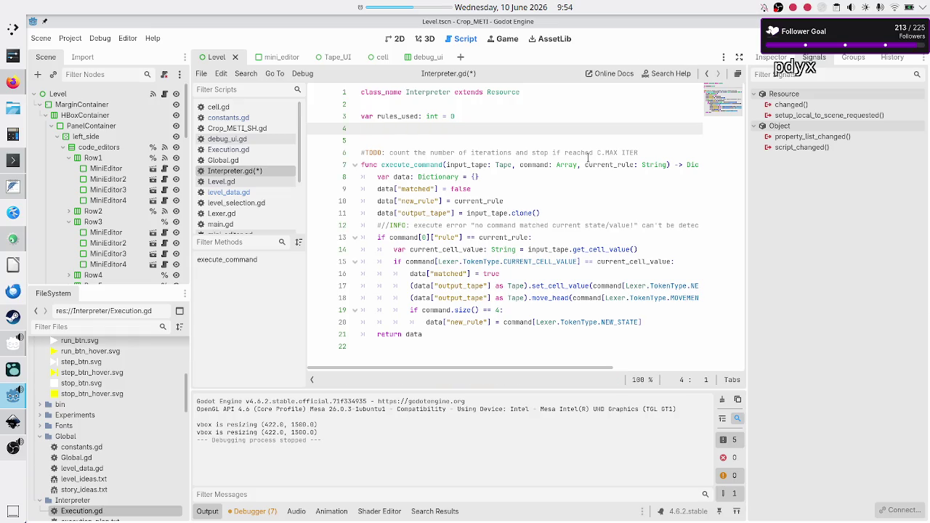
{"action": "type", "text": "var instructions_execute"}
{"action": "type", "text": "d: int = "}
{"action": "type", "text": "0"}
{"action": "key", "text": "Escape"}
{"action": "key", "text": "Down"}
{"action": "key", "text": "Down"}
{"action": "key", "text": "Down"}
Step: Start a new 'func reset_metrics' line after the return data line
{"action": "key", "text": "Up"}
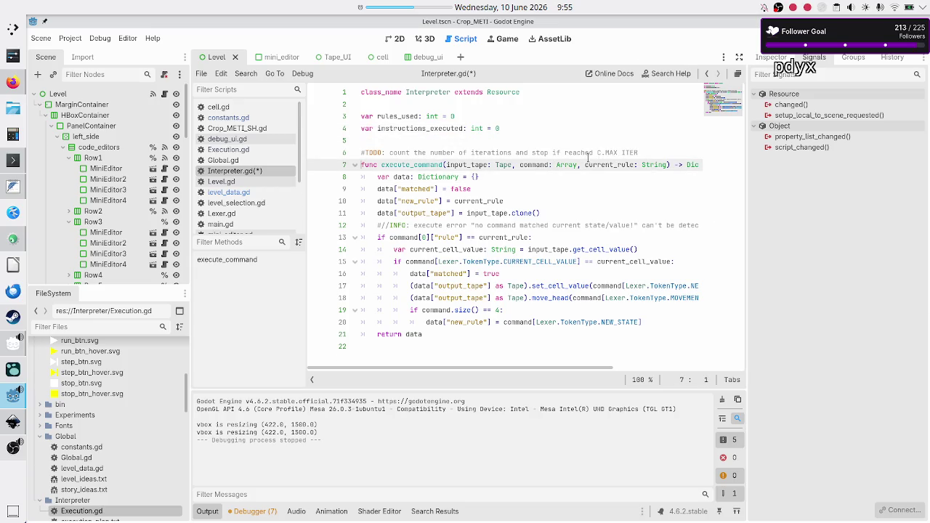
{"action": "key", "text": "End"}
{"action": "key", "text": "Up"}
{"action": "key", "text": "Up"}
{"action": "key", "text": "Up"}
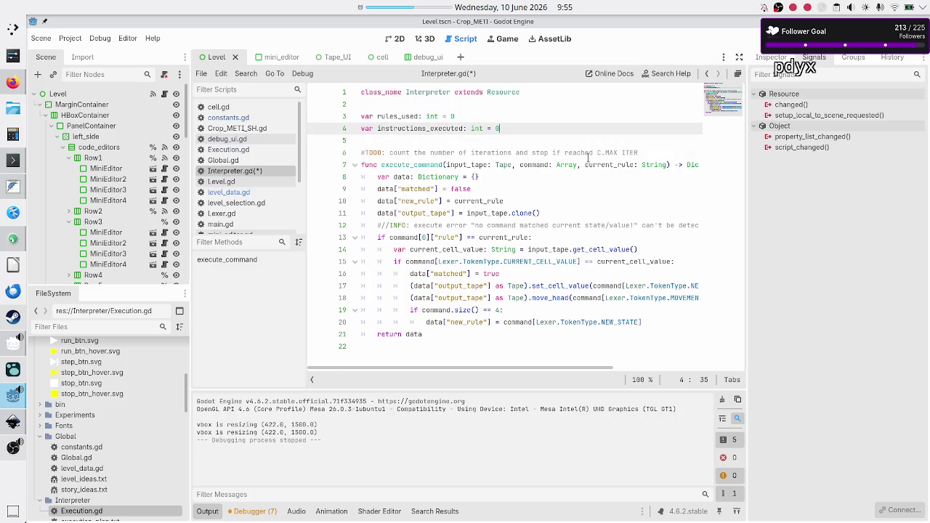
{"action": "key", "text": "Down"}
{"action": "key", "text": "Down"}
{"action": "key", "text": "Down"}
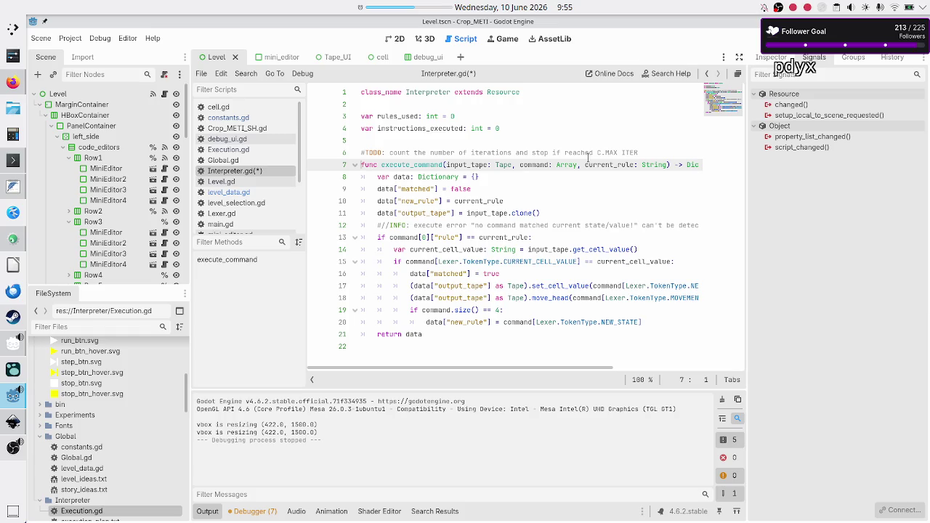
{"action": "key", "text": "Up"}
{"action": "key", "text": "Down"}
{"action": "key", "text": "Down"}
{"action": "key", "text": "Down"}
{"action": "key", "text": "Down"}
{"action": "key", "text": "Return"}
{"action": "type", "text": "func reset_metrics"}
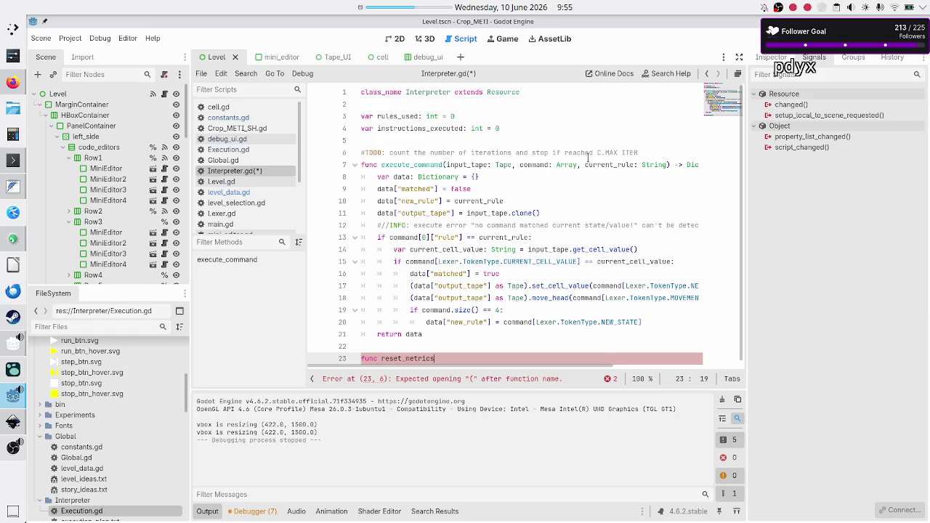
Step: Finish the signature as reset_metrics() -> void: and paste both variable declarations into its body
{"action": "type", "text": "()"}
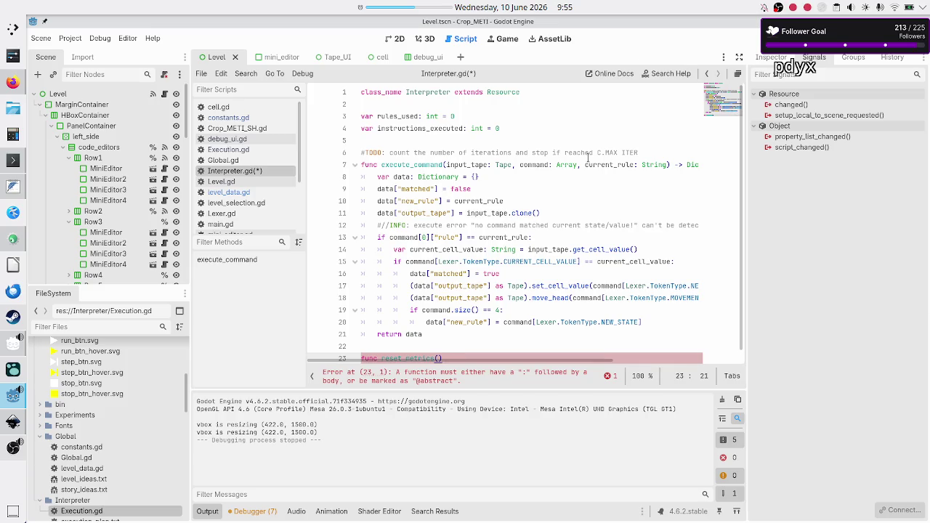
{"action": "type", "text": " -> void:"}
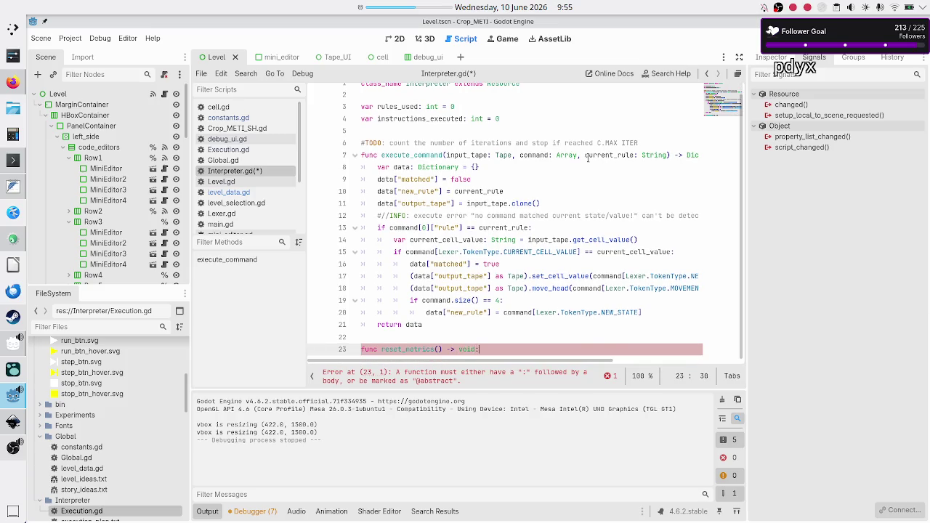
{"action": "key", "text": "Return"}
{"action": "key", "text": "Up"}
{"action": "key", "text": "Up"}
{"action": "key", "text": "Up"}
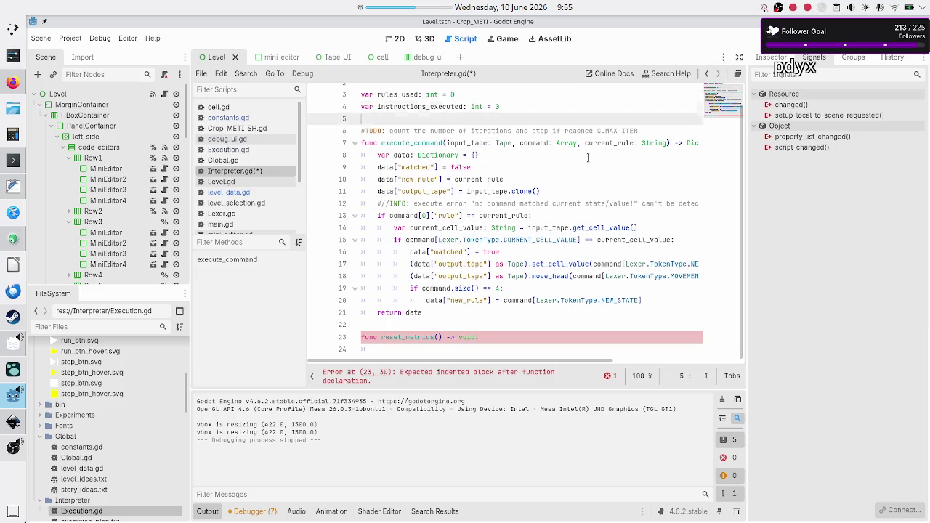
{"action": "key", "text": "Down"}
{"action": "key", "text": "shift+Down"}
{"action": "key", "text": "shift+End"}
{"action": "key", "text": "ctrl+c"}
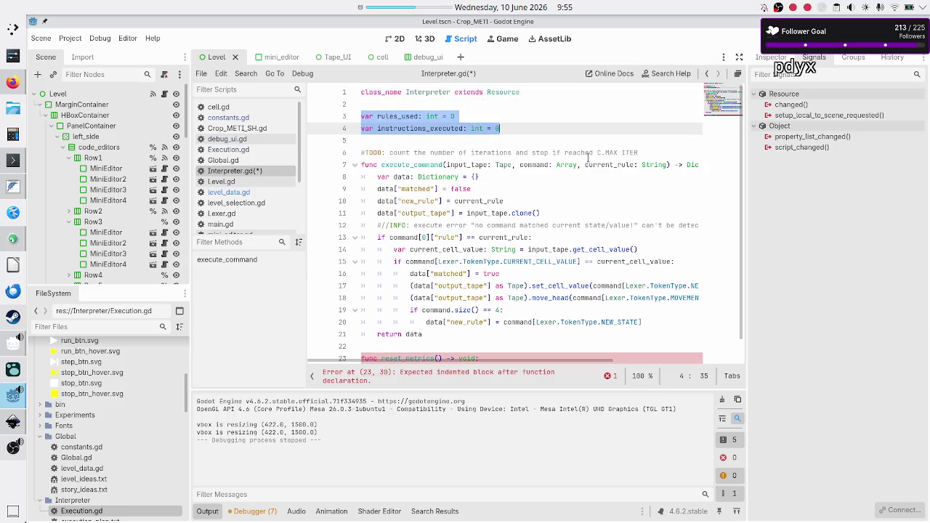
{"action": "key", "text": "Down"}
{"action": "key", "text": "Down"}
{"action": "key", "text": "Down"}
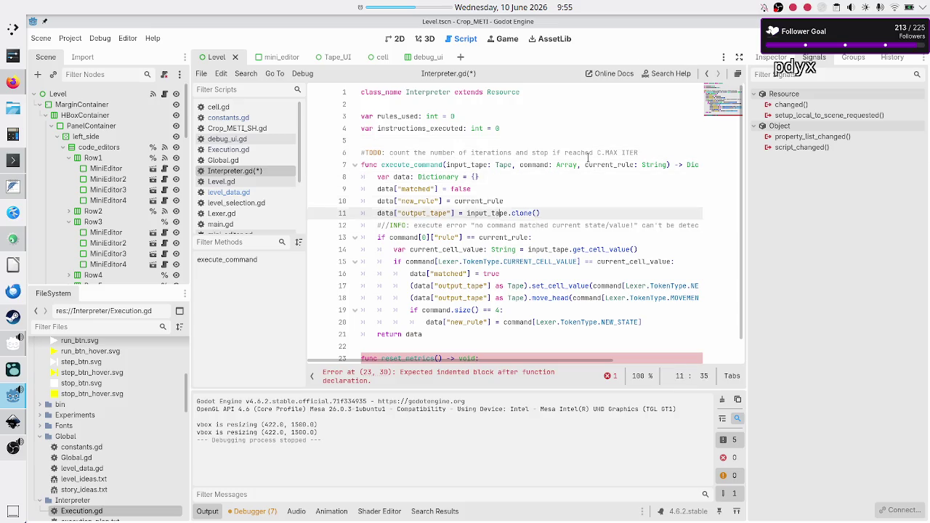
{"action": "key", "text": "ctrl+v"}
Step: Turn the pasted rules_used line into the plain assignment rules_used = 0
{"action": "key", "text": "Up"}
{"action": "key", "text": "Home"}
{"action": "key", "text": "Home"}
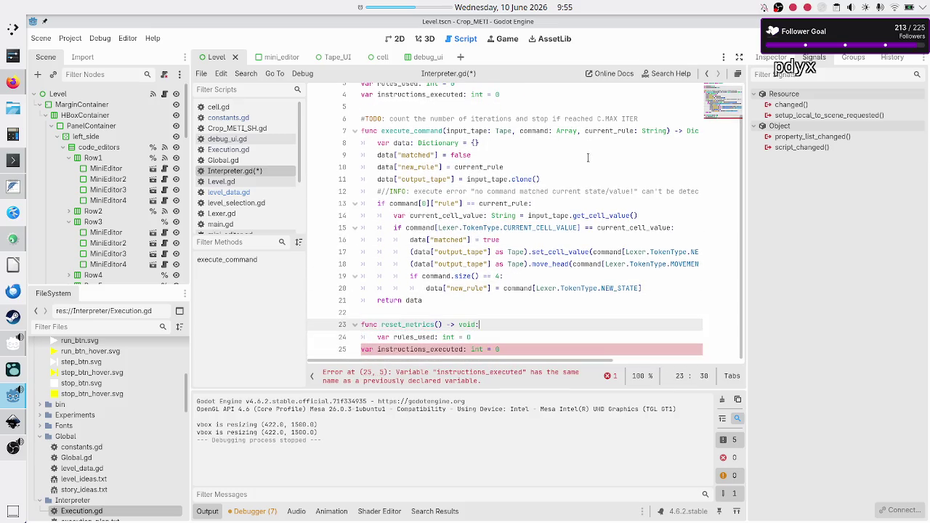
{"action": "key", "text": "BackSpace"}
{"action": "key", "text": "BackSpace"}
{"action": "key", "text": "BackSpace"}
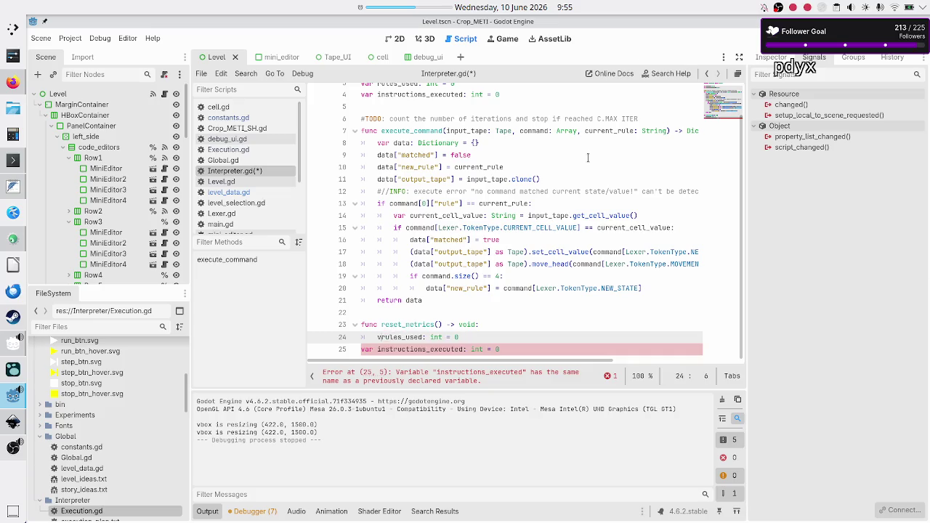
{"action": "key", "text": "BackSpace"}
{"action": "key", "text": "BackSpace"}
{"action": "key", "text": "BackSpace"}
{"action": "key", "text": "Up"}
{"action": "key", "text": "Up"}
Step: Turn the instructions_executed line into instructions_executed = 0 and add a blank line after the function
{"action": "key", "text": "Down"}
{"action": "key", "text": "Down"}
{"action": "key", "text": "Down"}
{"action": "key", "text": "BackSpace"}
{"action": "key", "text": "BackSpace"}
{"action": "key", "text": "BackSpace"}
{"action": "key", "text": "Delete"}
{"action": "key", "text": "Tab"}
{"action": "key", "text": "Up"}
{"action": "key", "text": "Down"}
{"action": "key", "text": "End"}
{"action": "key", "text": "BackSpace"}
{"action": "key", "text": "BackSpace"}
{"action": "key", "text": "BackSpace"}
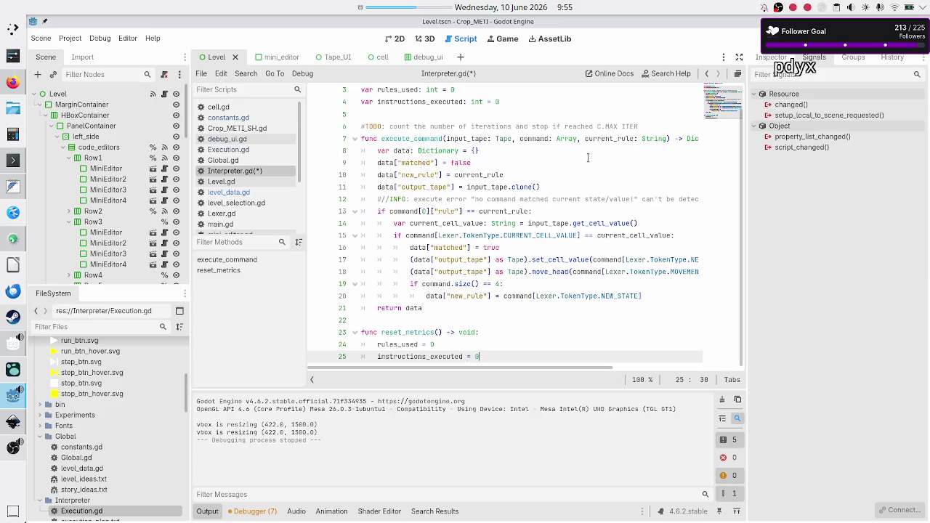
{"action": "key", "text": "Return"}
{"action": "key", "text": "Up"}
{"action": "key", "text": "Up"}
{"action": "key", "text": "Up"}
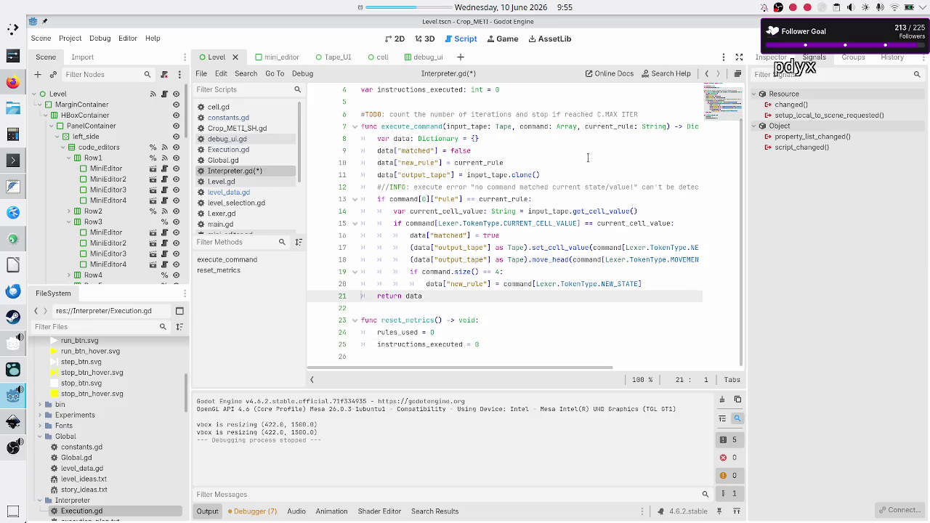
{"action": "key", "text": "Down"}
{"action": "key", "text": "Down"}
{"action": "key", "text": "Down"}
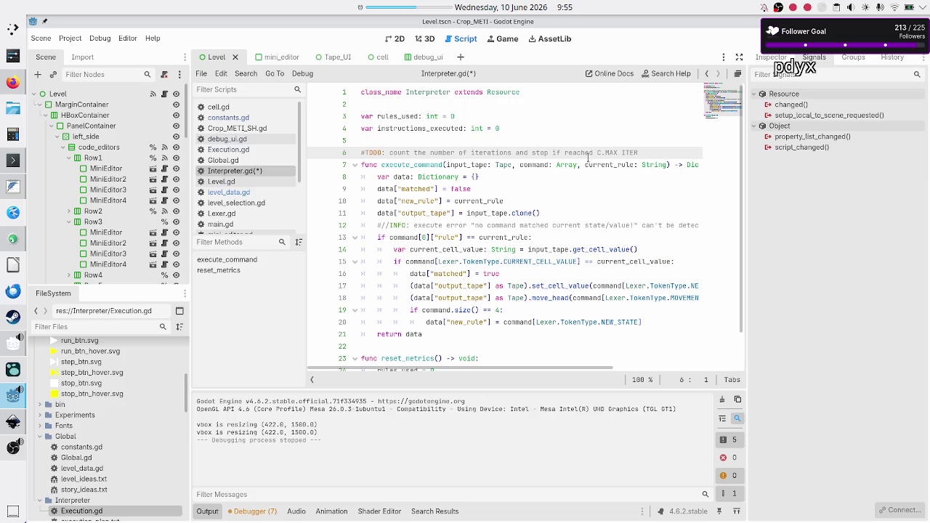
Step: Change the rules_used declaration on line 3 to Array[String] = []
{"action": "key", "text": "Up"}
{"action": "key", "text": "Up"}
{"action": "key", "text": "Up"}
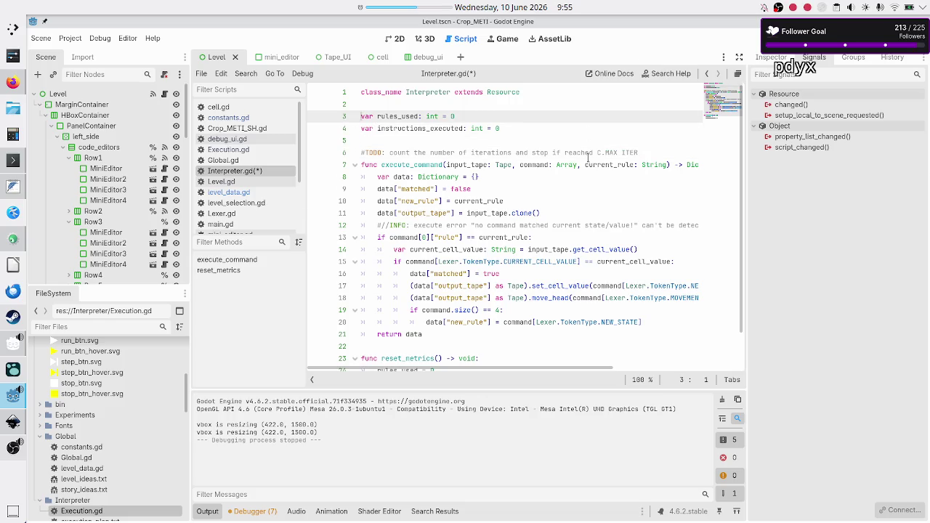
{"action": "key", "text": "shift+Right"}
{"action": "key", "text": "shift+Right"}
{"action": "key", "text": "shift+Right"}
{"action": "key", "text": "shift+Right"}
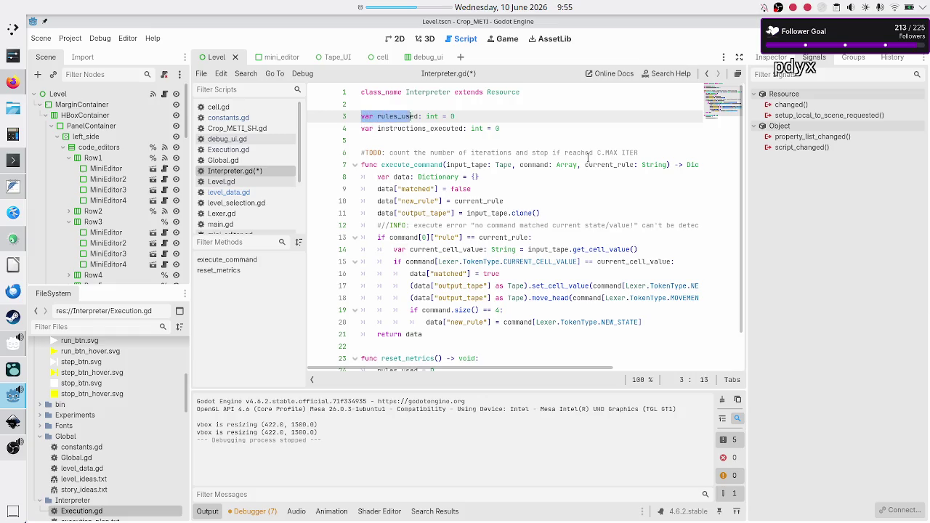
{"action": "key", "text": "Right"}
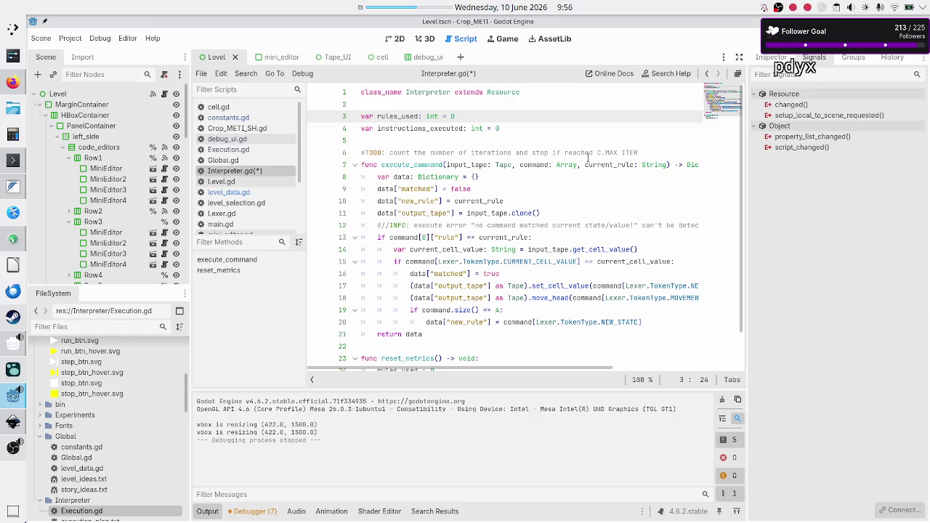
{"action": "key", "text": "BackSpace"}
{"action": "key", "text": "BackSpace"}
{"action": "key", "text": "BackSpace"}
{"action": "type", "text": "Arra"}
{"action": "key", "text": "Return"}
{"action": "type", "text": "["}
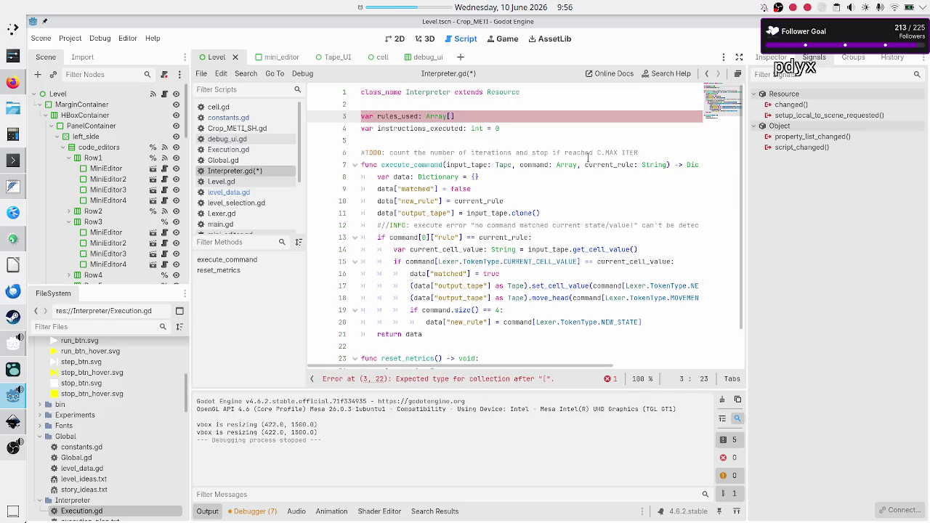
{"action": "type", "text": "String"}
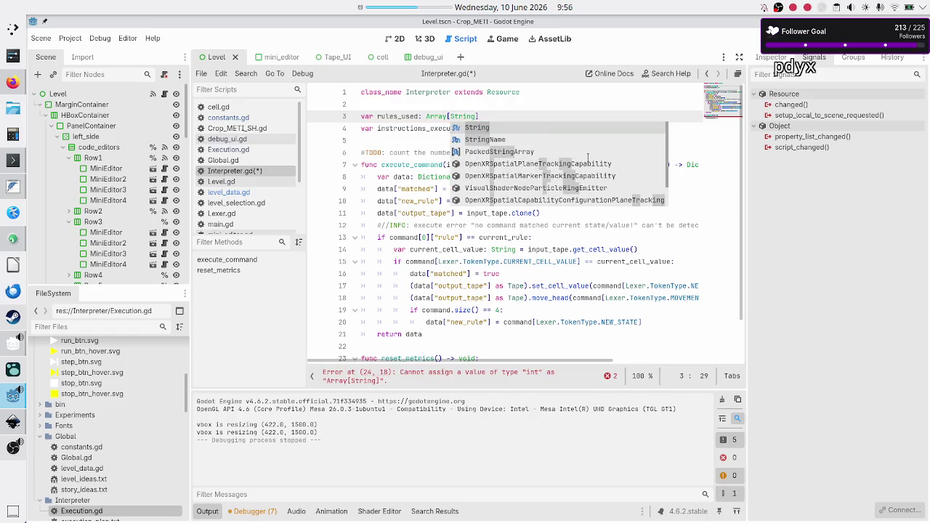
{"action": "type", "text": "]"}
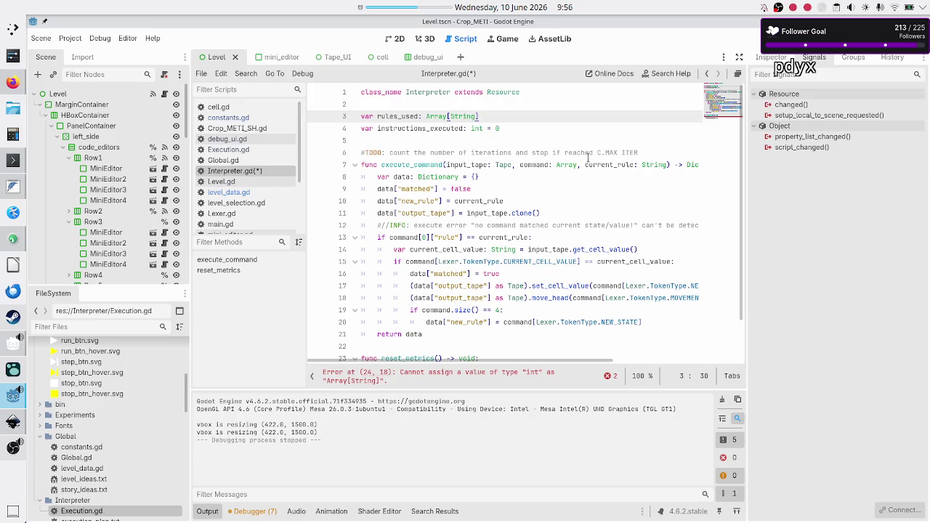
{"action": "type", "text": " = []"}
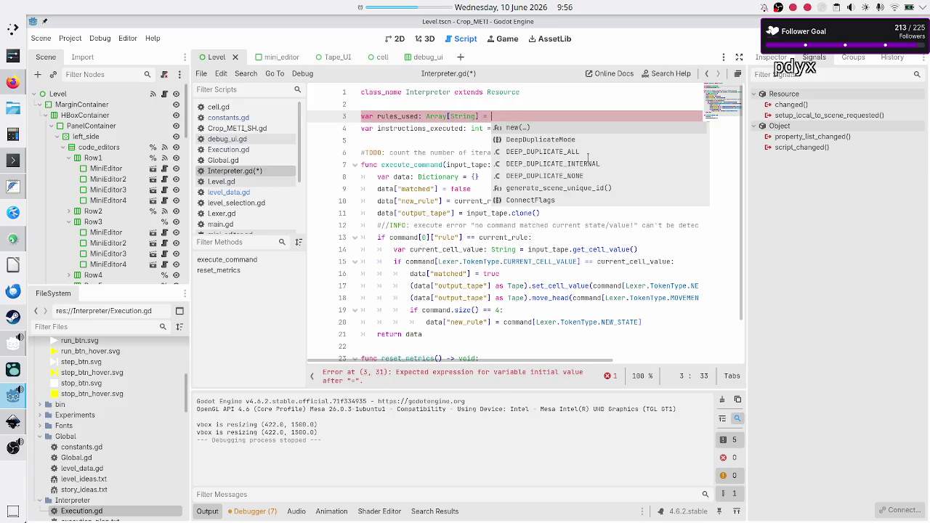
Step: Make reset_metrics reset rules_used to an empty array []
{"action": "key", "text": "Down"}
{"action": "key", "text": "Down"}
{"action": "key", "text": "Down"}
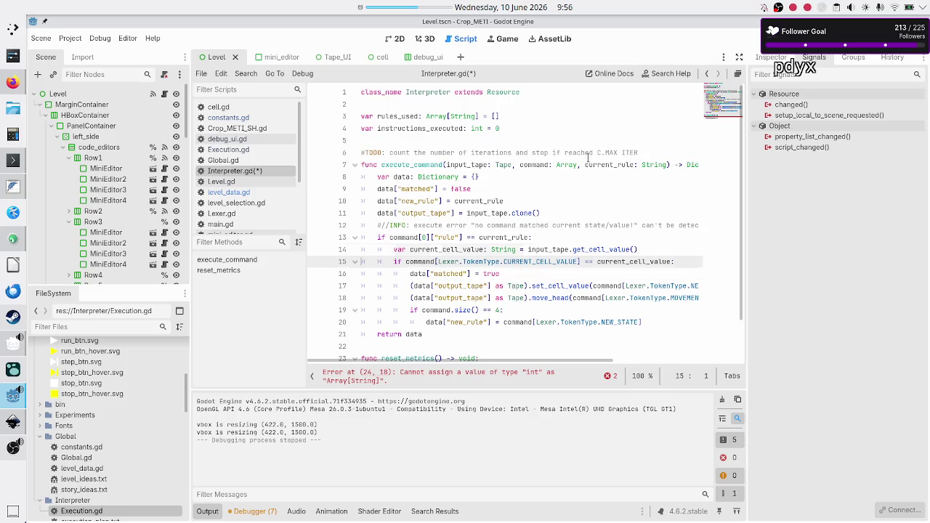
{"action": "key", "text": "Up"}
{"action": "key", "text": "Up"}
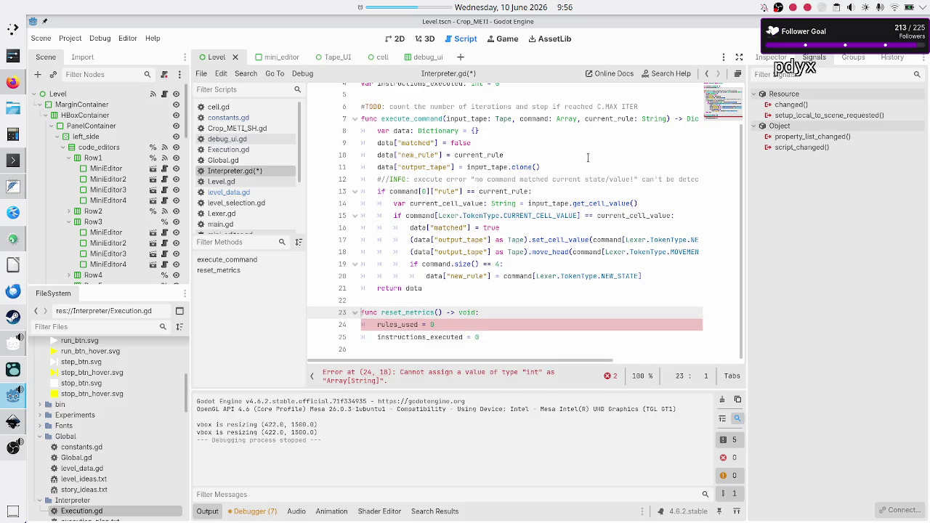
{"action": "key", "text": "End"}
{"action": "key", "text": "BackSpace"}
{"action": "type", "text": "[]"}
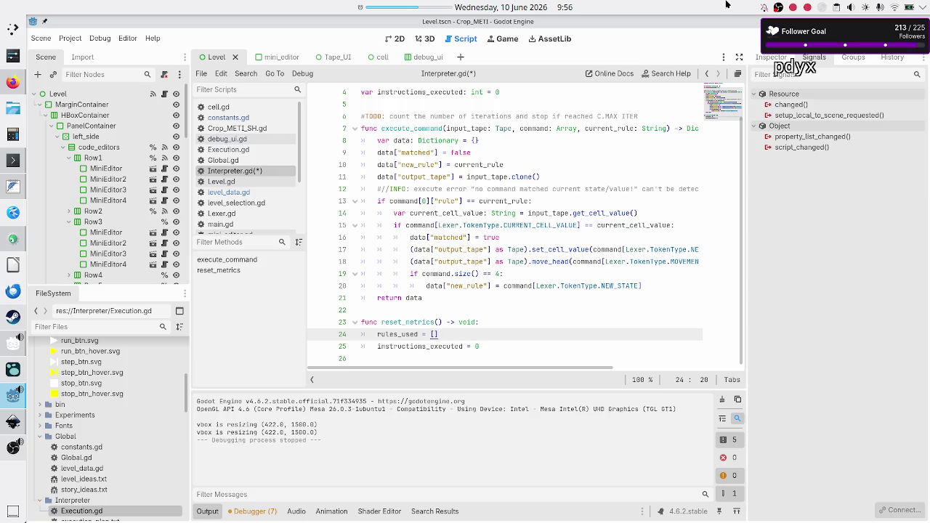
{"action": "left_click", "coordinate": [670, 75]}
Step: Search the help for 'set' and open the Dictionary class documentation from the results
{"action": "type", "text": "set"}
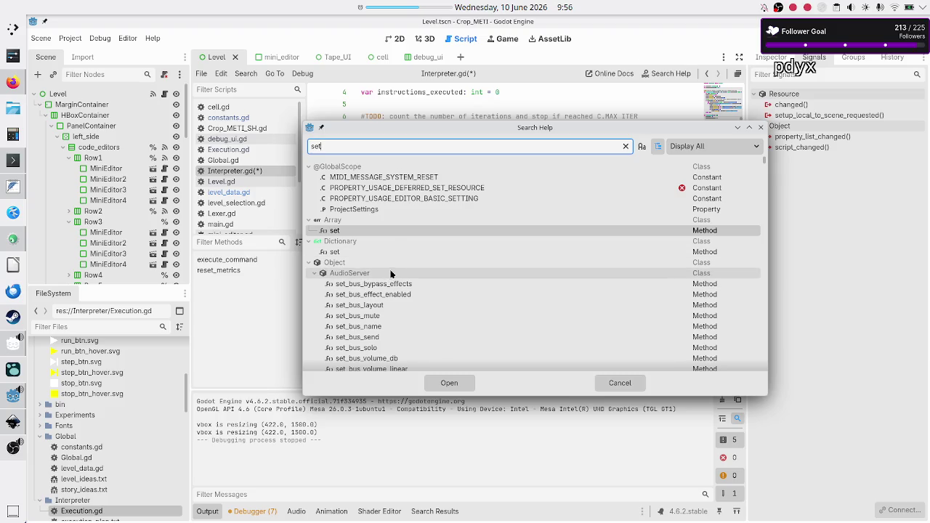
{"action": "mouse_move", "coordinate": [390, 274]}
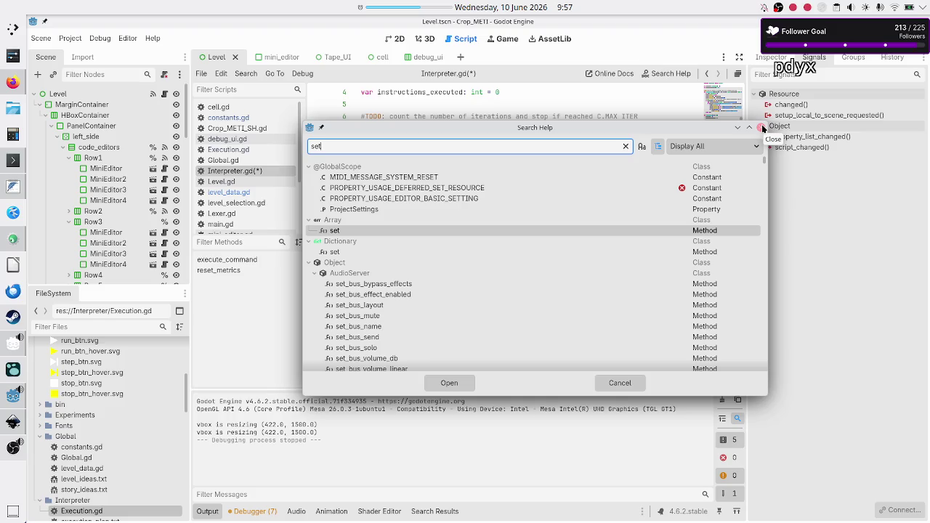
{"action": "double_click", "coordinate": [421, 240]}
Step: Scroll the Dictionary reference down to the keys() method and read its description
{"action": "scroll", "coordinate": [476, 220], "scroll_direction": "down", "scroll_amount": 10}
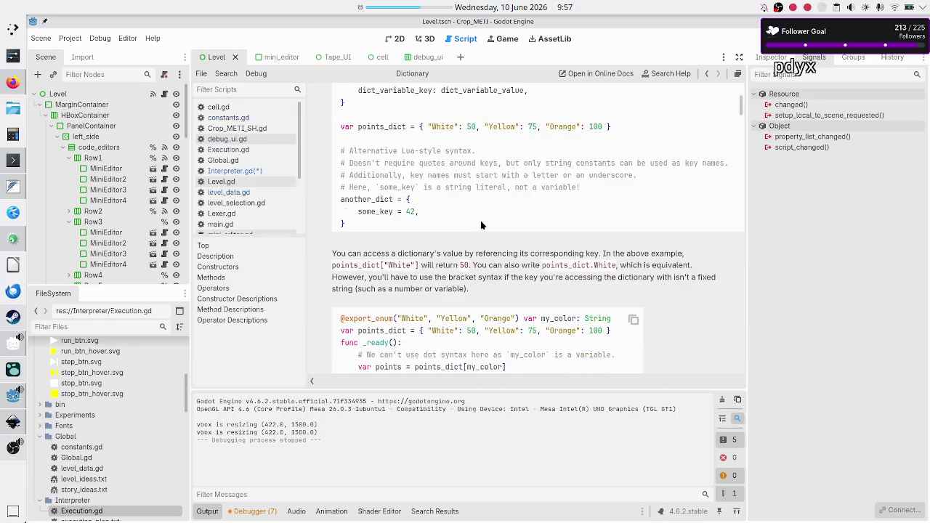
{"action": "scroll", "coordinate": [480, 225], "scroll_direction": "down", "scroll_amount": 10}
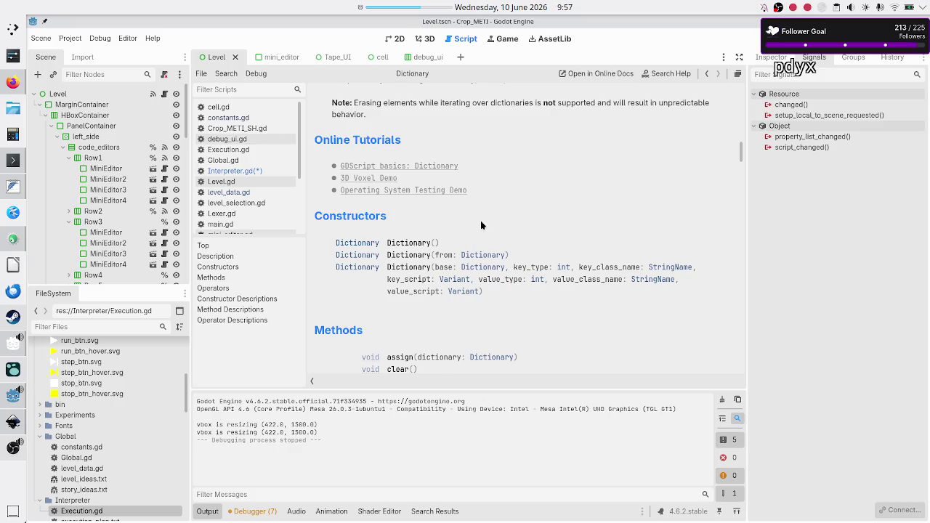
{"action": "scroll", "coordinate": [480, 224], "scroll_direction": "down", "scroll_amount": 2}
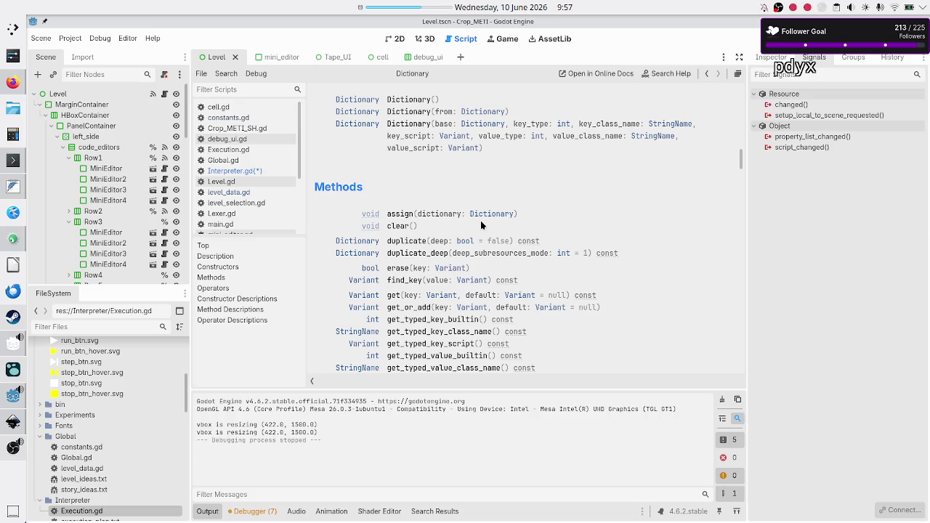
{"action": "scroll", "coordinate": [432, 287], "scroll_direction": "down", "scroll_amount": 2}
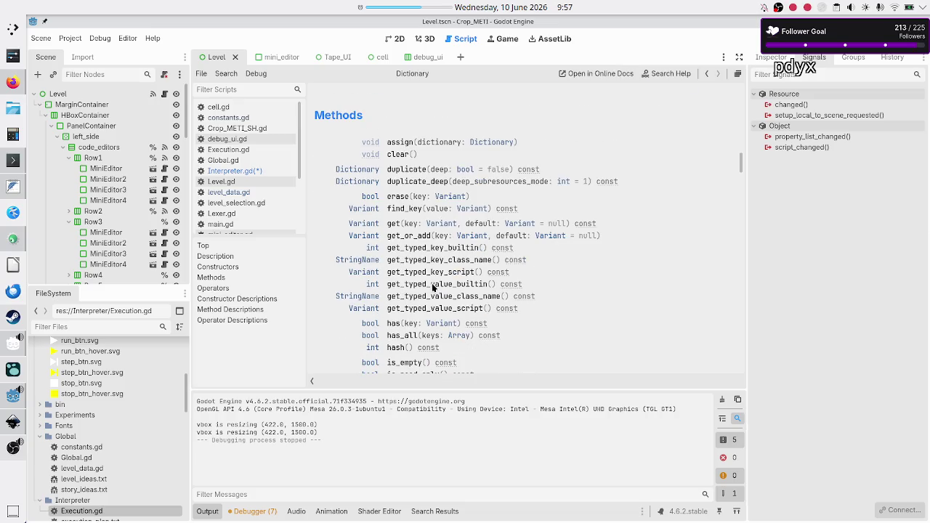
{"action": "scroll", "coordinate": [432, 287], "scroll_direction": "down", "scroll_amount": 6}
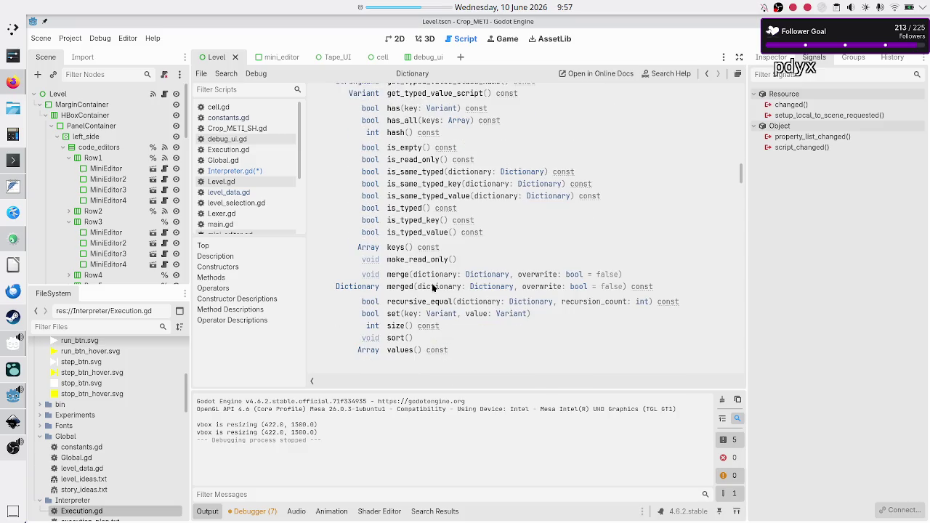
{"action": "scroll", "coordinate": [421, 328], "scroll_direction": "down", "scroll_amount": 1}
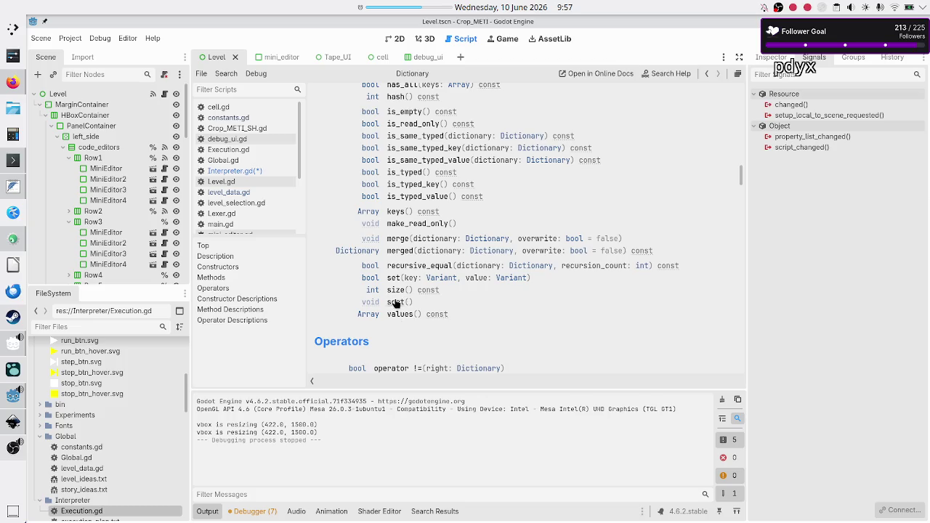
{"action": "left_click", "coordinate": [396, 211]}
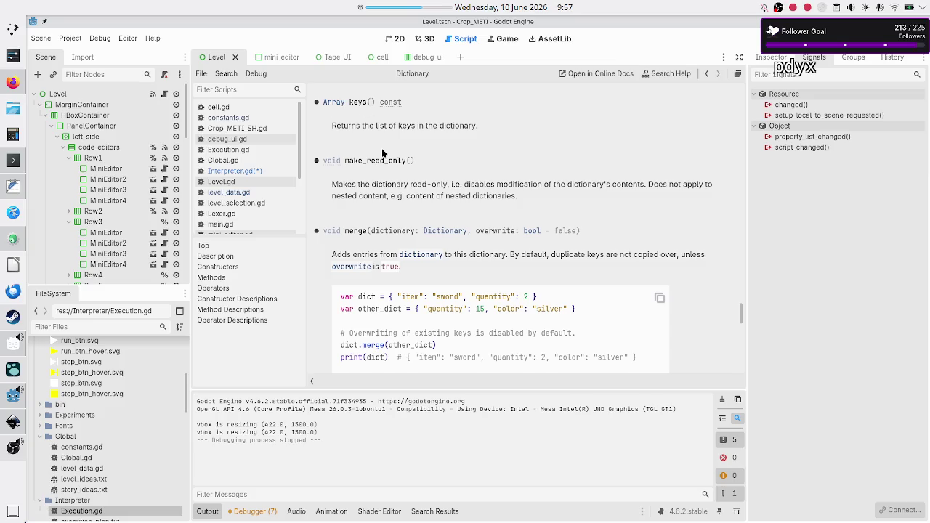
{"action": "left_click", "coordinate": [257, 171]}
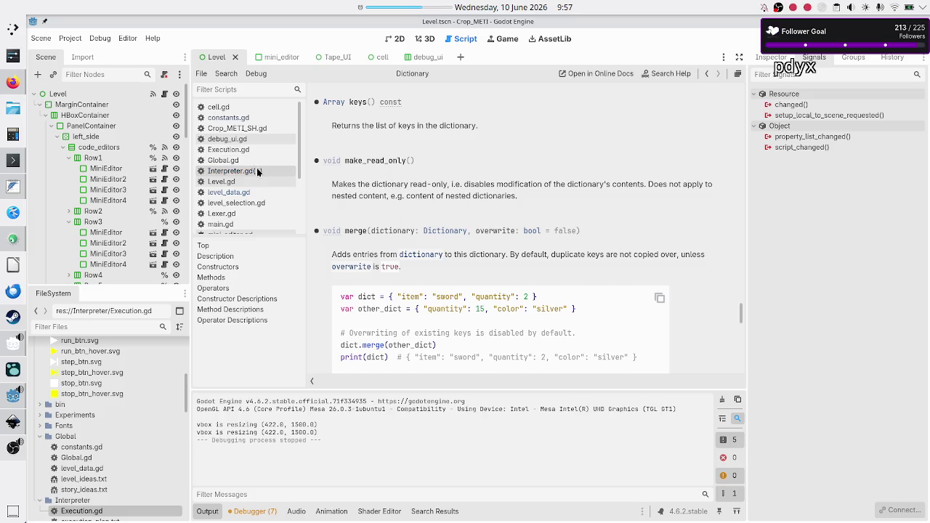
Step: Change the rules_used type on line 3 to Dictionary[String, bool]
{"action": "scroll", "coordinate": [510, 125], "scroll_direction": "up", "scroll_amount": 1}
{"action": "scroll", "coordinate": [510, 121], "scroll_direction": "right", "scroll_amount": 2}
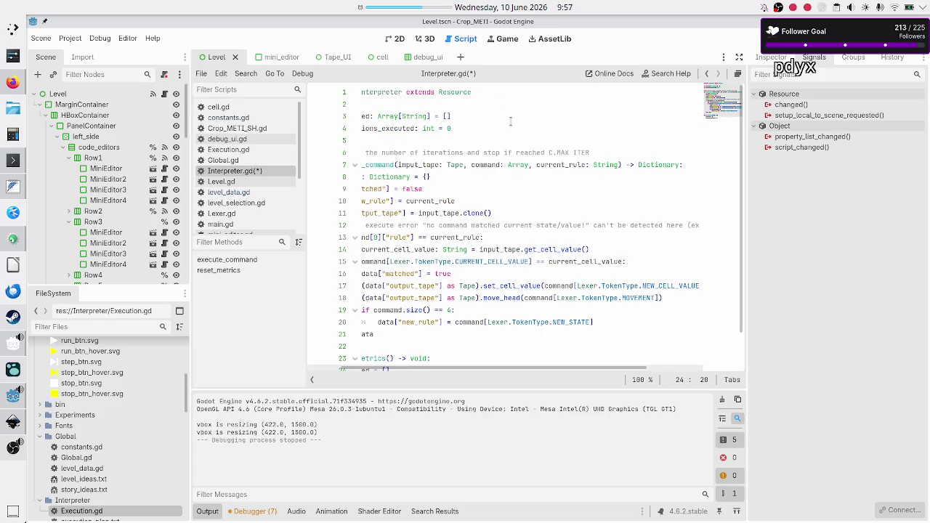
{"action": "scroll", "coordinate": [511, 121], "scroll_direction": "left", "scroll_amount": 2}
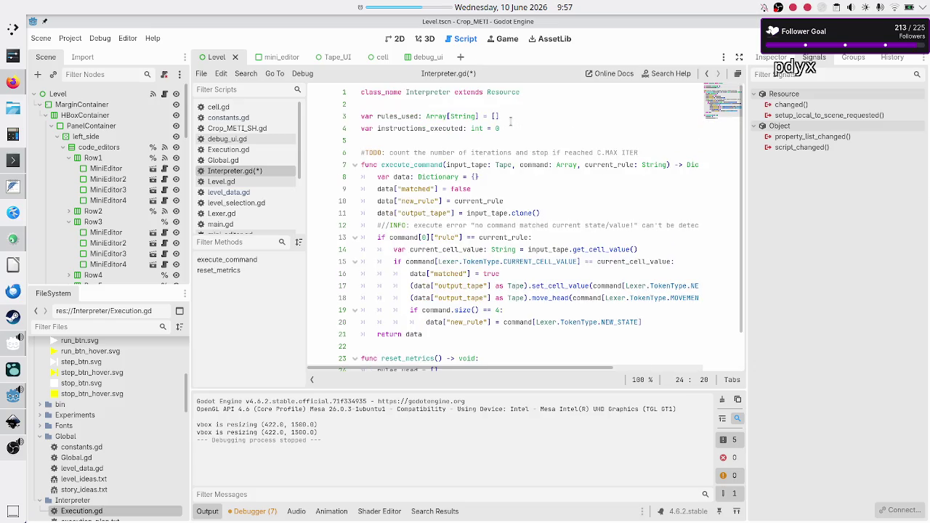
{"action": "left_click", "coordinate": [477, 116]}
{"action": "key", "text": "BackSpace"}
{"action": "key", "text": "BackSpace"}
{"action": "key", "text": "BackSpace"}
{"action": "type", "text": "[ict"}
{"action": "key", "text": "Return"}
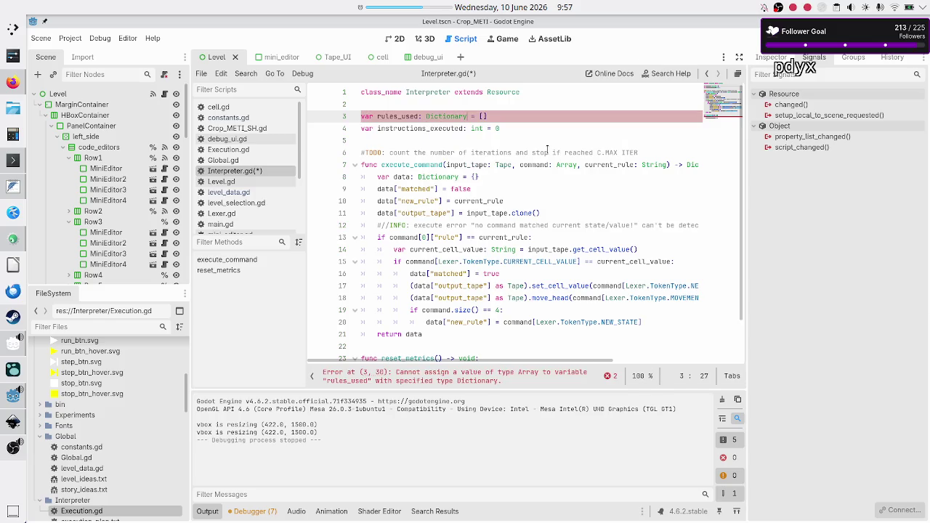
{"action": "type", "text": "["}
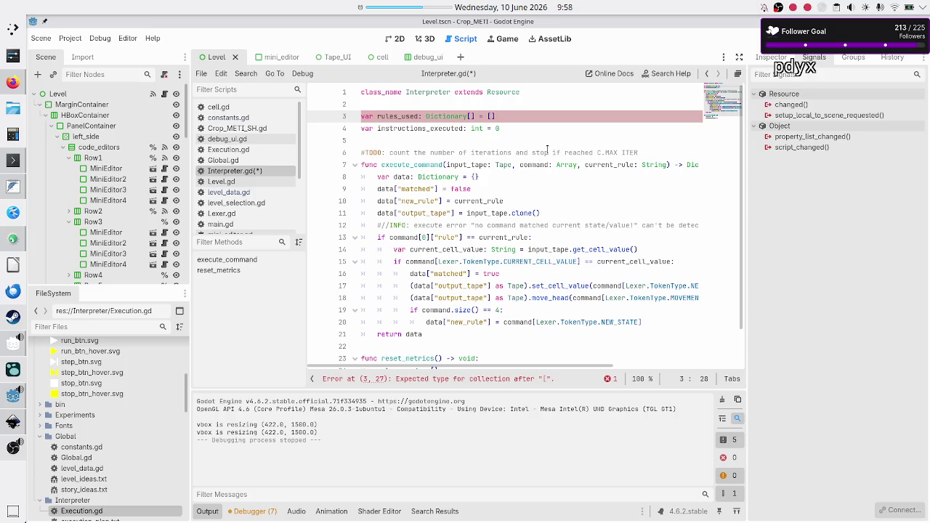
{"action": "type", "text": "S"}
{"action": "key", "text": "BackSpace"}
{"action": "type", "text": "String"}
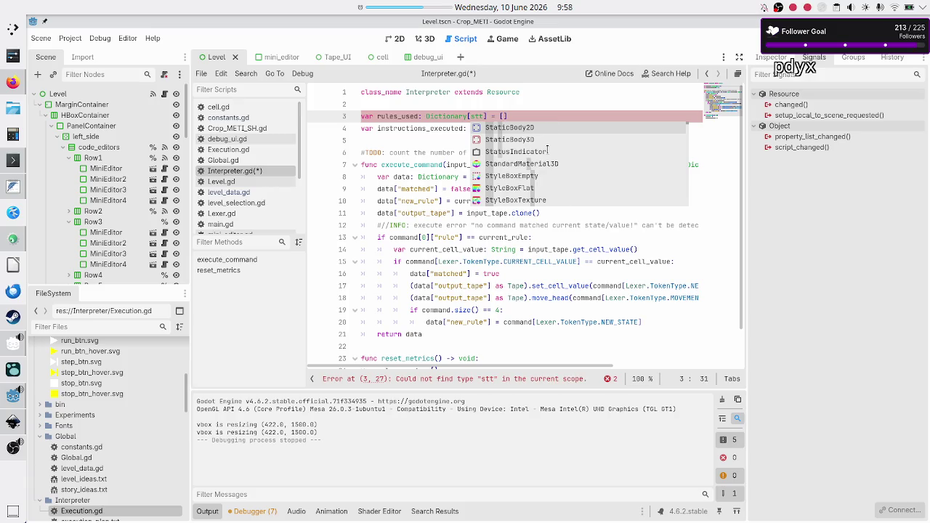
{"action": "key", "text": "Return"}
{"action": "type", "text": ", bool"}
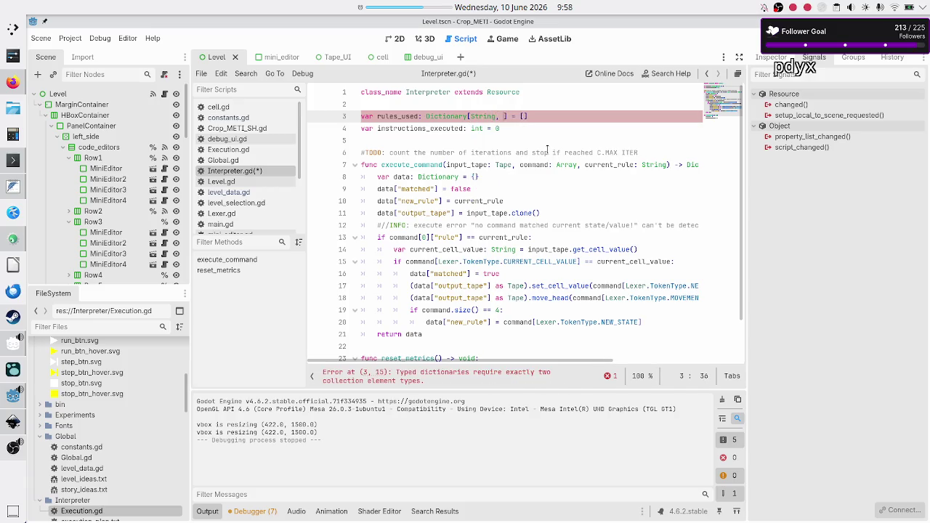
{"action": "key", "text": "Escape"}
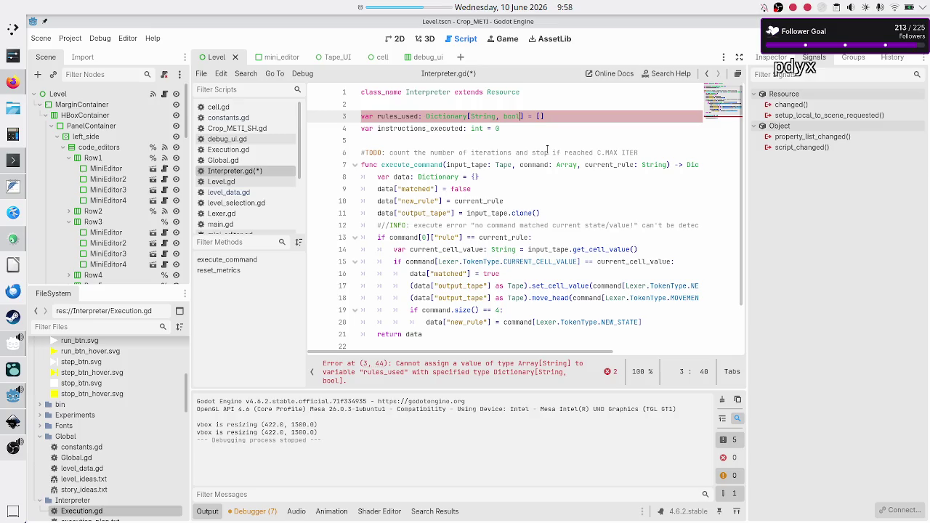
Step: Replace the rules_used initial value [] with {}
{"action": "key", "text": "shift+Left"}
{"action": "key", "text": "shift+Left"}
{"action": "key", "text": "shift+Left"}
{"action": "key", "text": "Home"}
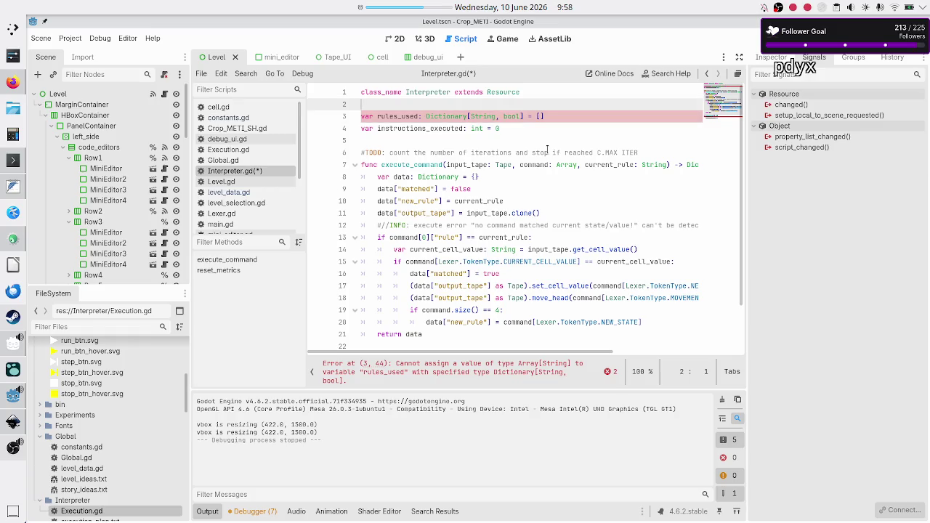
{"action": "key", "text": "End"}
{"action": "key", "text": "BackSpace"}
{"action": "key", "text": "BackSpace"}
{"action": "type", "text": "{}"}
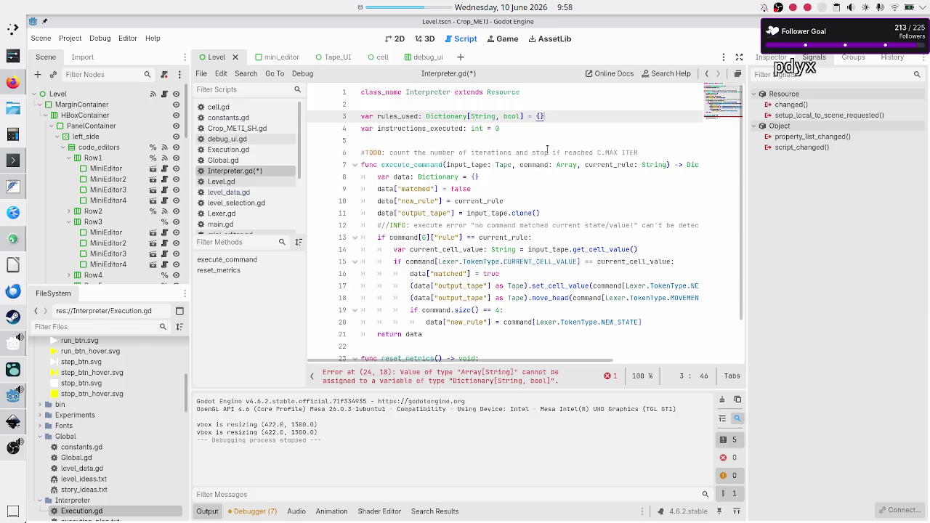
{"action": "key", "text": "shift+Home"}
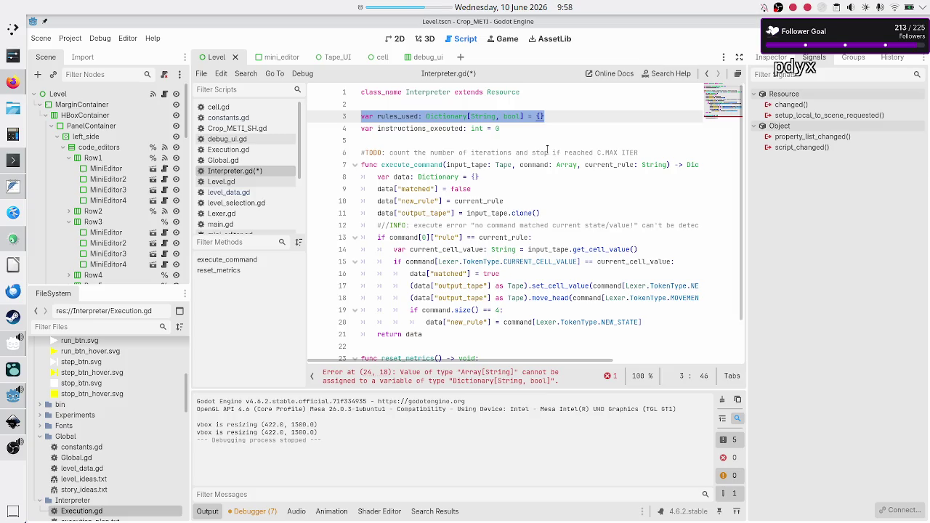
{"action": "key", "text": "Down"}
{"action": "key", "text": "Down"}
{"action": "key", "text": "Down"}
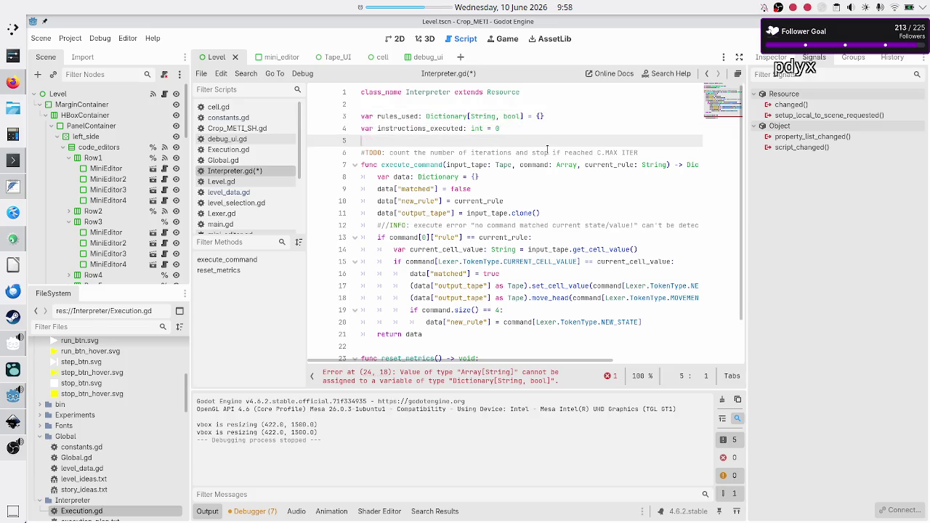
Step: Make reset_metrics reset rules_used to {} instead of []
{"action": "key", "text": "Down"}
{"action": "key", "text": "Up"}
{"action": "key", "text": "Up"}
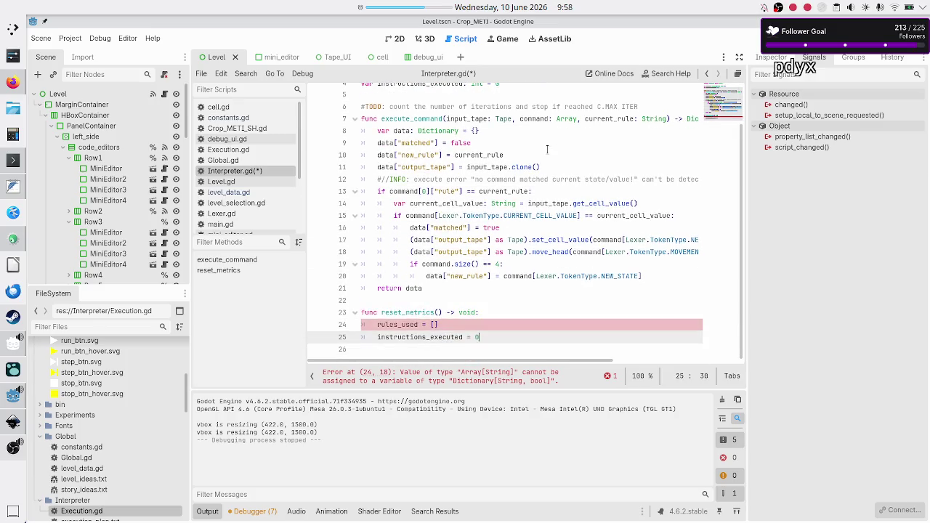
{"action": "key", "text": "End"}
{"action": "key", "text": "BackSpace"}
{"action": "key", "text": "BackSpace"}
{"action": "type", "text": "{}"}
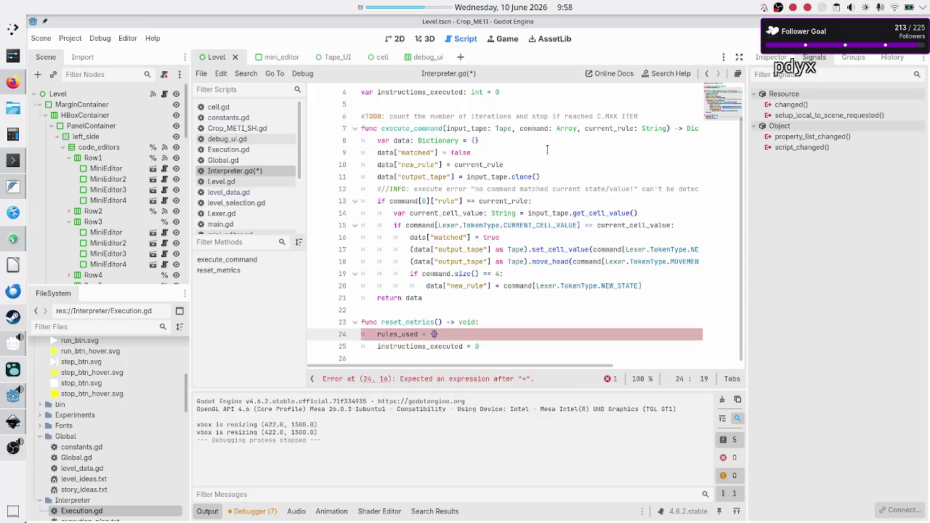
{"action": "key", "text": "Down"}
Step: Insert a blank first line at the top of execute_command's body
{"action": "key", "text": "Up"}
{"action": "key", "text": "Up"}
{"action": "key", "text": "Up"}
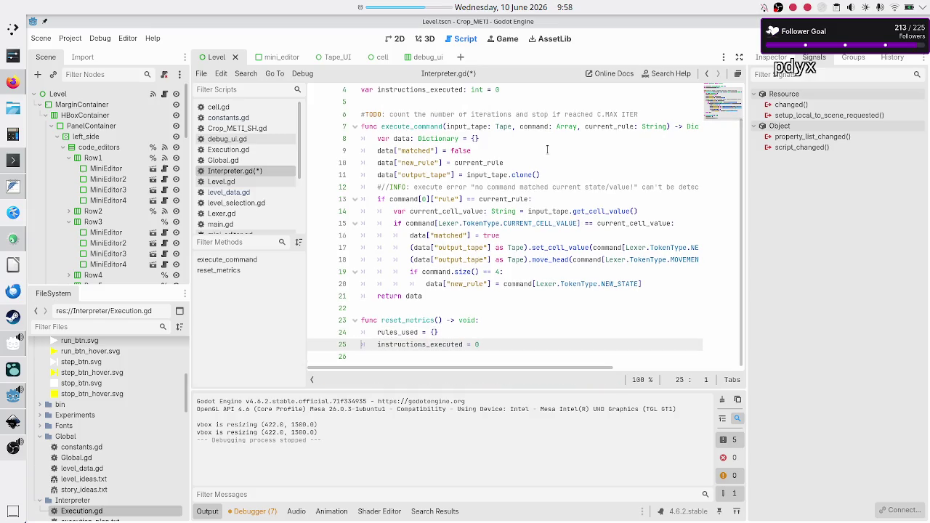
{"action": "key", "text": "Up"}
{"action": "key", "text": "Up"}
{"action": "key", "text": "Up"}
{"action": "key", "text": "Down"}
{"action": "key", "text": "Down"}
{"action": "key", "text": "Down"}
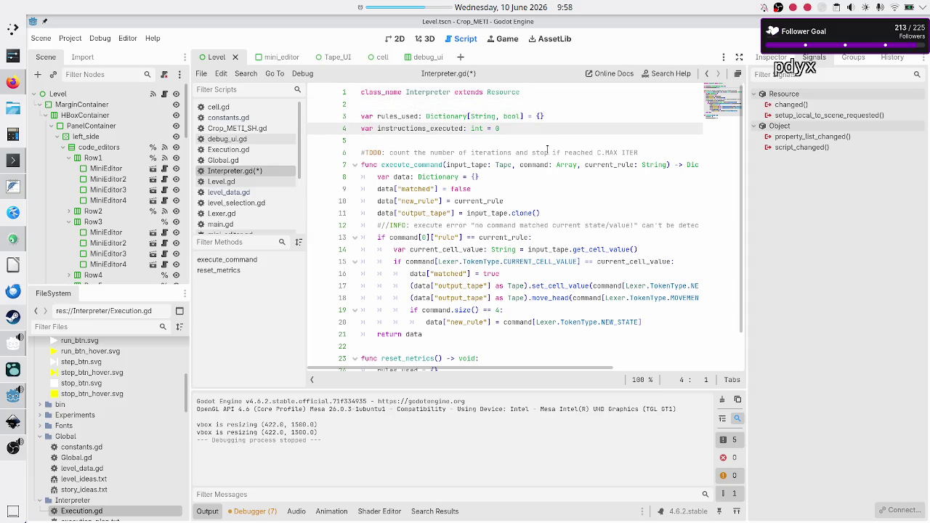
{"action": "key", "text": "Down"}
{"action": "key", "text": "Down"}
{"action": "key", "text": "Down"}
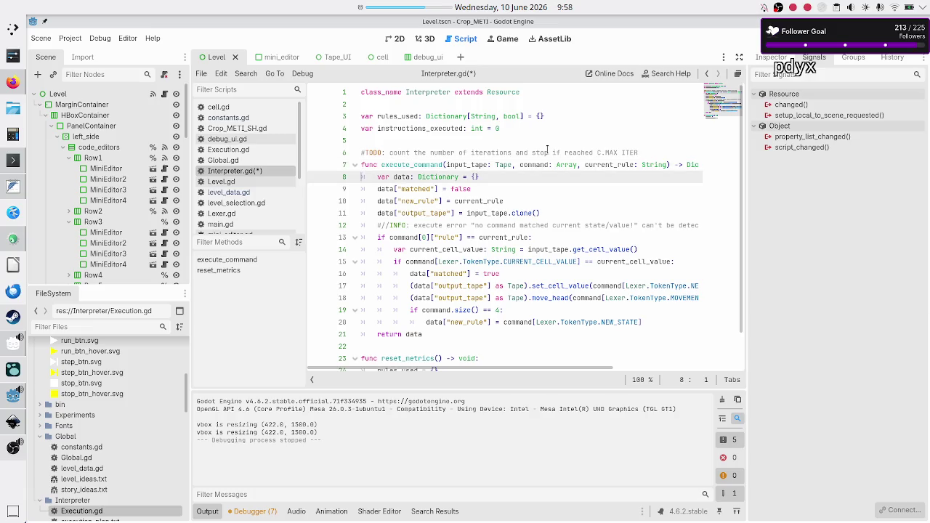
{"action": "key", "text": "Left"}
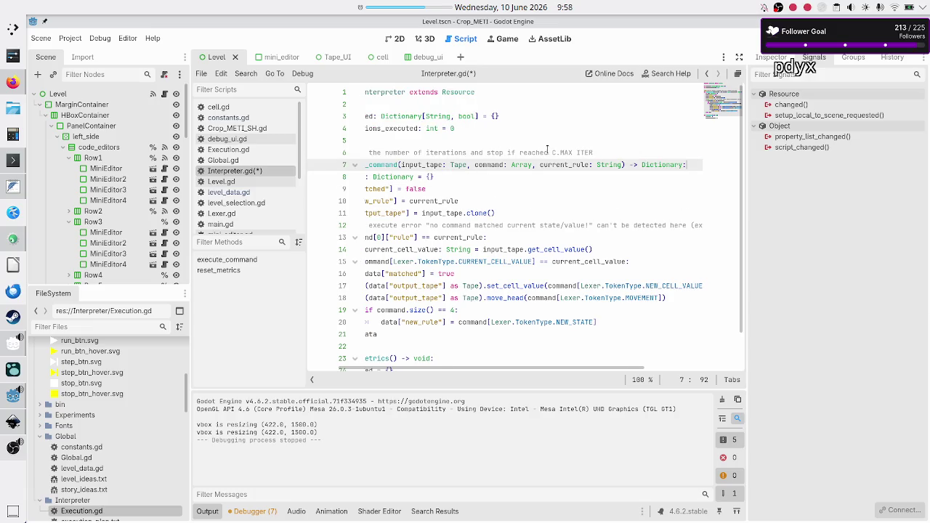
{"action": "key", "text": "Right"}
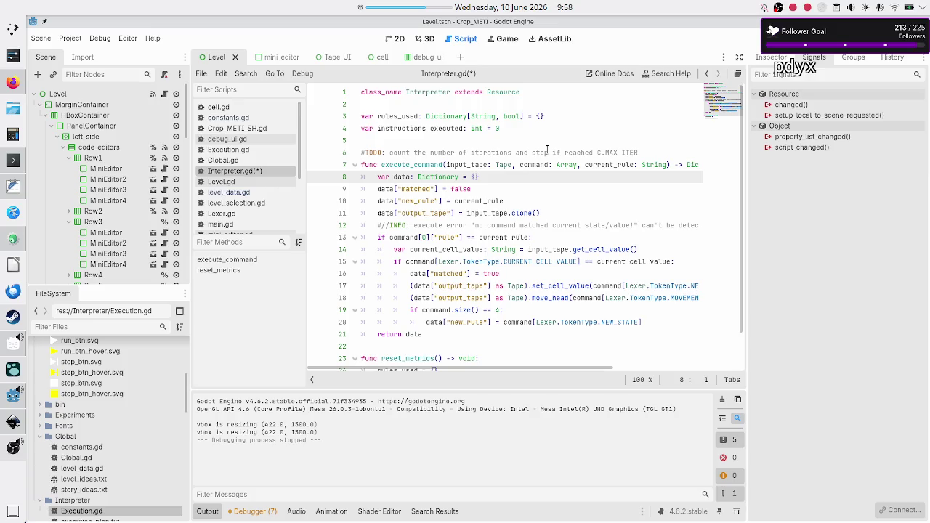
{"action": "key", "text": "Left"}
{"action": "key", "text": "Return"}
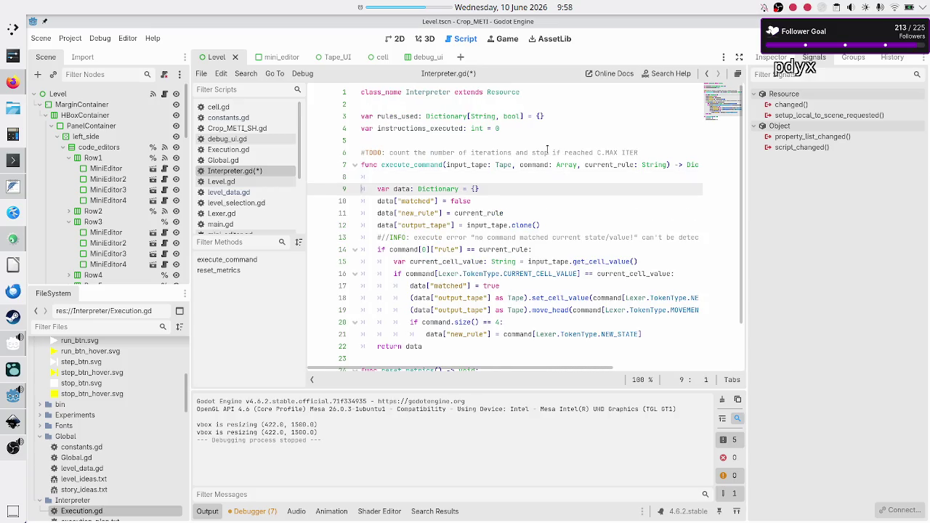
Step: Add instructions_executed += 1 as the first line of execute_command
{"action": "type", "text": "instr"}
{"action": "key", "text": "Return"}
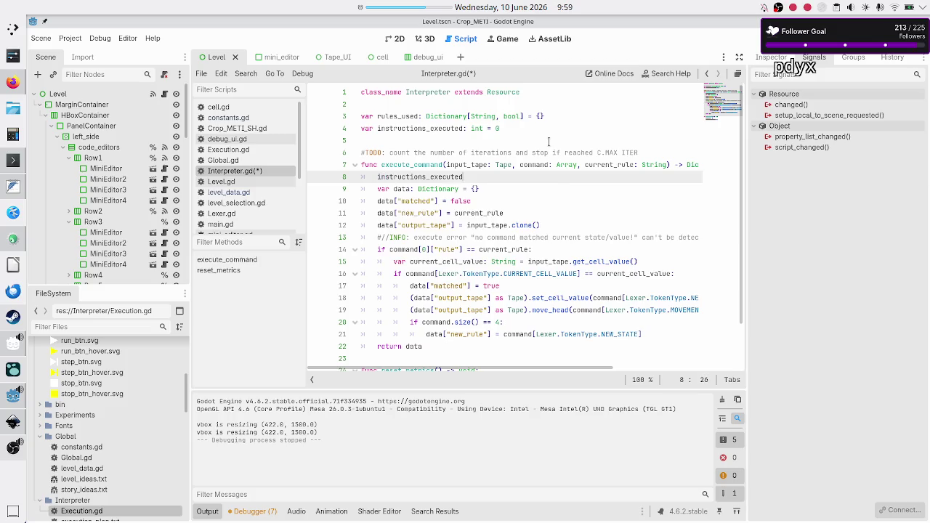
{"action": "left_click", "coordinate": [549, 141]}
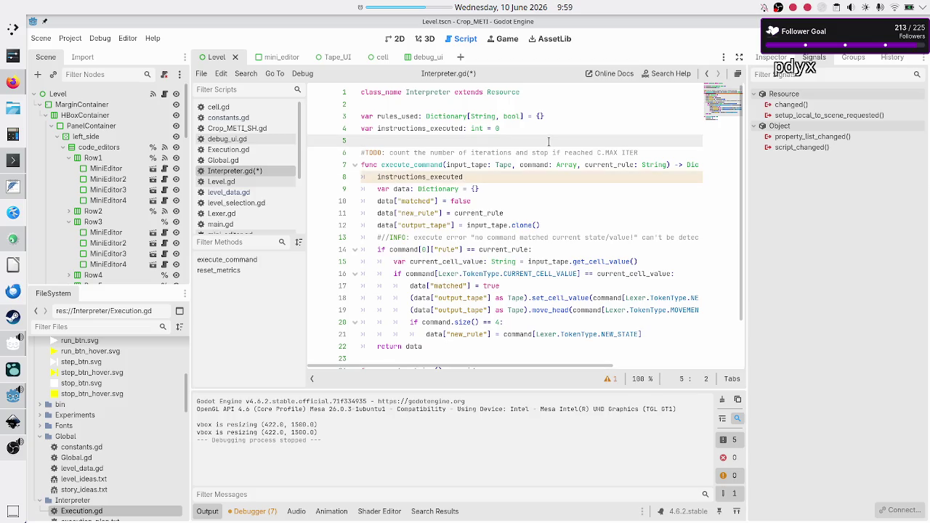
{"action": "key", "text": "ctrl+z"}
{"action": "type", "text": "uctions_e"}
{"action": "key", "text": "Return"}
{"action": "type", "text": "+= 1"}
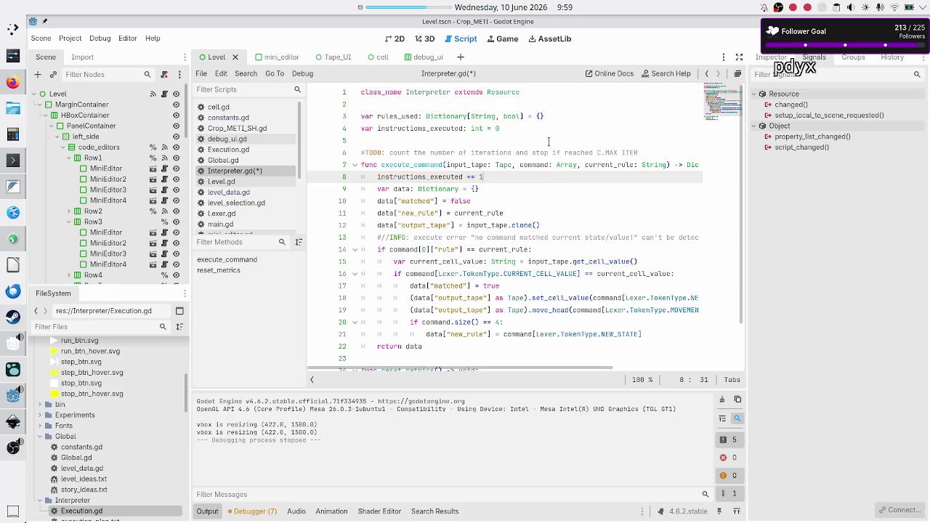
Step: Record the current rule as used with rules_used[current_rule] = true
{"action": "key", "text": "Return"}
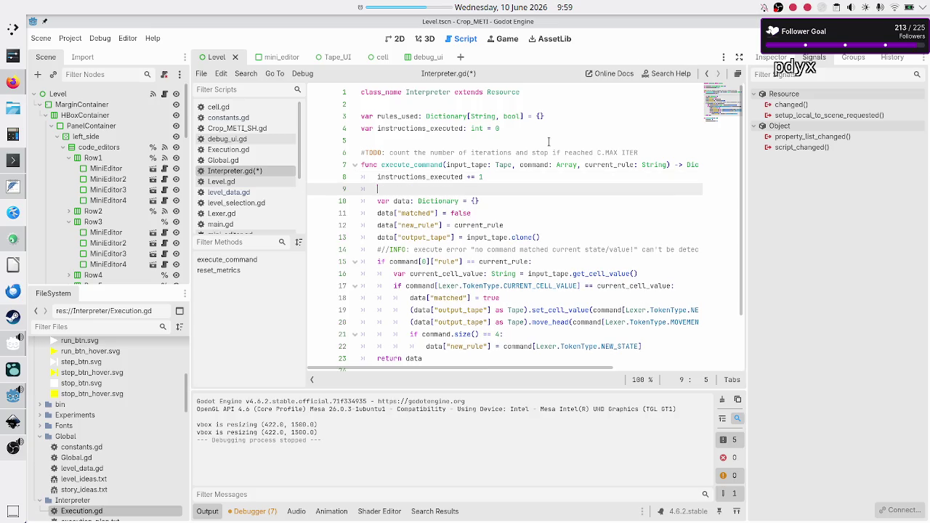
{"action": "type", "text": "rules_u"}
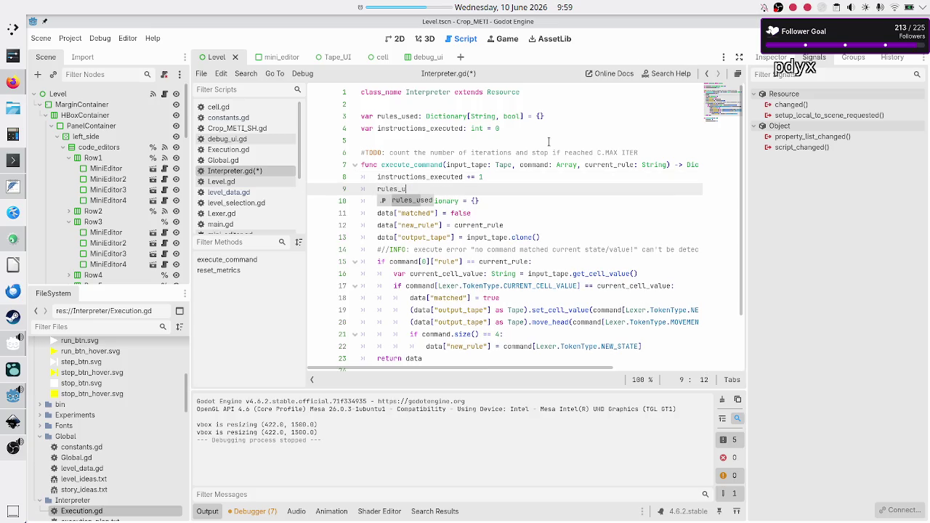
{"action": "type", "text": "sed["}
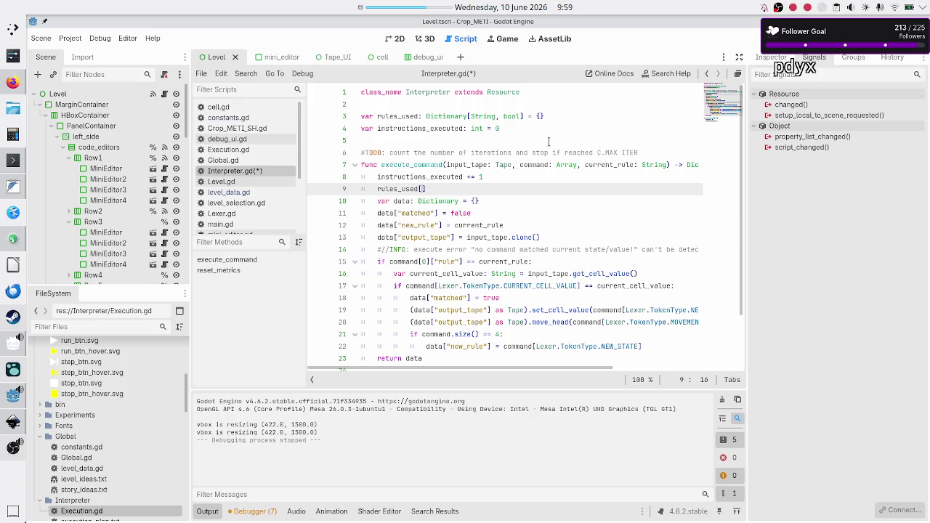
{"action": "type", "text": "curr"}
{"action": "key", "text": "Return"}
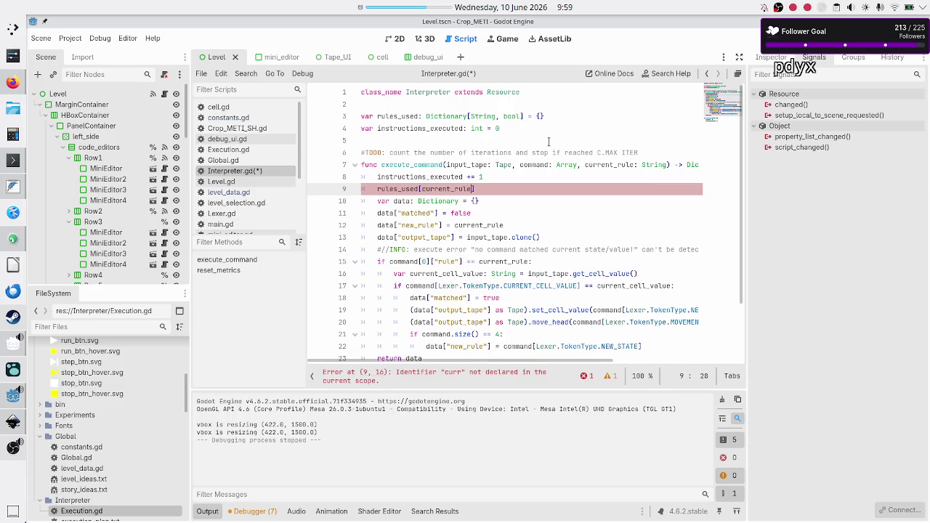
{"action": "type", "text": "] = true"}
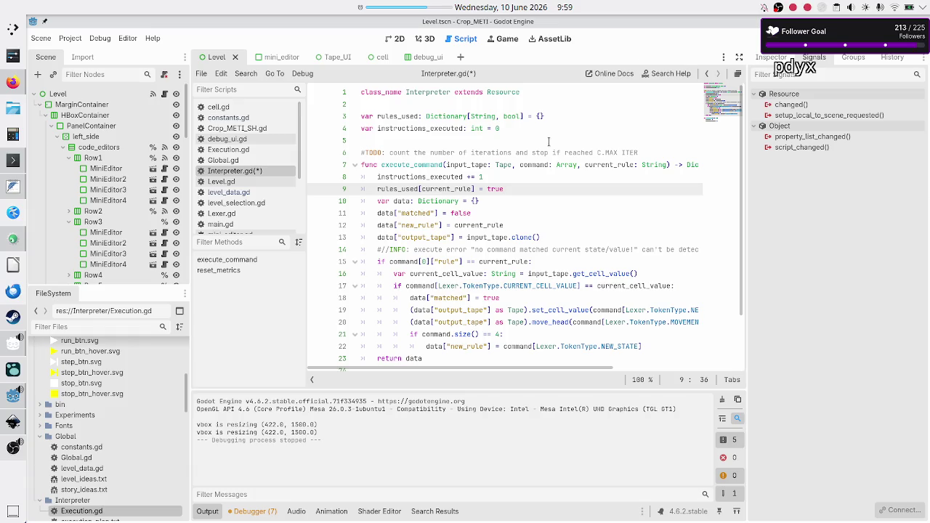
{"action": "key", "text": "Home"}
{"action": "key", "text": "shift+End"}
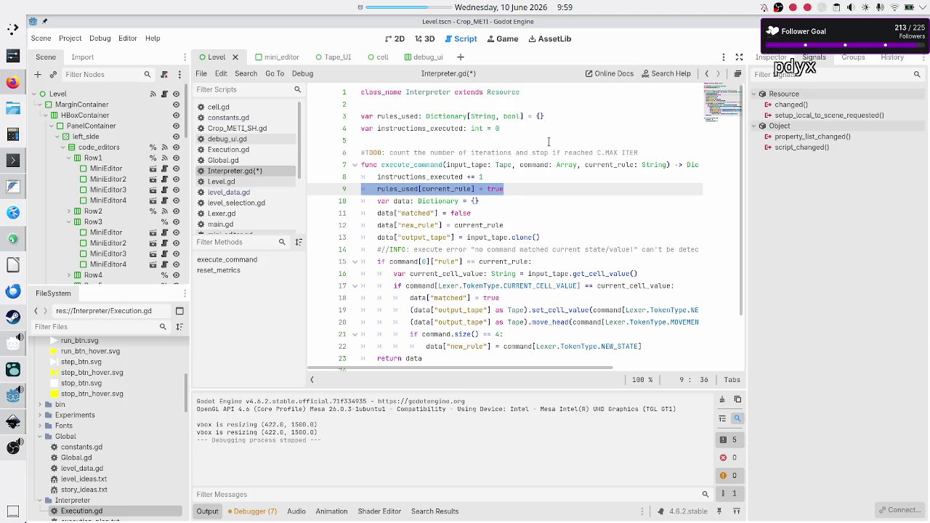
{"action": "key", "text": "Down"}
{"action": "key", "text": "Up"}
{"action": "key", "text": "Up"}
{"action": "key", "text": "Down"}
{"action": "key", "text": "Down"}
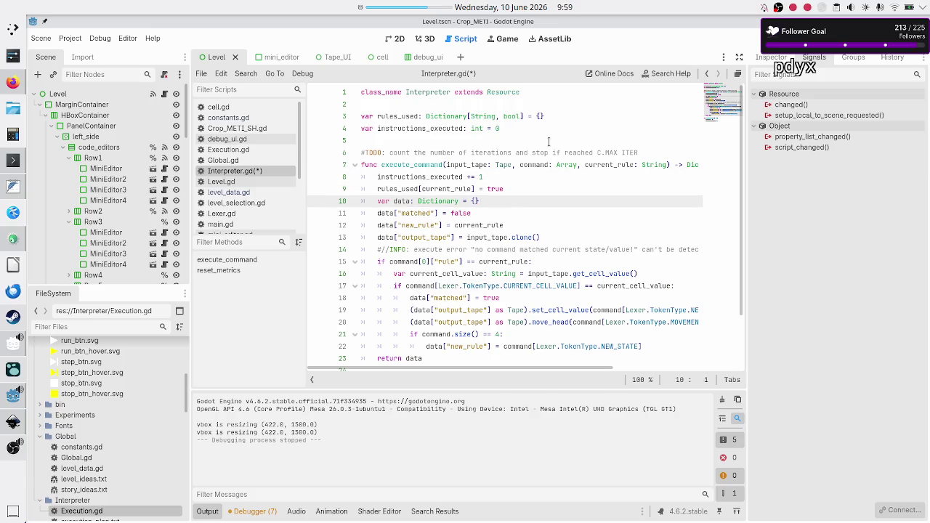
{"action": "key", "text": "Down"}
{"action": "key", "text": "Down"}
{"action": "key", "text": "Down"}
{"action": "key", "text": "Down"}
{"action": "key", "text": "Up"}
{"action": "key", "text": "Up"}
{"action": "key", "text": "Up"}
{"action": "key", "text": "Up"}
{"action": "key", "text": "Up"}
{"action": "key", "text": "Up"}
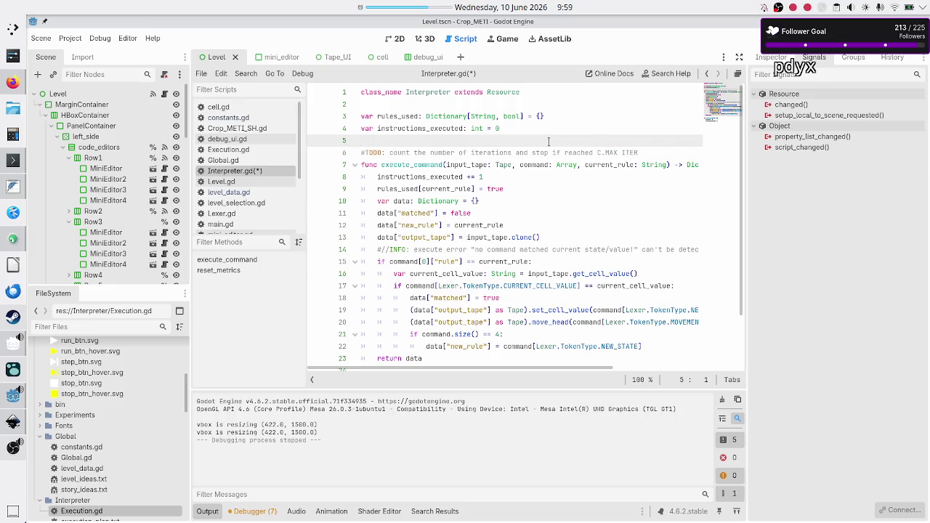
{"action": "key", "text": "Down"}
{"action": "key", "text": "Down"}
{"action": "key", "text": "Down"}
{"action": "key", "text": "Down"}
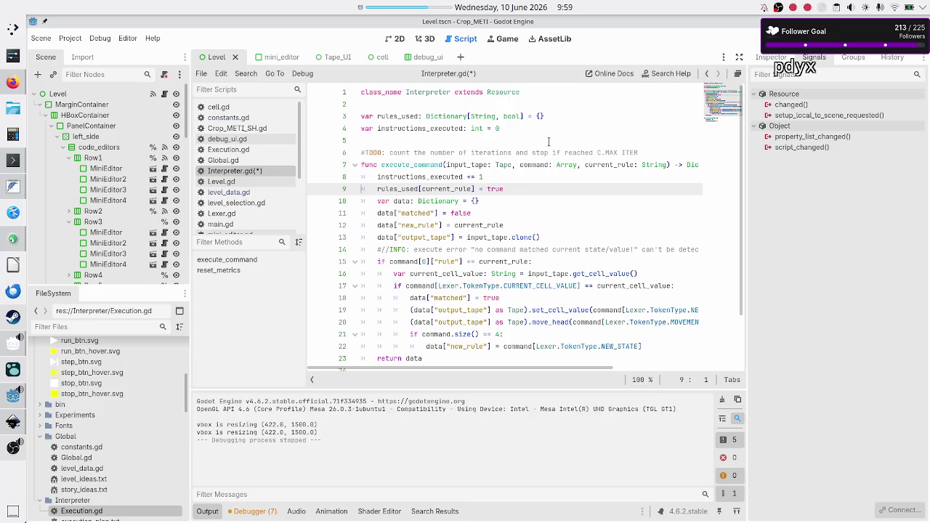
{"action": "key", "text": "Down"}
{"action": "key", "text": "Down"}
{"action": "key", "text": "Down"}
{"action": "key", "text": "Down"}
{"action": "key", "text": "Down"}
{"action": "key", "text": "Down"}
{"action": "scroll", "coordinate": [548, 140], "scroll_direction": "down", "scroll_amount": 2}
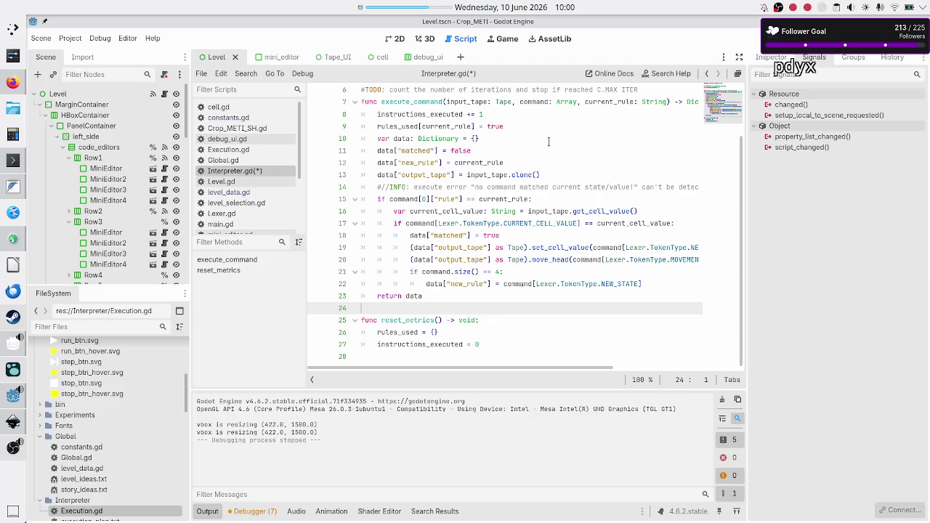
{"action": "key", "text": "Up"}
{"action": "key", "text": "Up"}
{"action": "key", "text": "Up"}
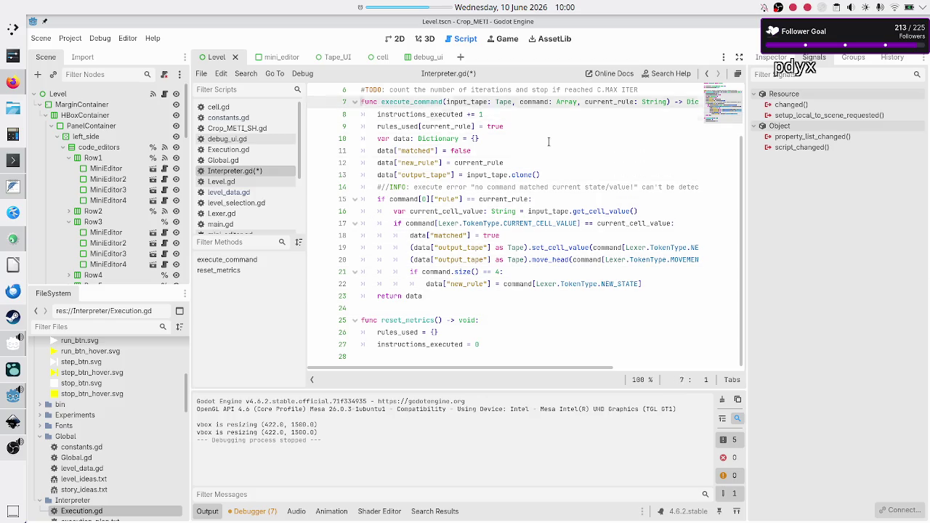
{"action": "key", "text": "Down"}
{"action": "key", "text": "Down"}
{"action": "key", "text": "Down"}
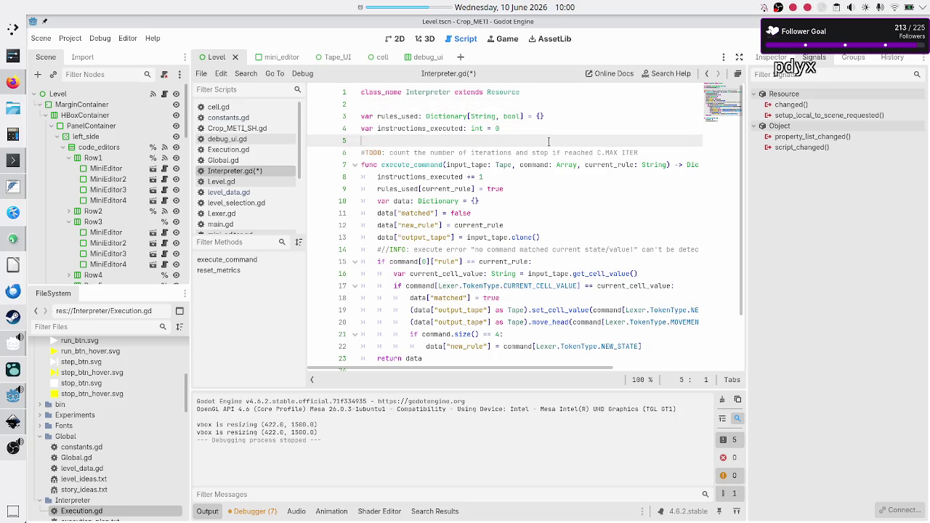
{"action": "key", "text": "Left"}
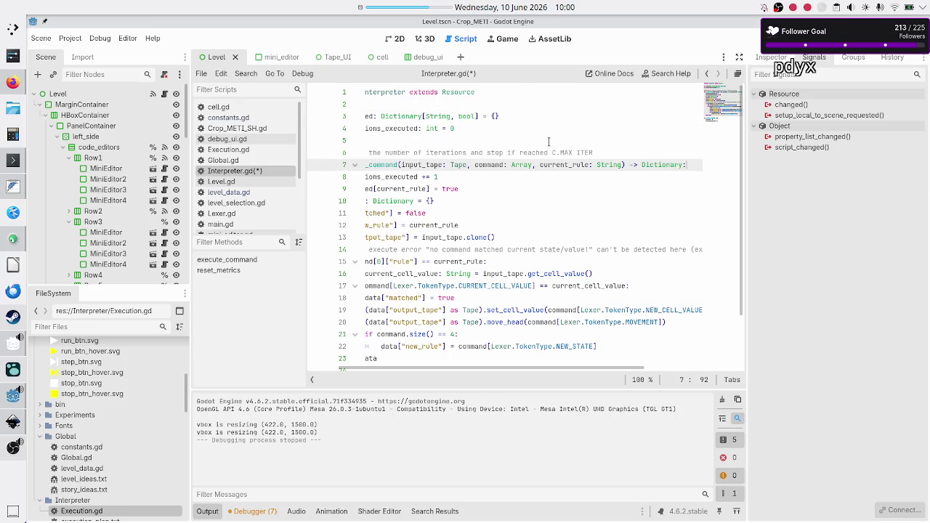
{"action": "key", "text": "Right"}
{"action": "key", "text": "Left"}
{"action": "key", "text": "Right"}
{"action": "key", "text": "End"}
Step: Begin an 'if instructions_executed > C.MA…' check after the increment, then switch to Global.gd
{"action": "key", "text": "Return"}
{"action": "type", "text": "if ins"}
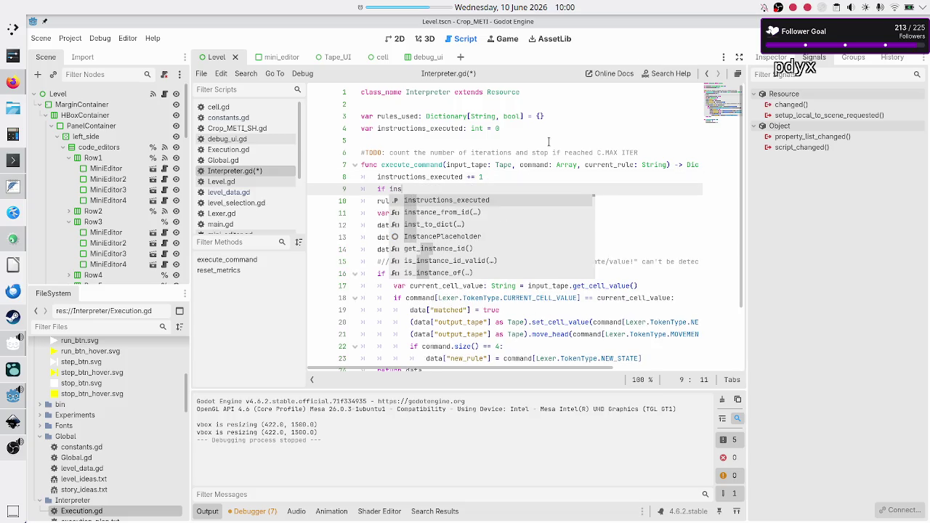
{"action": "key", "text": "Return"}
{"action": "type", "text": "> "}
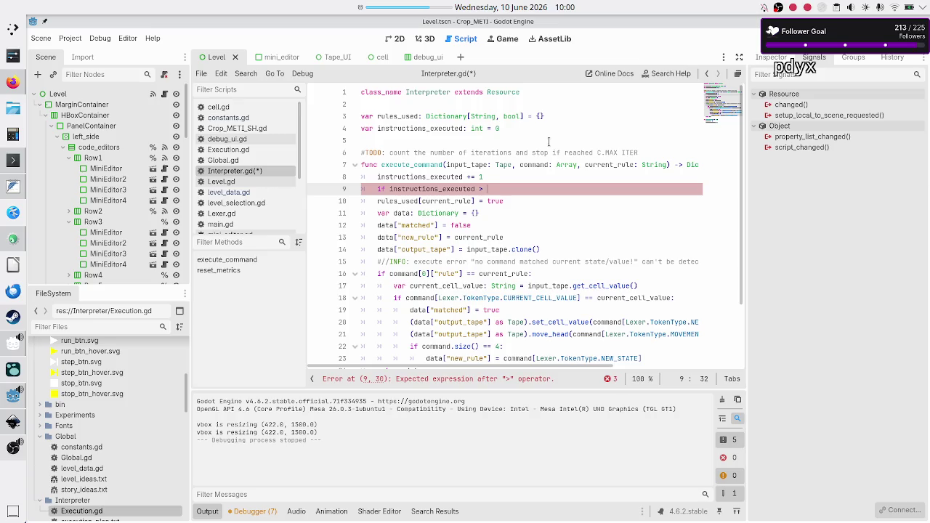
{"action": "type", "text": "C.MA"}
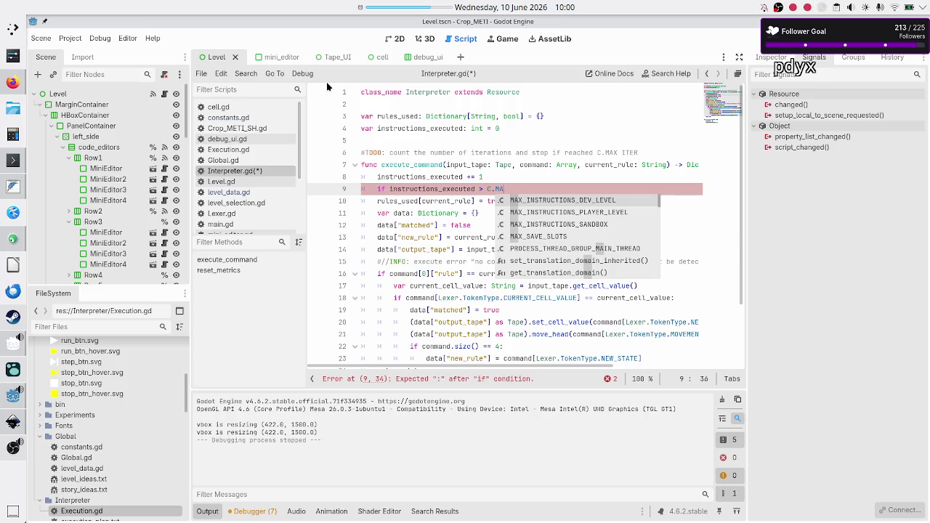
{"action": "left_click", "coordinate": [226, 160]}
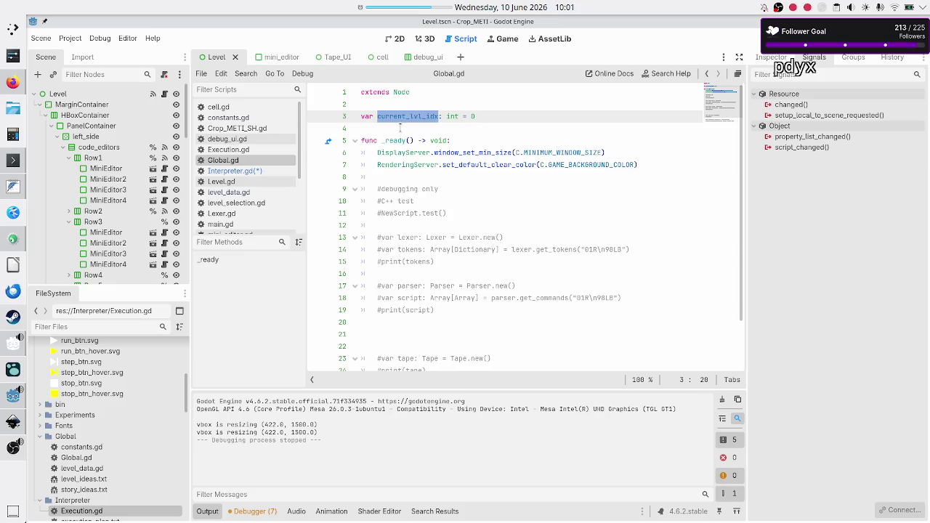
Step: Select current_lvl_idx in Global.gd, then open level_data.gd by way of Level.gd
{"action": "left_click", "coordinate": [400, 128]}
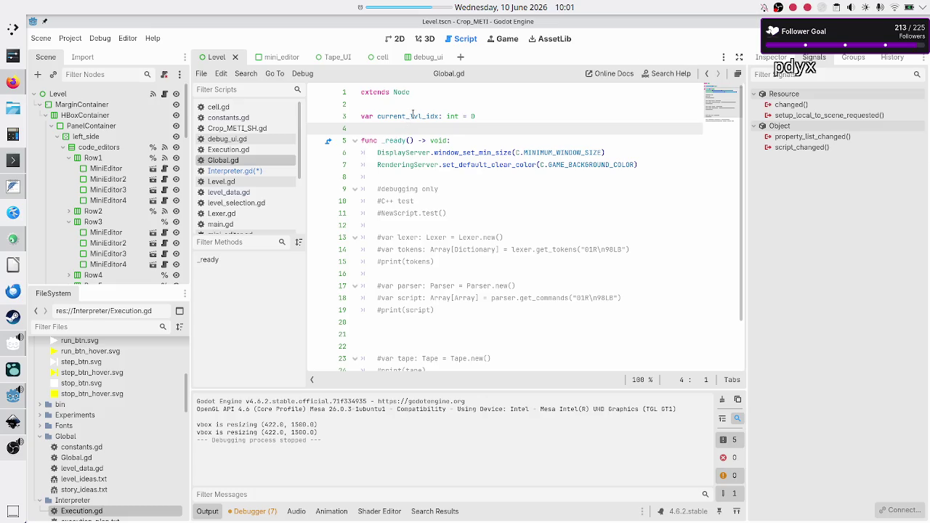
{"action": "double_click", "coordinate": [413, 115]}
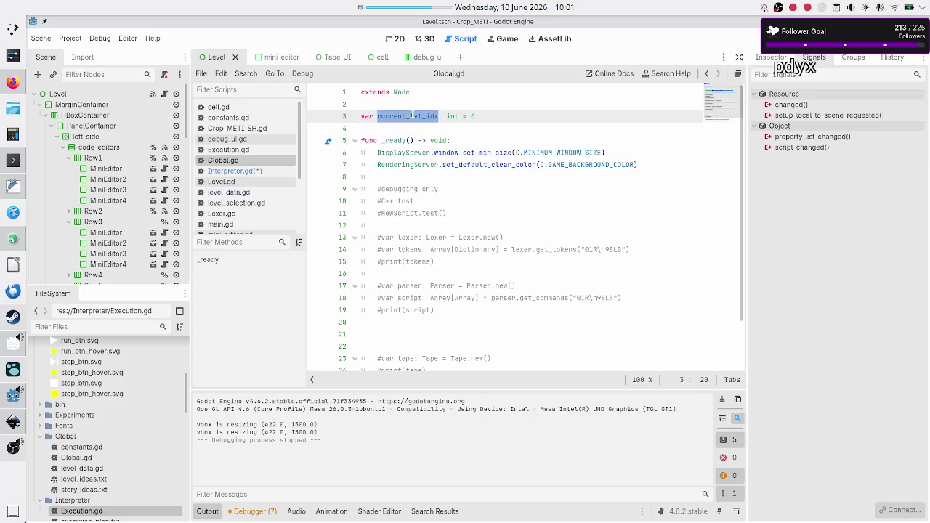
{"action": "left_click", "coordinate": [250, 181]}
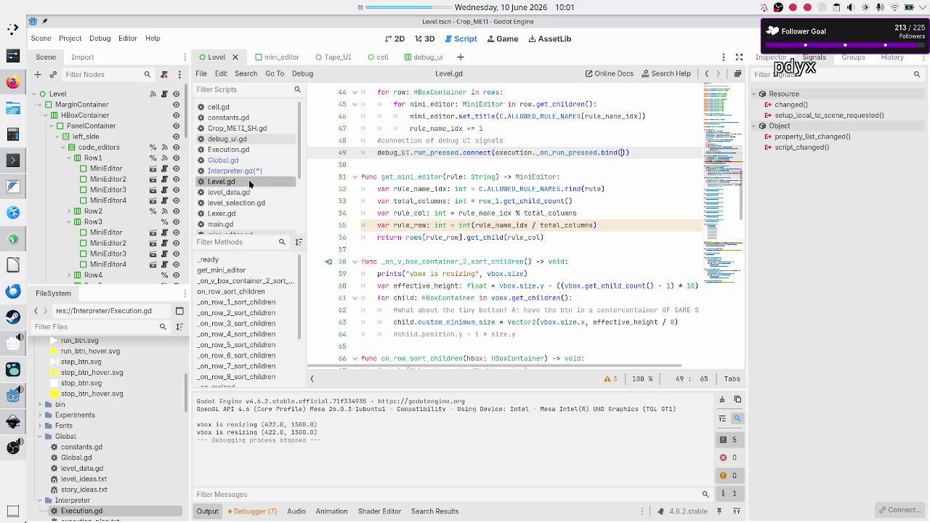
{"action": "left_click", "coordinate": [228, 191]}
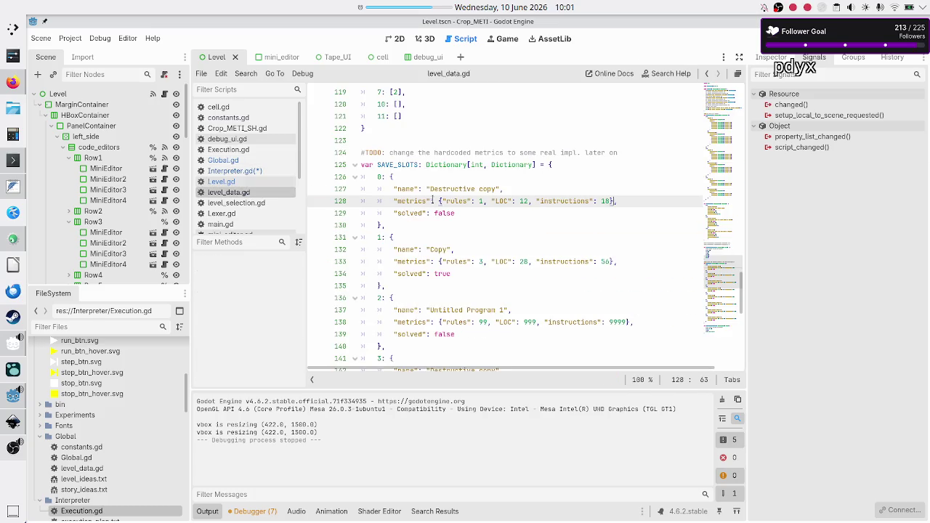
{"action": "scroll", "coordinate": [433, 198], "scroll_direction": "down", "scroll_amount": 4}
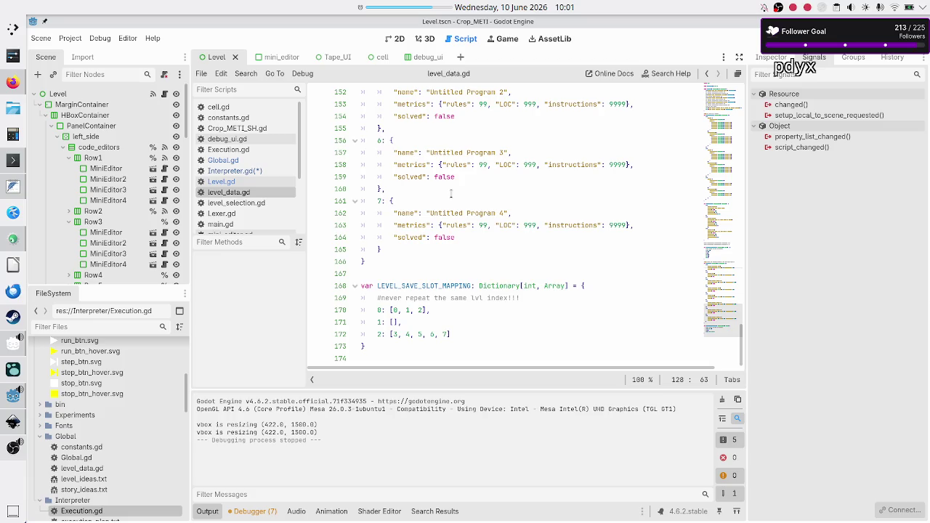
{"action": "scroll", "coordinate": [450, 192], "scroll_direction": "up", "scroll_amount": 10}
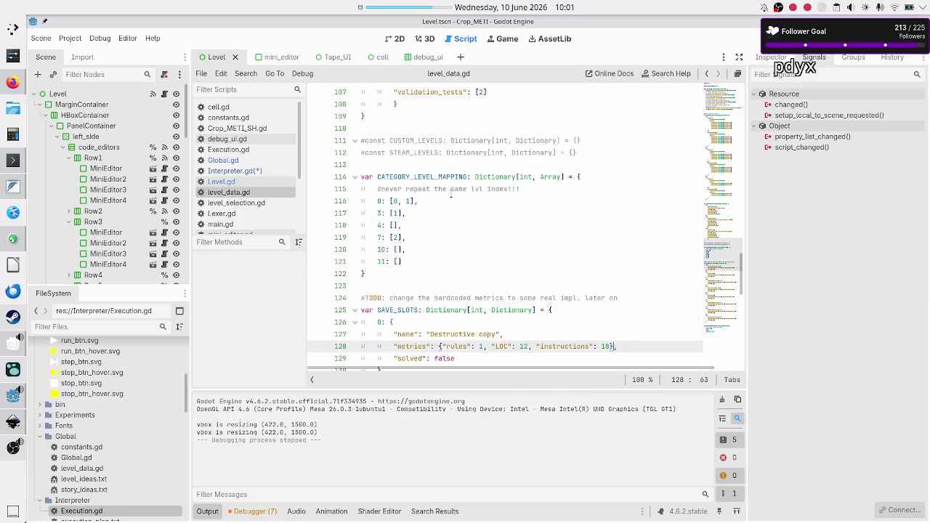
{"action": "scroll", "coordinate": [450, 193], "scroll_direction": "up", "scroll_amount": 8}
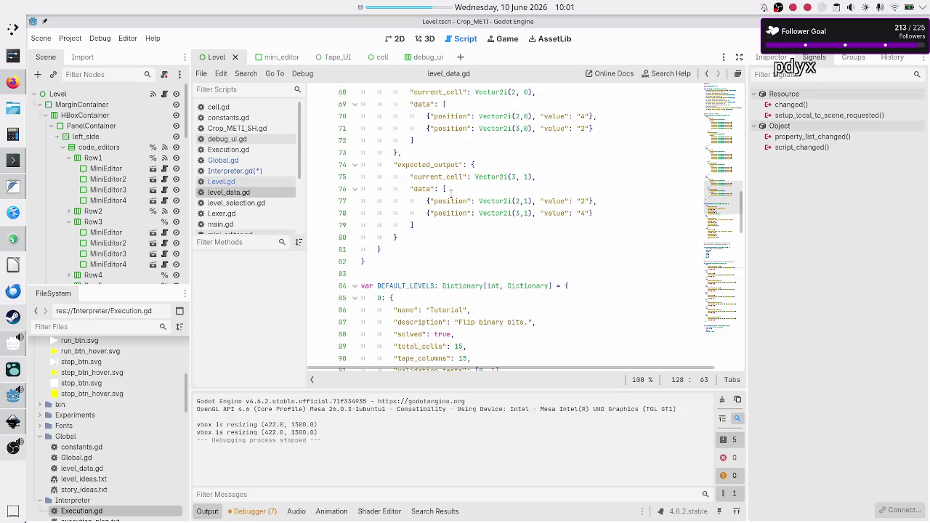
{"action": "scroll", "coordinate": [450, 193], "scroll_direction": "down", "scroll_amount": 3}
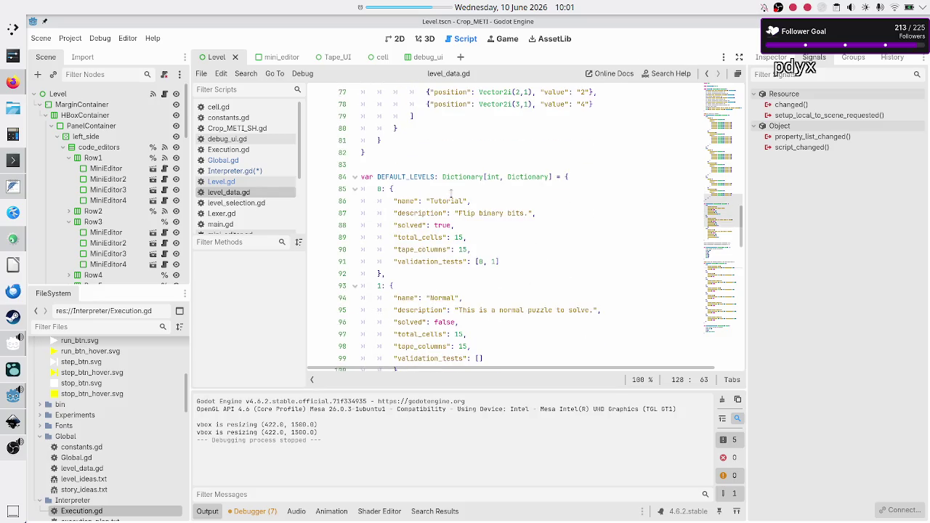
Step: Highlight the Tutorial level's name, description, total_cells, tape_columns and validation_tests keys in DEFAULT_LEVELS
{"action": "double_click", "coordinate": [414, 200]}
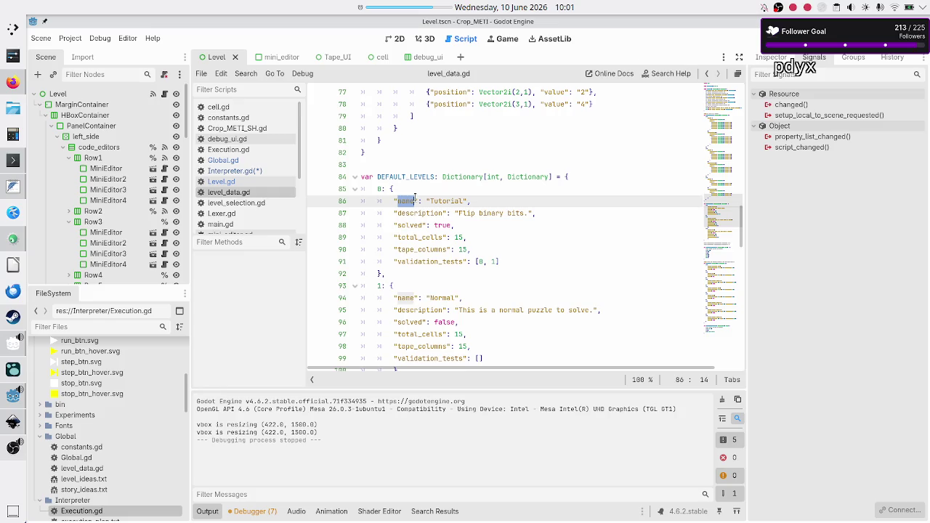
{"action": "double_click", "coordinate": [415, 213]}
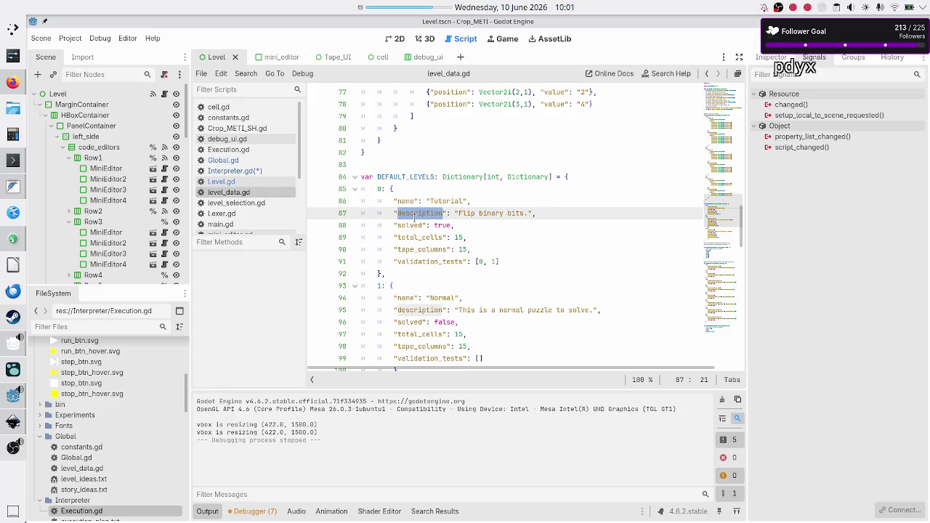
{"action": "double_click", "coordinate": [414, 237]}
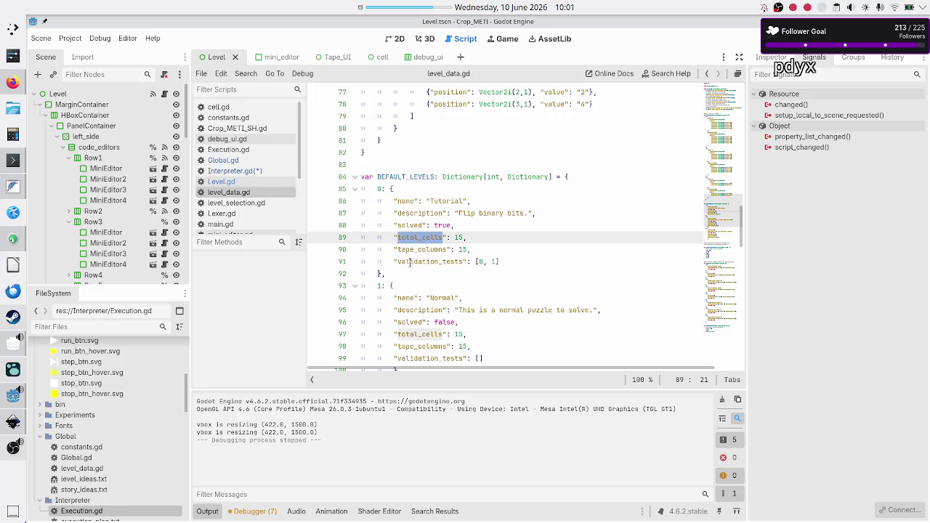
{"action": "double_click", "coordinate": [418, 249]}
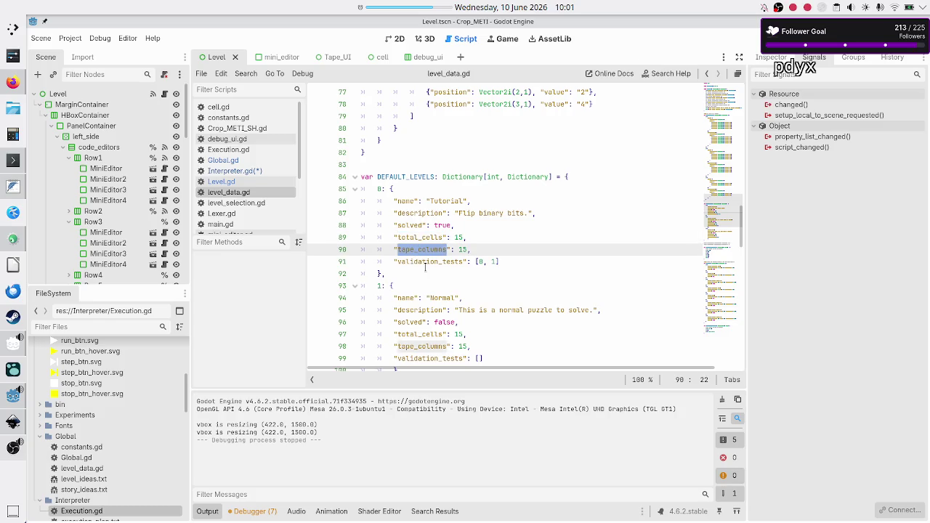
{"action": "double_click", "coordinate": [428, 262]}
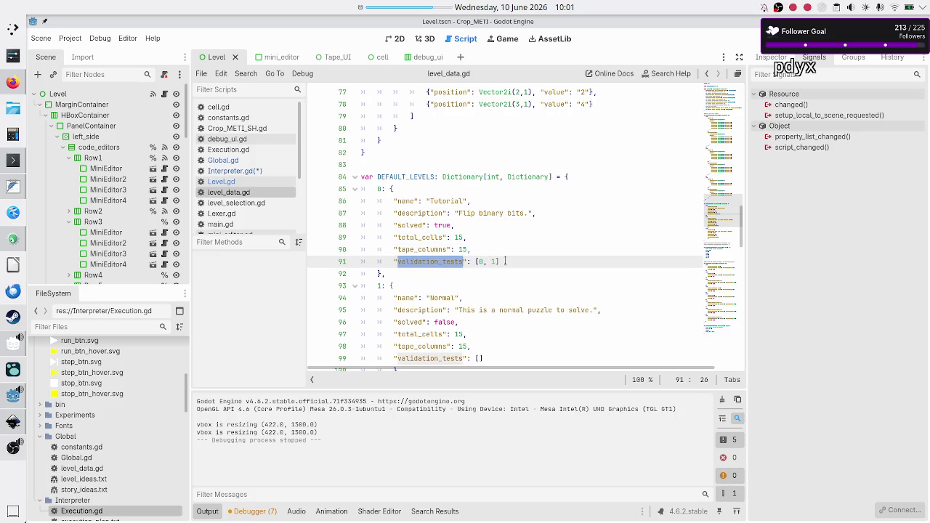
{"action": "double_click", "coordinate": [411, 177]}
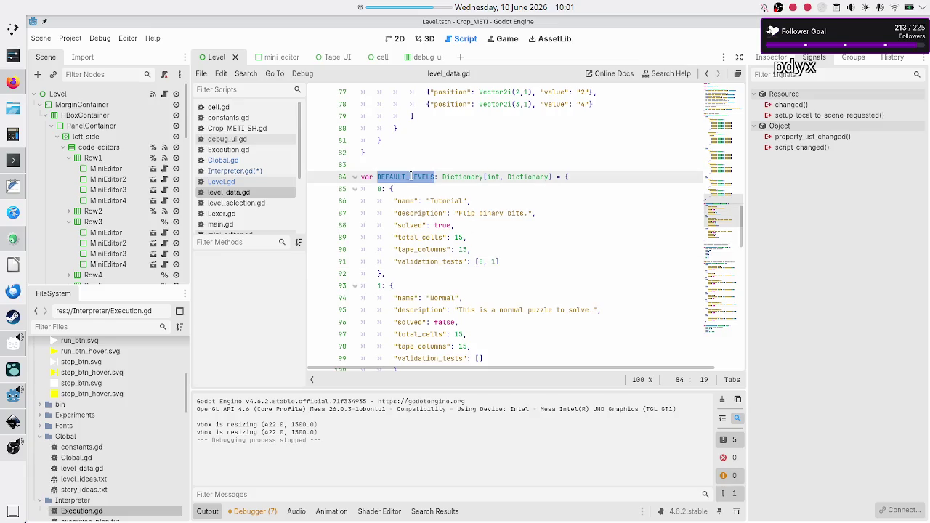
{"action": "left_click", "coordinate": [476, 200]}
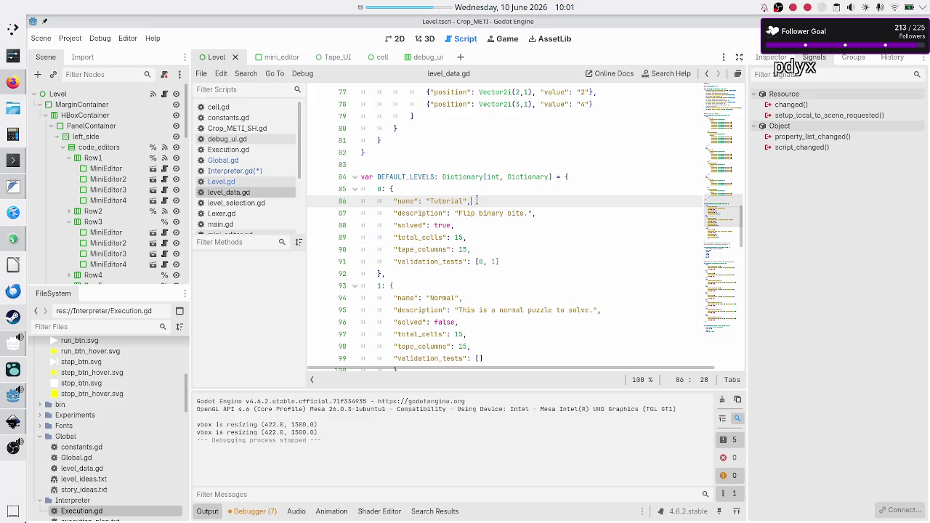
{"action": "double_click", "coordinate": [393, 176]}
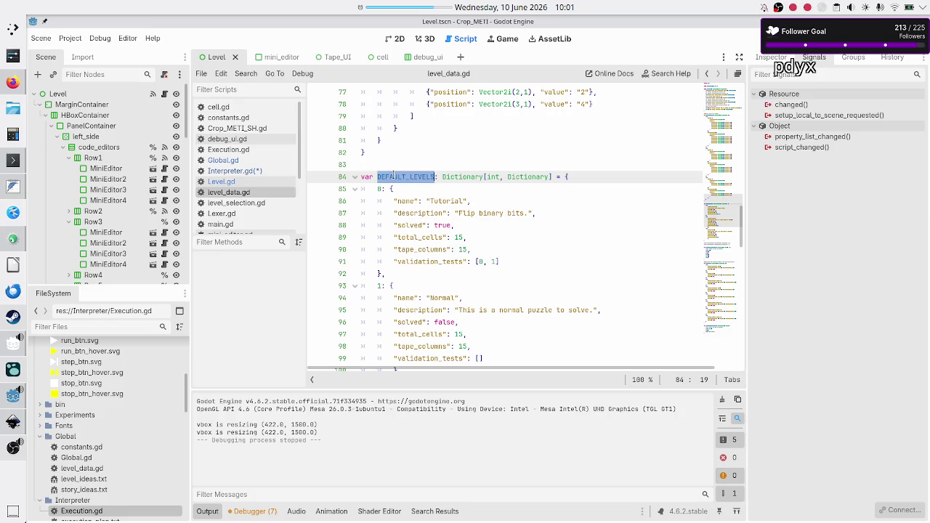
Step: Remove the DEFAULT_ prefix so the constant is named LEVELS
{"action": "key", "text": "Left"}
{"action": "key", "text": "shift+Right"}
{"action": "key", "text": "shift+Right"}
{"action": "key", "text": "shift+Right"}
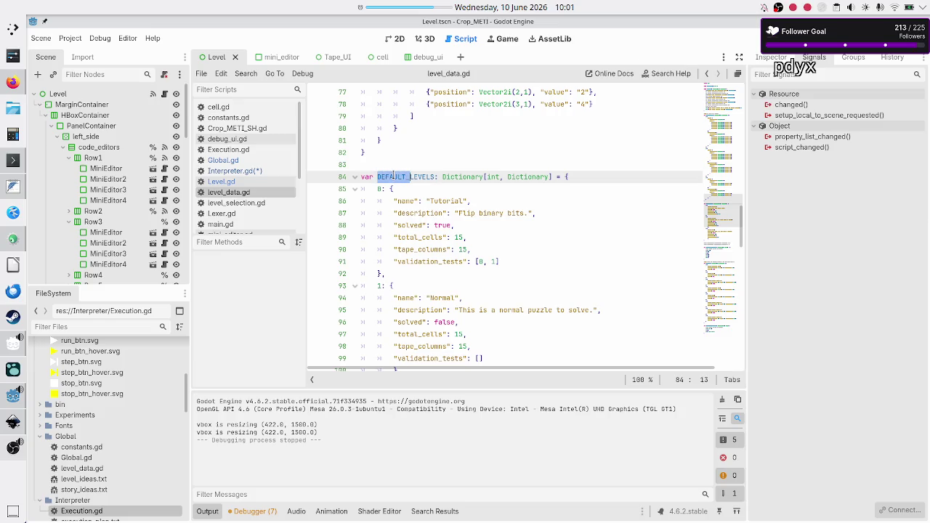
{"action": "key", "text": "shift+Right"}
{"action": "key", "text": "shift+Right"}
{"action": "key", "text": "shift+Right"}
{"action": "key", "text": "Left"}
{"action": "key", "text": "Right"}
{"action": "key", "text": "Right"}
{"action": "key", "text": "Right"}
{"action": "key", "text": "BackSpace"}
{"action": "key", "text": "BackSpace"}
{"action": "key", "text": "BackSpace"}
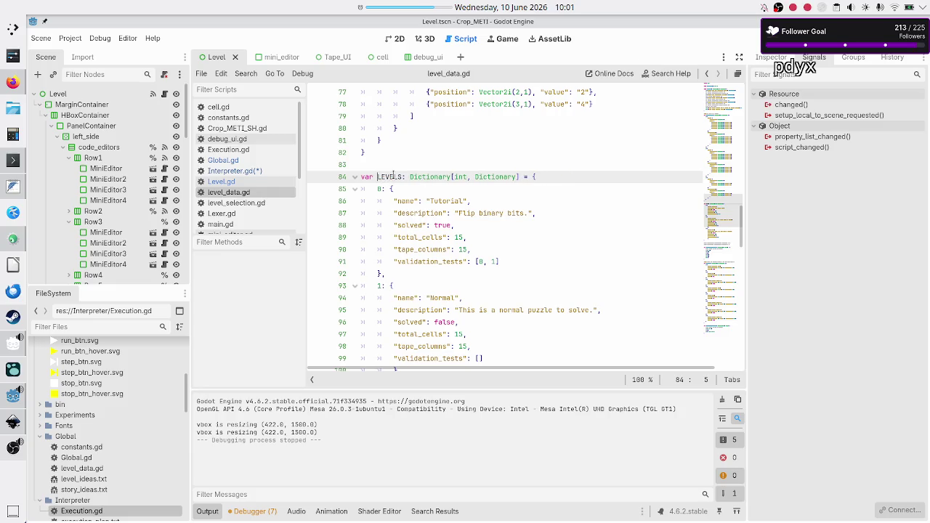
Step: Start an unfinished "type" key on a new line under the Tutorial level name
{"action": "key", "text": "Down"}
{"action": "key", "text": "Down"}
{"action": "key", "text": "Down"}
{"action": "key", "text": "Up"}
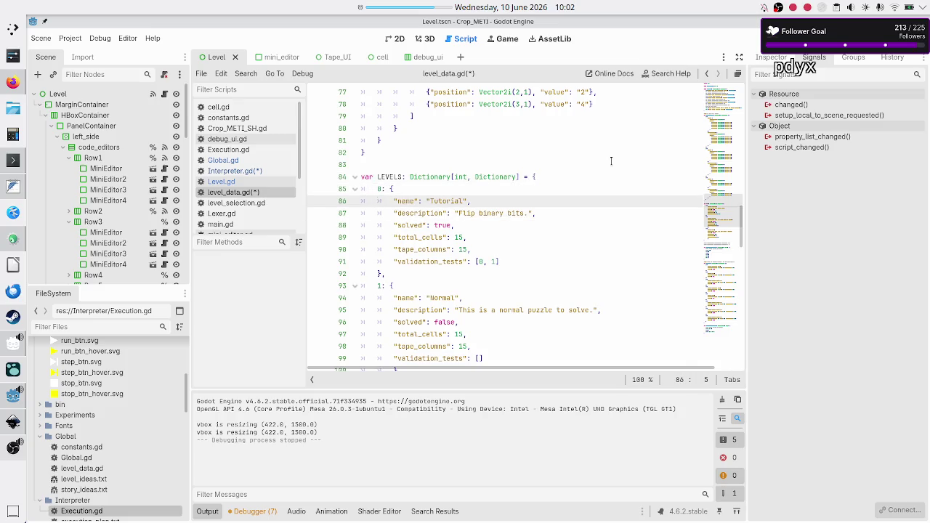
{"action": "key", "text": "Down"}
{"action": "key", "text": "Left"}
{"action": "key", "text": "Return"}
{"action": "type", "text": "\"ty"}
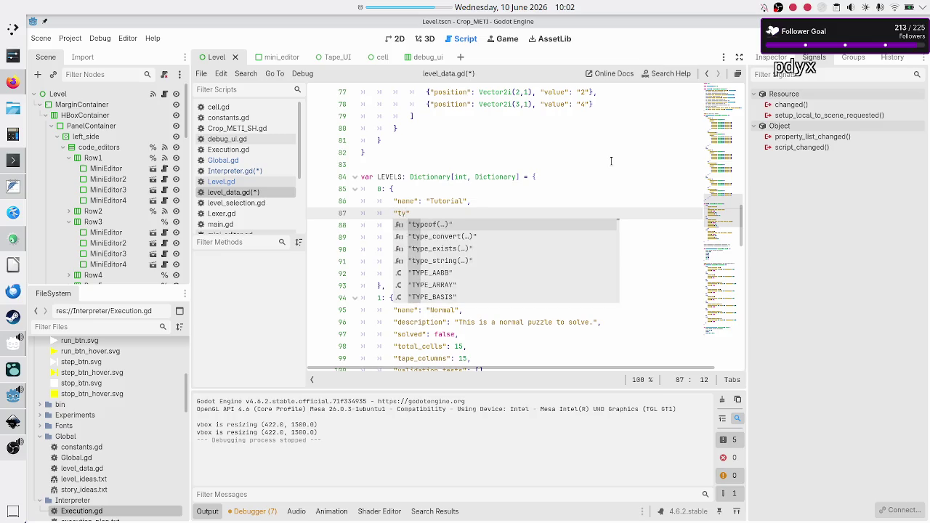
{"action": "type", "text": "pe"}
{"action": "key", "text": "Escape"}
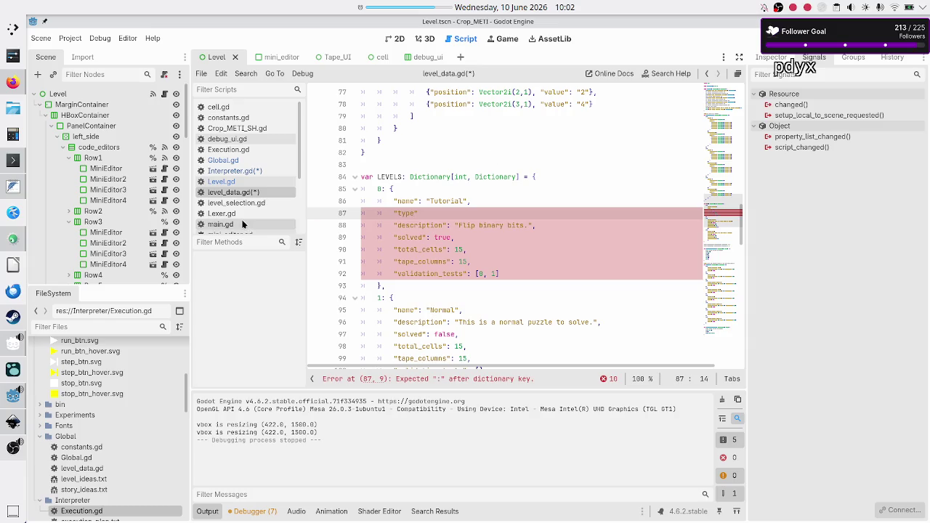
Step: Add enum LEVEL_TYPE {DEFAULT, CUSTOM} under '#Level selection constants' in constants.gd and save all
{"action": "left_click", "coordinate": [232, 118]}
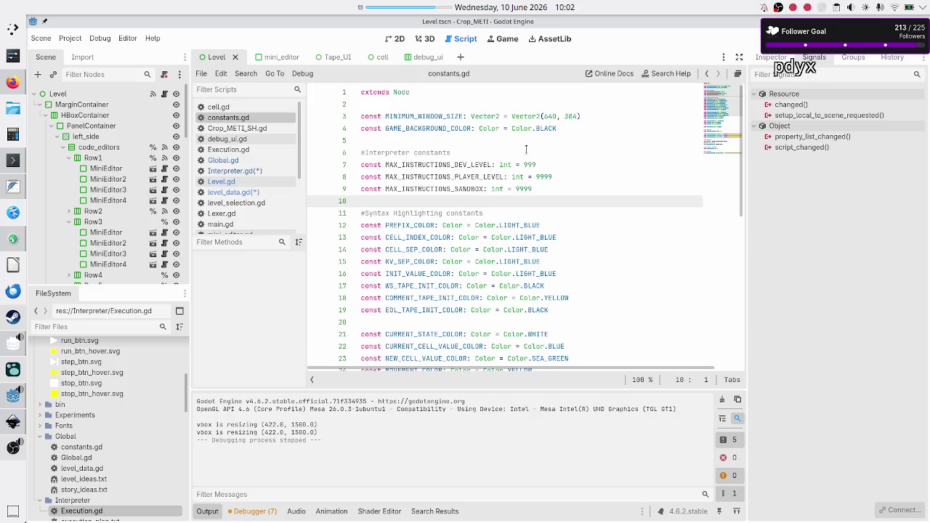
{"action": "key", "text": "Down"}
{"action": "key", "text": "Down"}
{"action": "key", "text": "Down"}
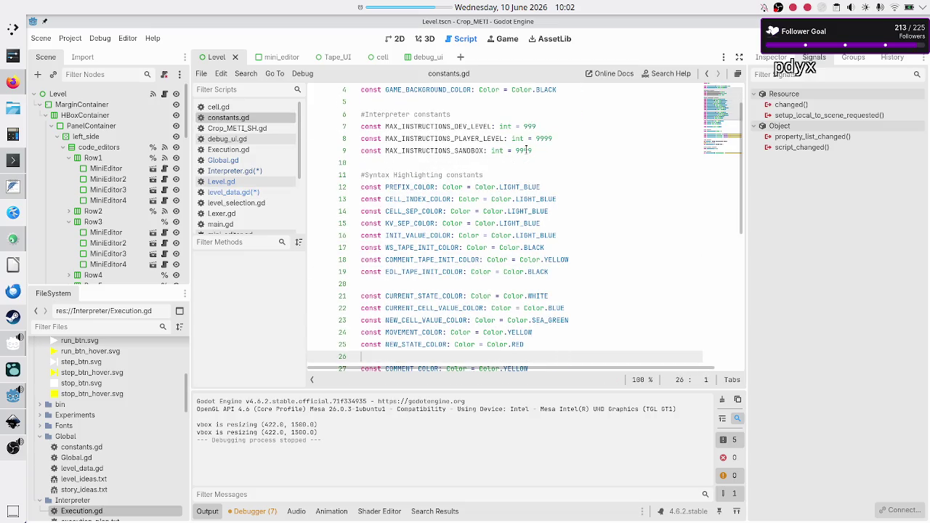
{"action": "scroll", "coordinate": [493, 216], "scroll_direction": "down", "scroll_amount": 7}
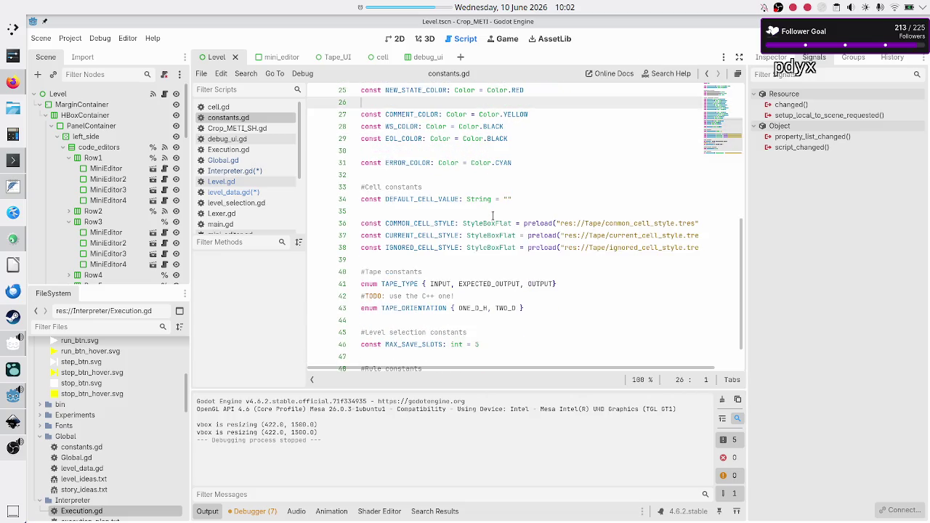
{"action": "scroll", "coordinate": [492, 216], "scroll_direction": "down", "scroll_amount": 1}
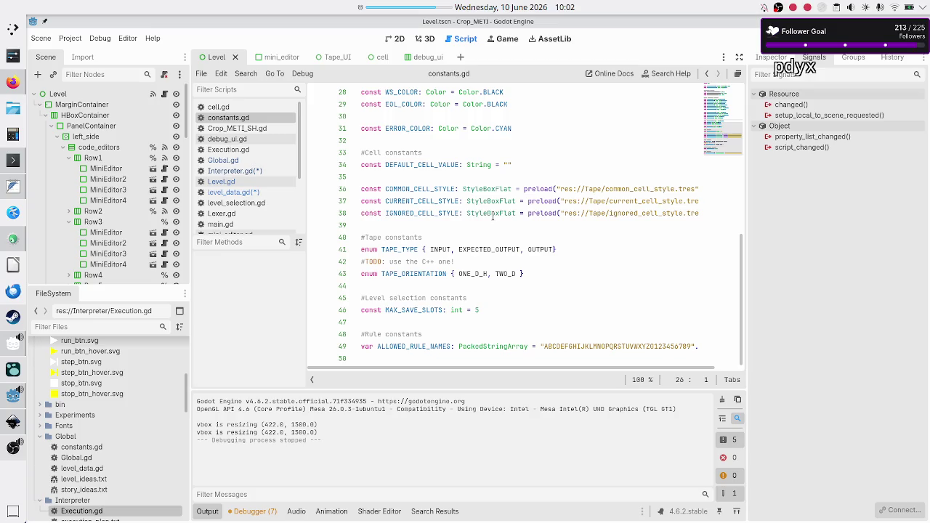
{"action": "left_click", "coordinate": [481, 299]}
{"action": "key", "text": "Return"}
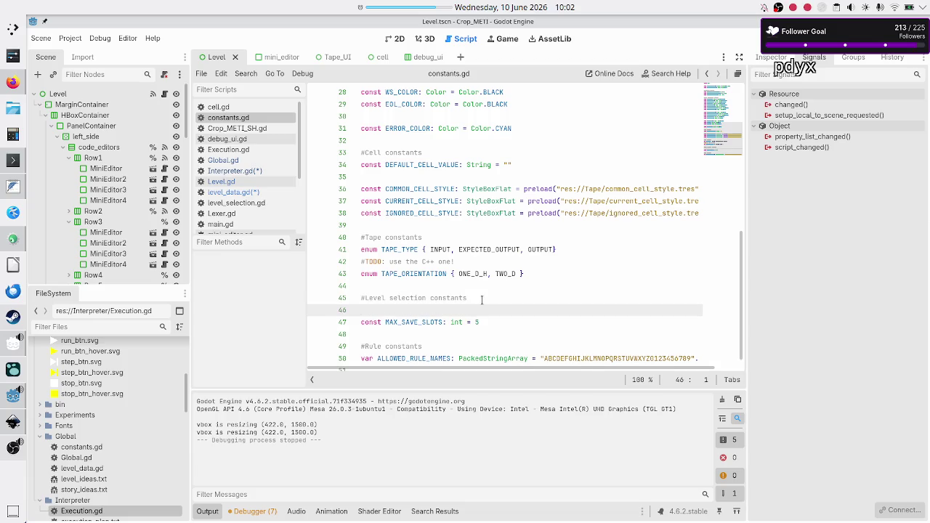
{"action": "type", "text": "enu"}
{"action": "type", "text": "m "}
{"action": "type", "text": "LEVEL_TYPE {"}
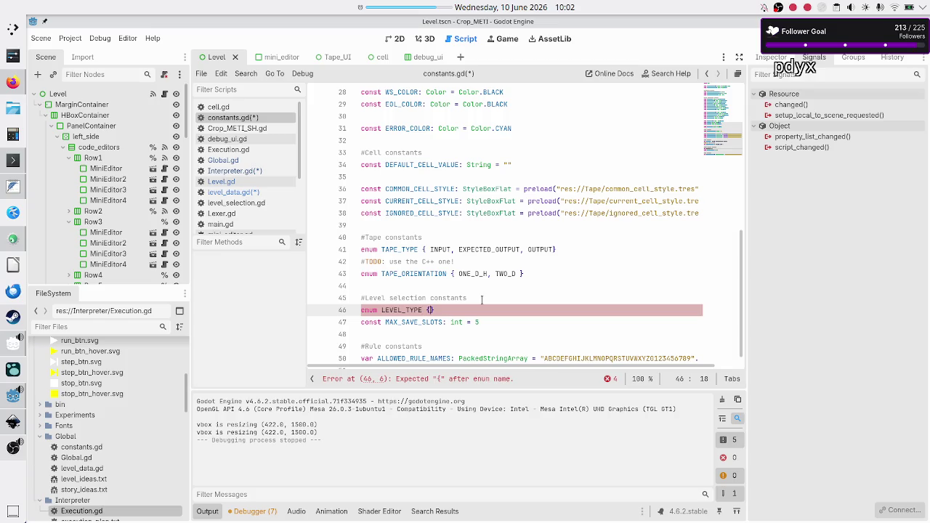
{"action": "type", "text": "DEFAULT, "}
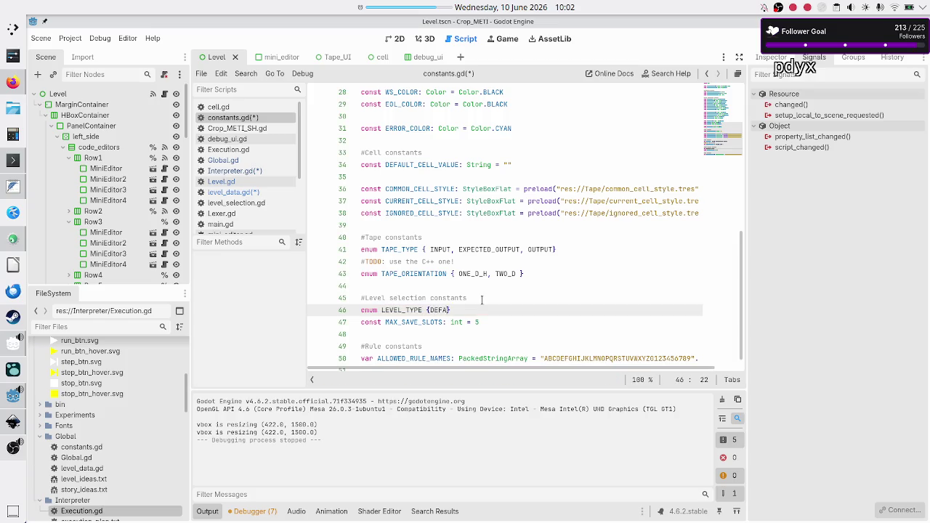
{"action": "type", "text": "CUSTOM"}
{"action": "key", "text": "Right"}
{"action": "key", "text": "Right"}
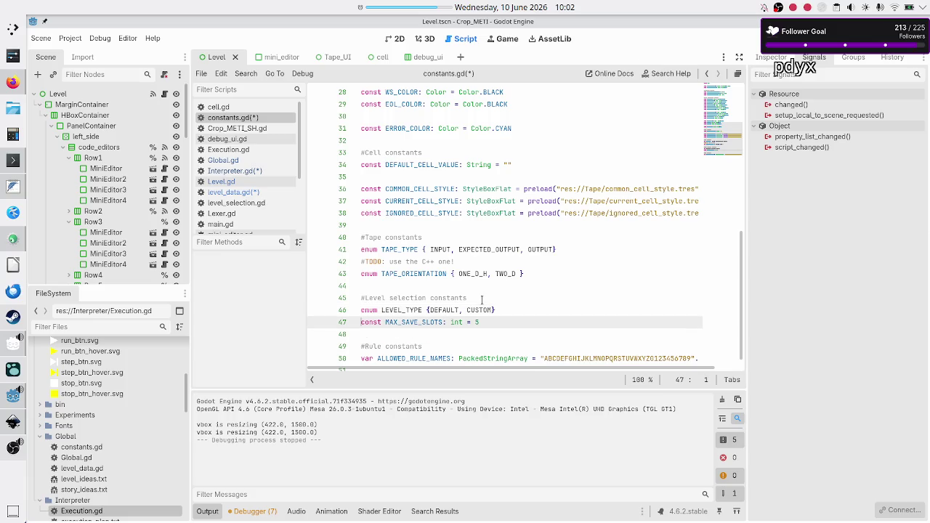
{"action": "key", "text": "ctrl+s"}
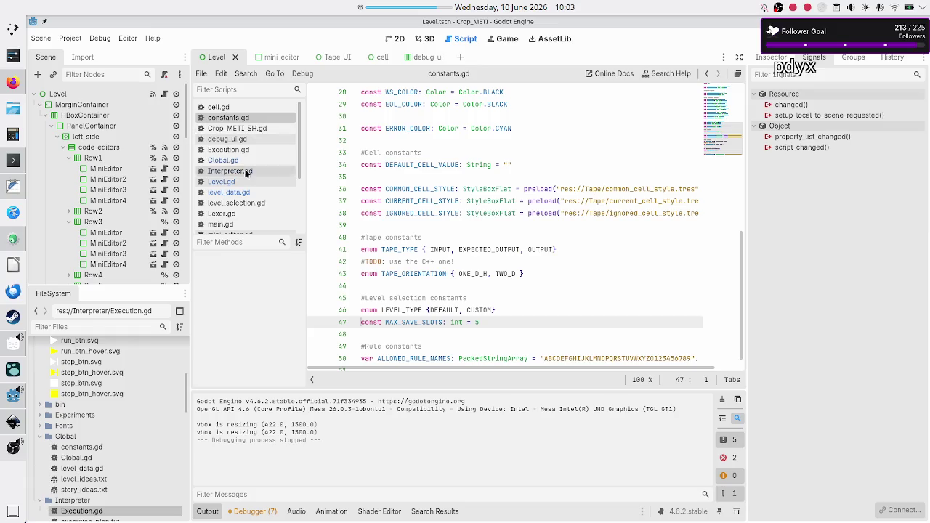
{"action": "left_click", "coordinate": [243, 192]}
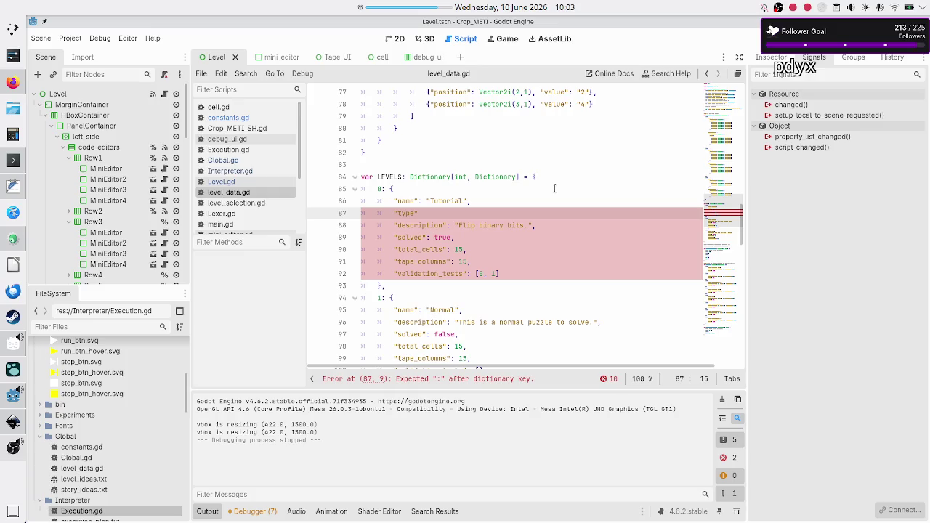
Step: Complete the Tutorial entry as "type": C.LEVEL_TYPE.DEFAULT, and select it for copying
{"action": "type", "text": ": C.LEVEL_TYPE"}
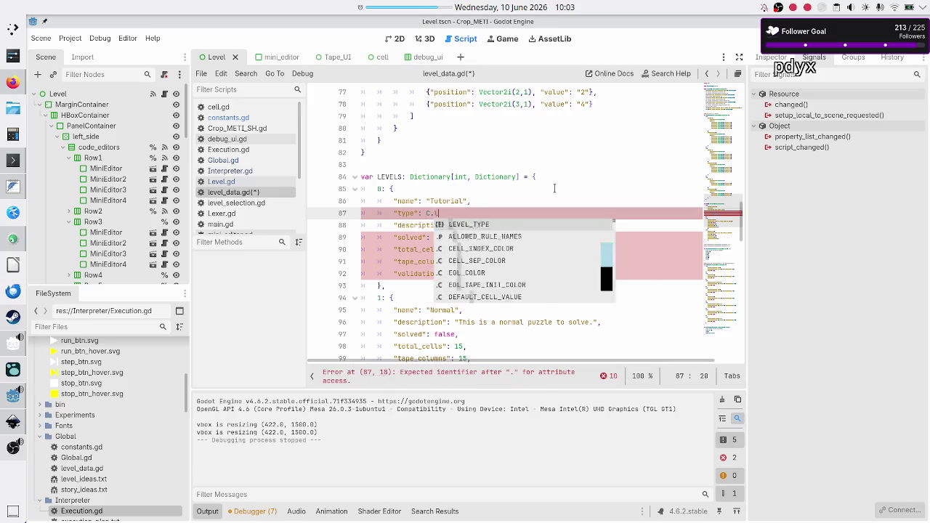
{"action": "type", "text": "."}
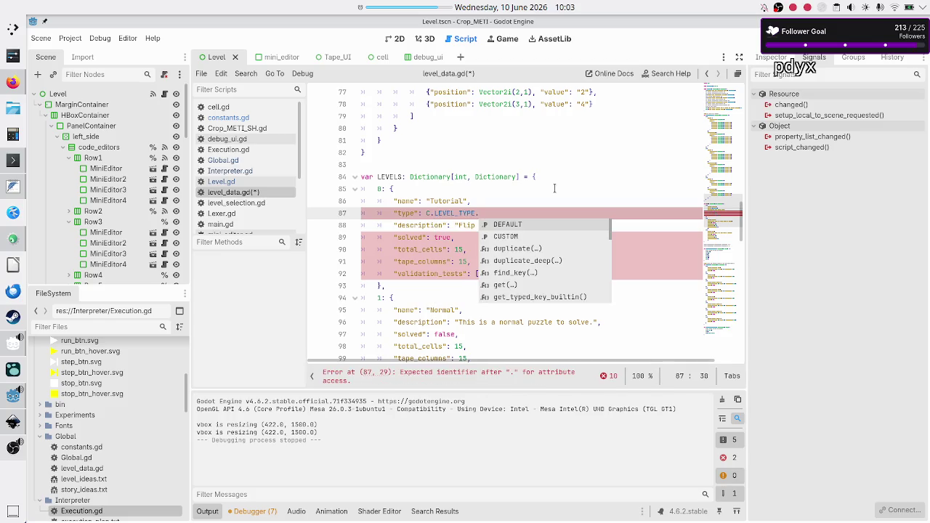
{"action": "key", "text": "Return"}
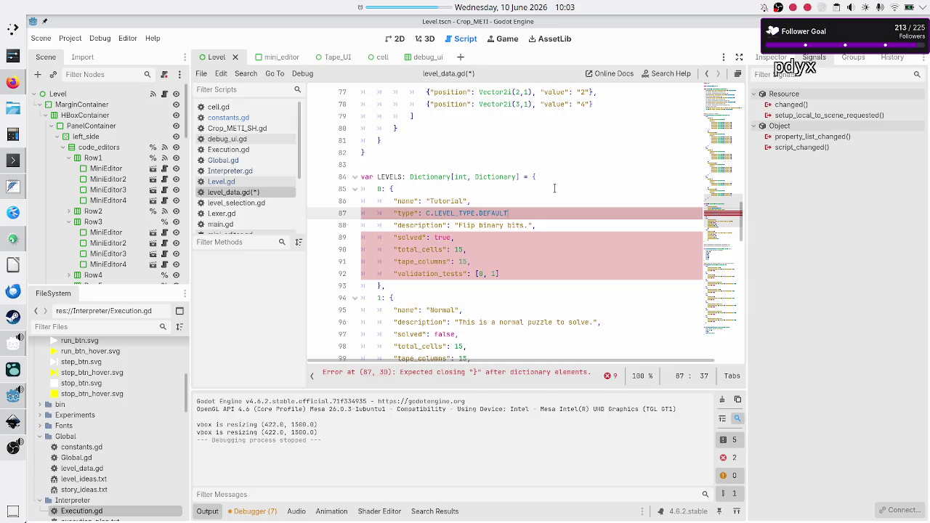
{"action": "type", "text": ","}
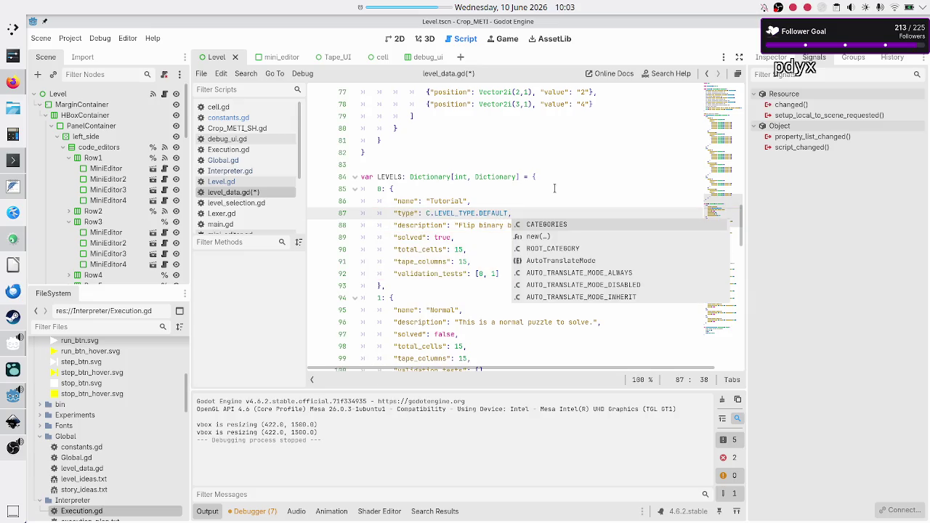
{"action": "key", "text": "Escape"}
{"action": "key", "text": "shift+Left"}
{"action": "key", "text": "shift+Left"}
{"action": "key", "text": "shift+Left"}
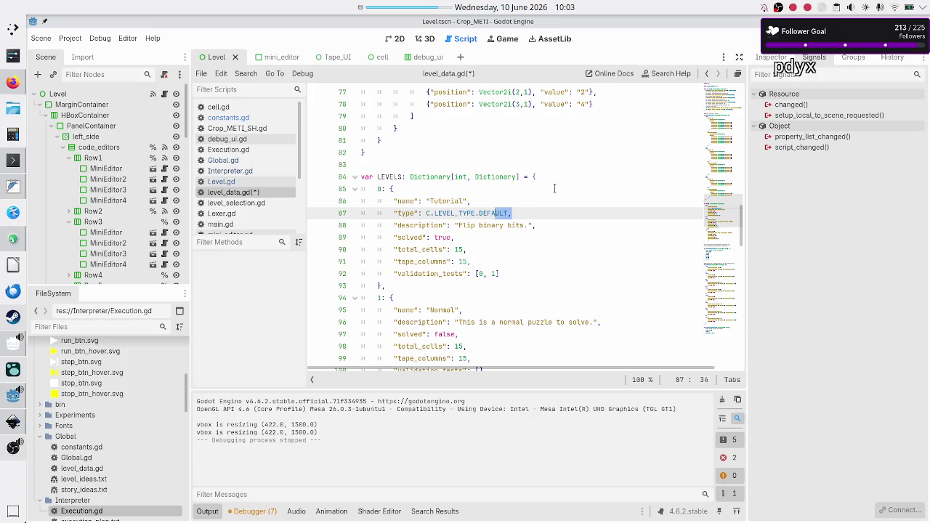
{"action": "key", "text": "shift+Left"}
{"action": "key", "text": "shift+Left"}
{"action": "key", "text": "shift+Left"}
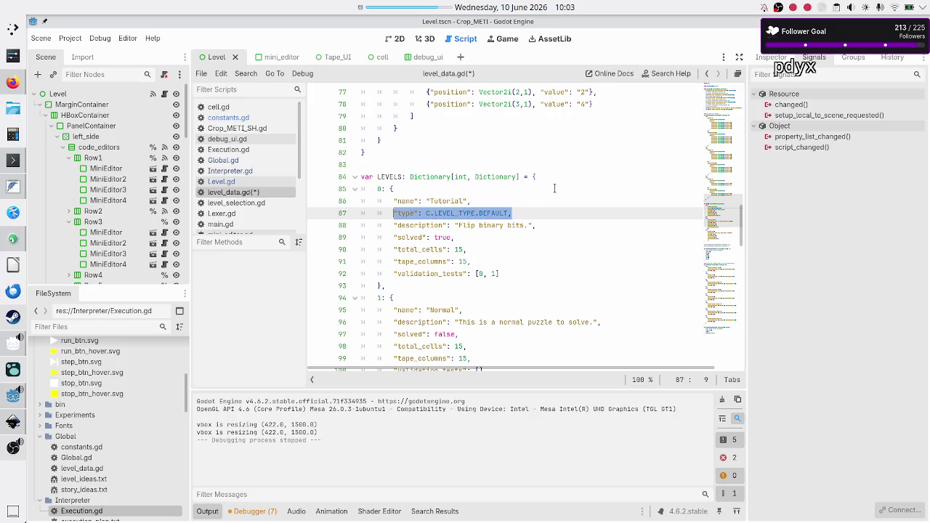
Step: Paste the "type": C.LEVEL_TYPE.DEFAULT, entry under the Normal and Hard level names
{"action": "key", "text": "Down"}
{"action": "key", "text": "Down"}
{"action": "key", "text": "Down"}
{"action": "key", "text": "Down"}
{"action": "key", "text": "Up"}
{"action": "key", "text": "End"}
{"action": "key", "text": "Return"}
{"action": "type", "text": "\"type\": C.LEVEL_TYPE.DEFAULT,"}
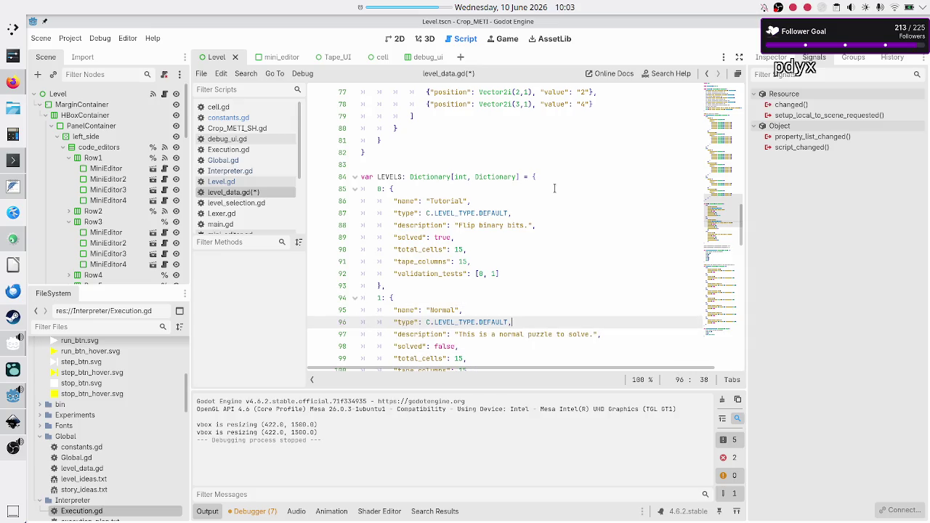
{"action": "key", "text": "Down"}
{"action": "key", "text": "Down"}
{"action": "key", "text": "Down"}
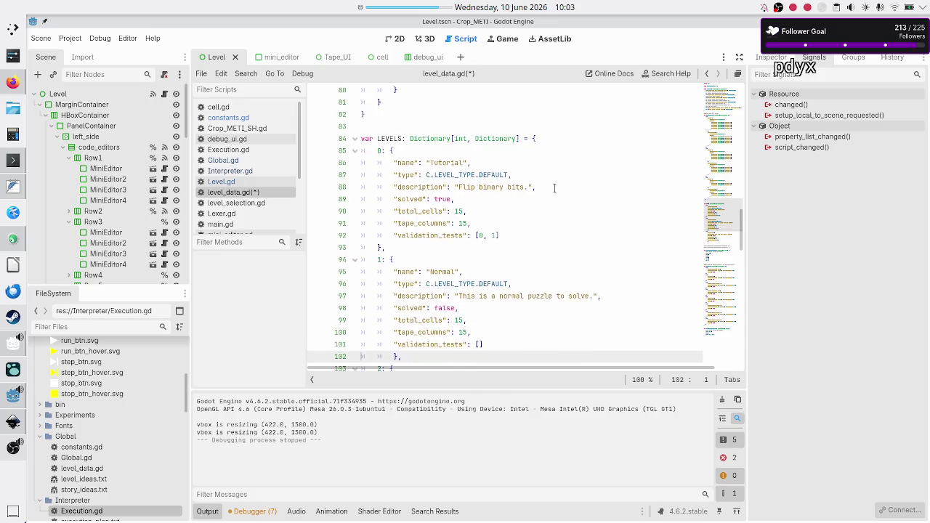
{"action": "key", "text": "Down"}
{"action": "key", "text": "Down"}
{"action": "key", "text": "Down"}
{"action": "key", "text": "Up"}
{"action": "key", "text": "Up"}
{"action": "key", "text": "Up"}
{"action": "key", "text": "End"}
{"action": "key", "text": "Return"}
{"action": "type", "text": "\"type\": C.LEVEL_TYPE.DEFAULT,"}
{"action": "key", "text": "Down"}
{"action": "key", "text": "Down"}
{"action": "key", "text": "Down"}
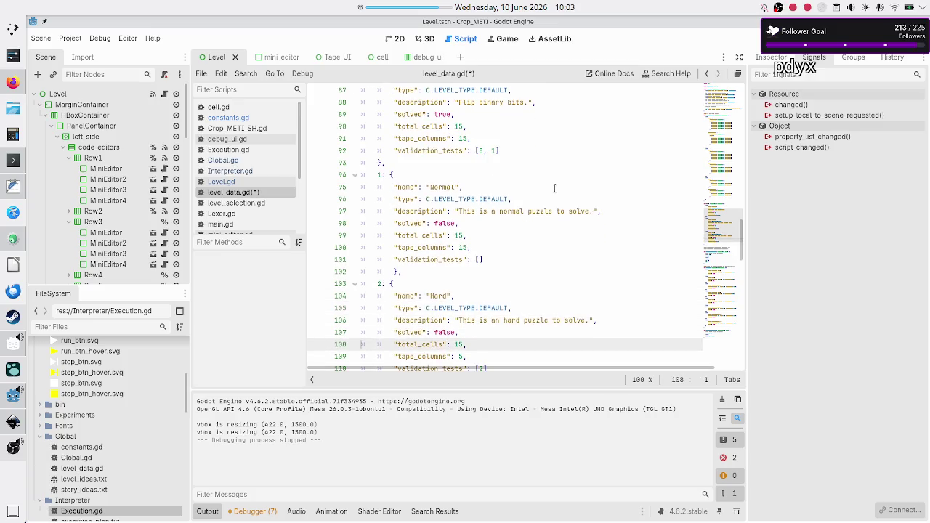
Step: Locate and select the commented-out CUSTOM_LEVELS and STEAM_LEVELS lines, then return to constants.gd
{"action": "key", "text": "Down"}
{"action": "key", "text": "Down"}
{"action": "key", "text": "Down"}
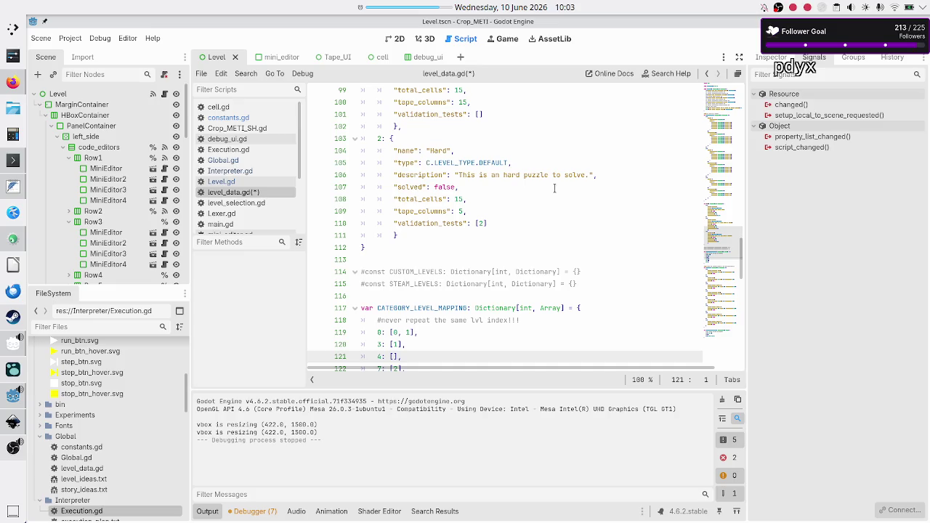
{"action": "key", "text": "Down"}
{"action": "key", "text": "Down"}
{"action": "key", "text": "Down"}
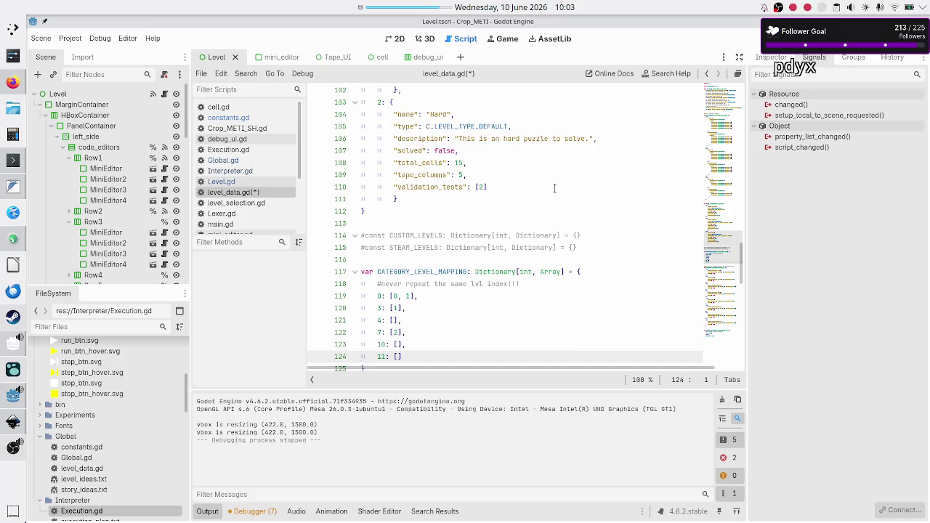
{"action": "key", "text": "Up"}
{"action": "key", "text": "Up"}
{"action": "key", "text": "Up"}
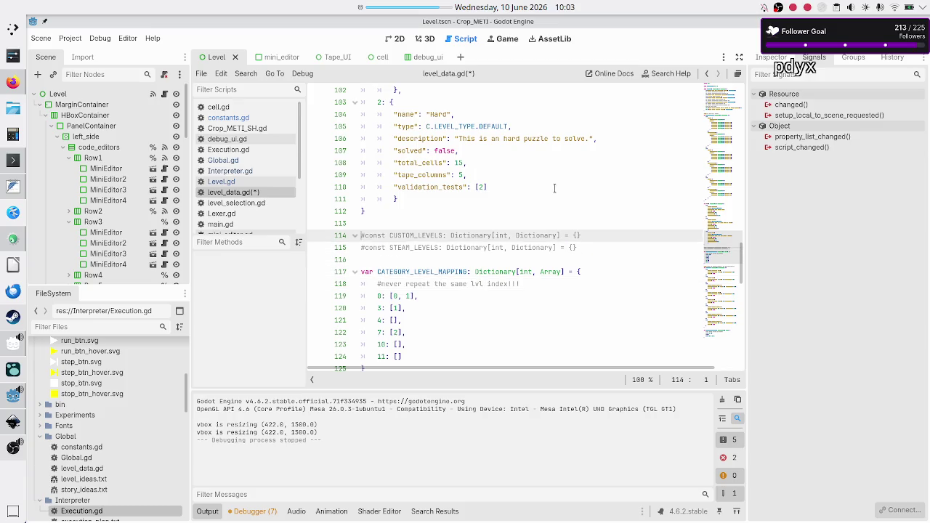
{"action": "key", "text": "shift+End"}
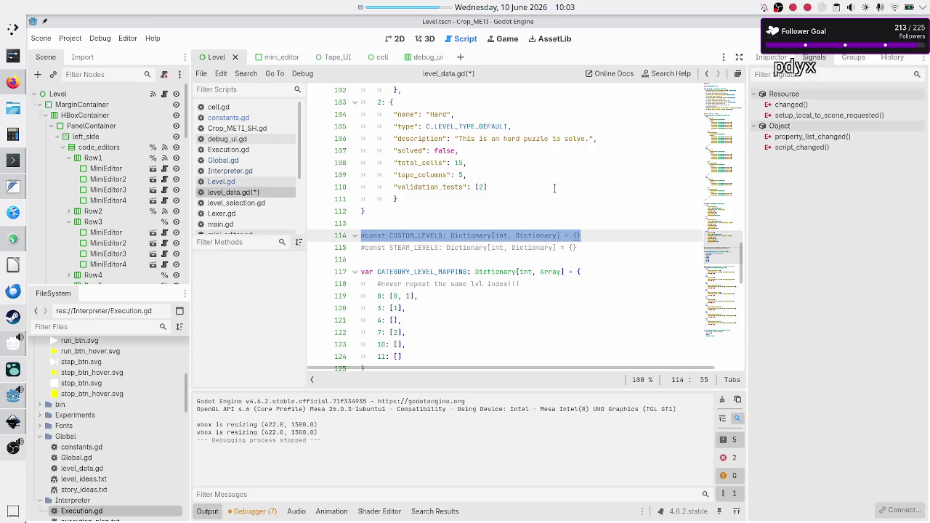
{"action": "key", "text": "Home"}
{"action": "key", "text": "Down"}
{"action": "key", "text": "shift+Down"}
{"action": "key", "text": "Up"}
{"action": "key", "text": "Up"}
{"action": "key", "text": "Up"}
{"action": "key", "text": "Down"}
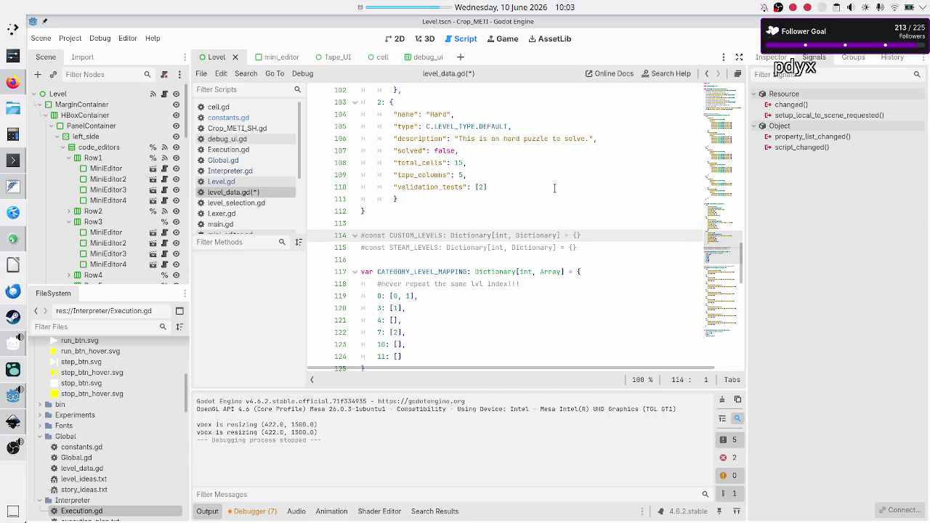
{"action": "key", "text": "shift+Down"}
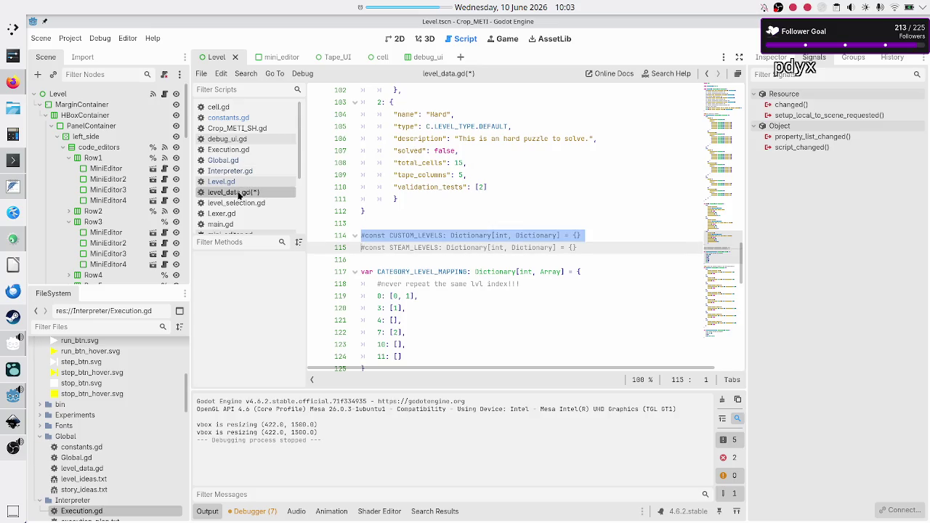
{"action": "left_click", "coordinate": [228, 117]}
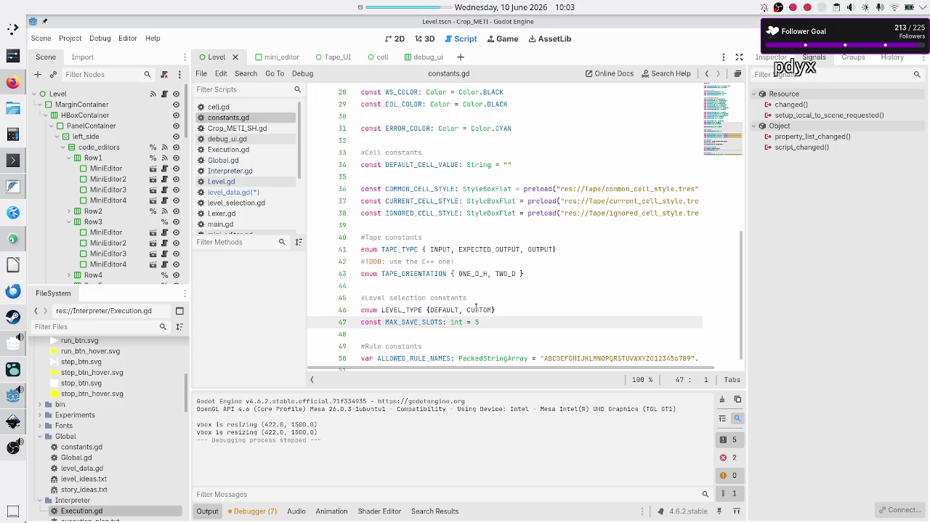
Step: Rename the enum's CUSTOM to CUSTOM_LOCAL and add CUSTOM_WORKSHOP after it
{"action": "left_click", "coordinate": [491, 309]}
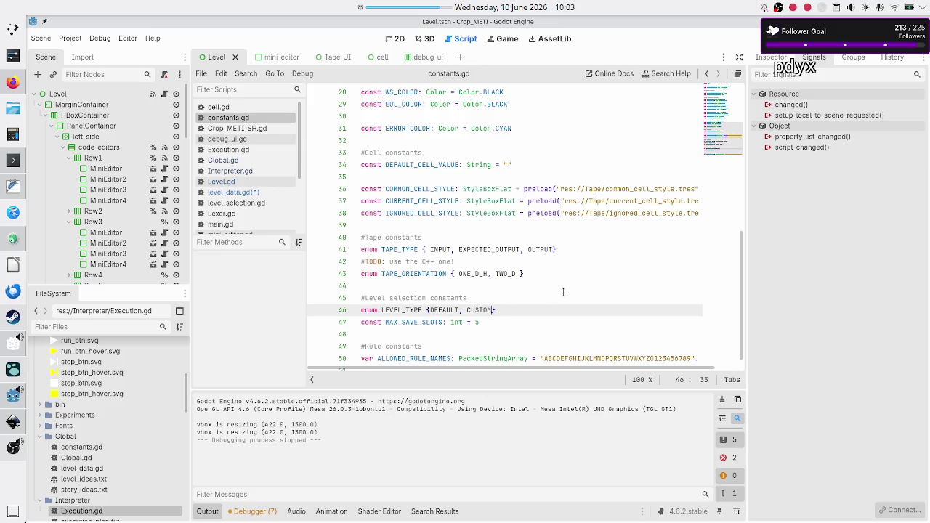
{"action": "type", "text": "_LOCAL, "}
{"action": "type", "text": "CUSTOM_W"}
{"action": "type", "text": "ORK"}
{"action": "type", "text": "SHOP"}
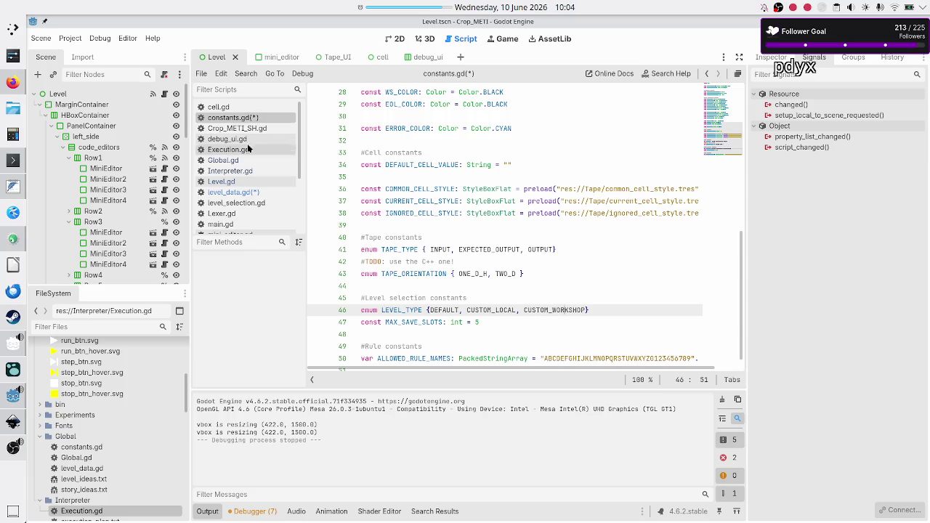
{"action": "left_click", "coordinate": [247, 191]}
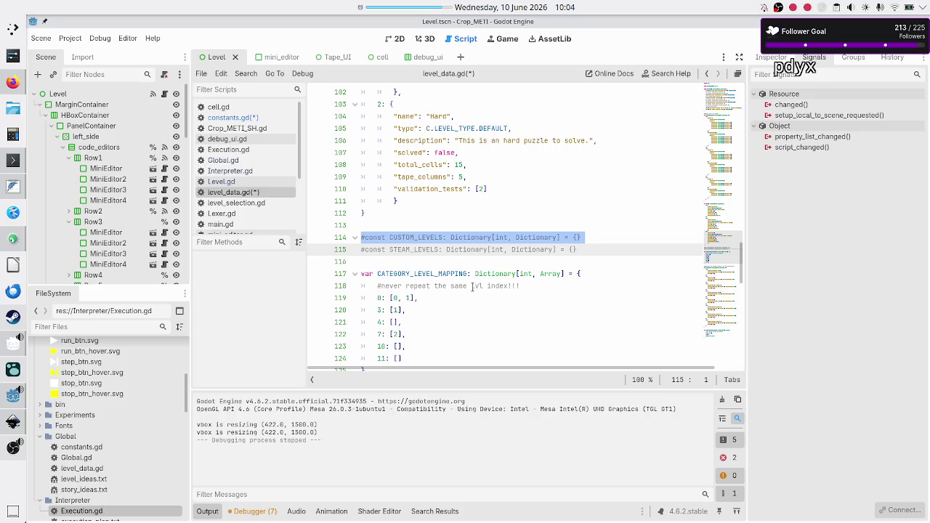
Step: Delete the commented-out CUSTOM_LEVELS and STEAM_LEVELS constant lines
{"action": "left_click", "coordinate": [516, 228]}
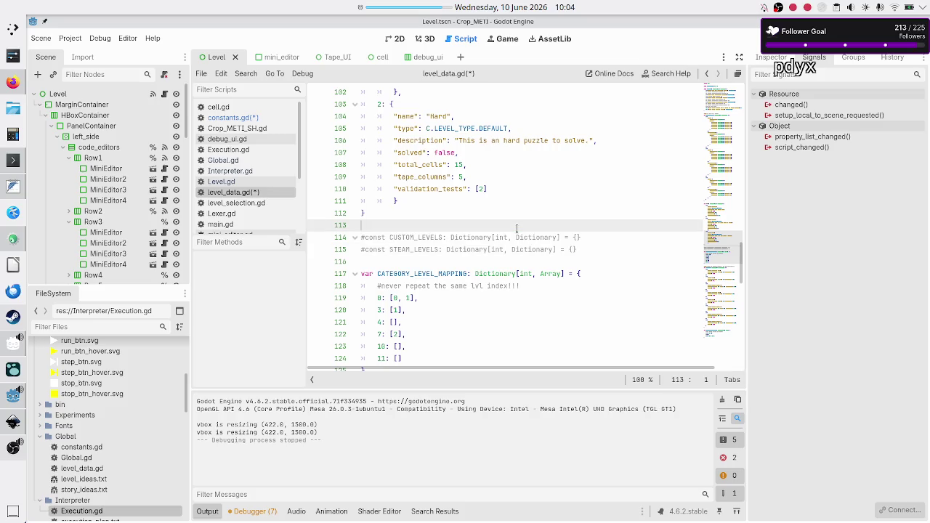
{"action": "key", "text": "Down"}
{"action": "key", "text": "shift+Down"}
{"action": "key", "text": "shift+End"}
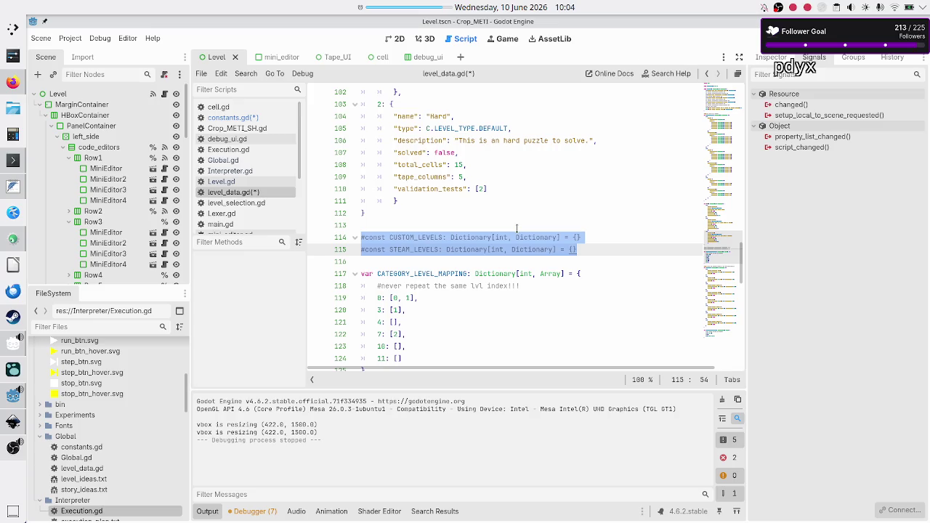
{"action": "key", "text": "BackSpace"}
{"action": "key", "text": "BackSpace"}
{"action": "key", "text": "BackSpace"}
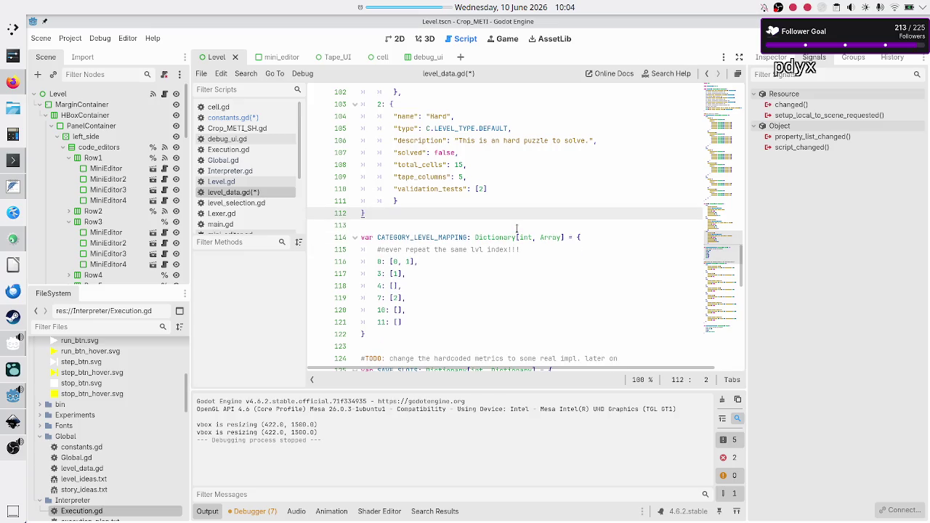
Step: Check the Tutorial DEFAULT type entry and the CATEGORY_LEVEL_MAPPING name
{"action": "scroll", "coordinate": [516, 228], "scroll_direction": "up", "scroll_amount": 9}
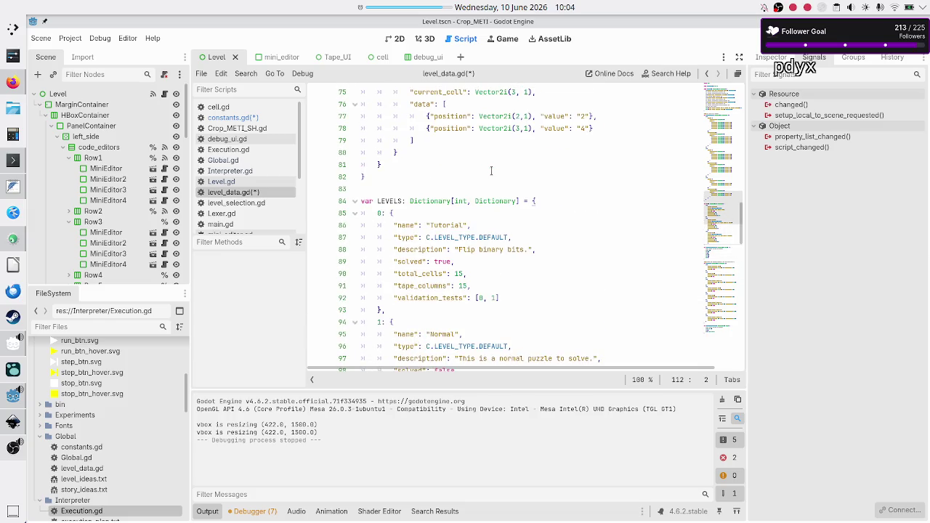
{"action": "double_click", "coordinate": [402, 238]}
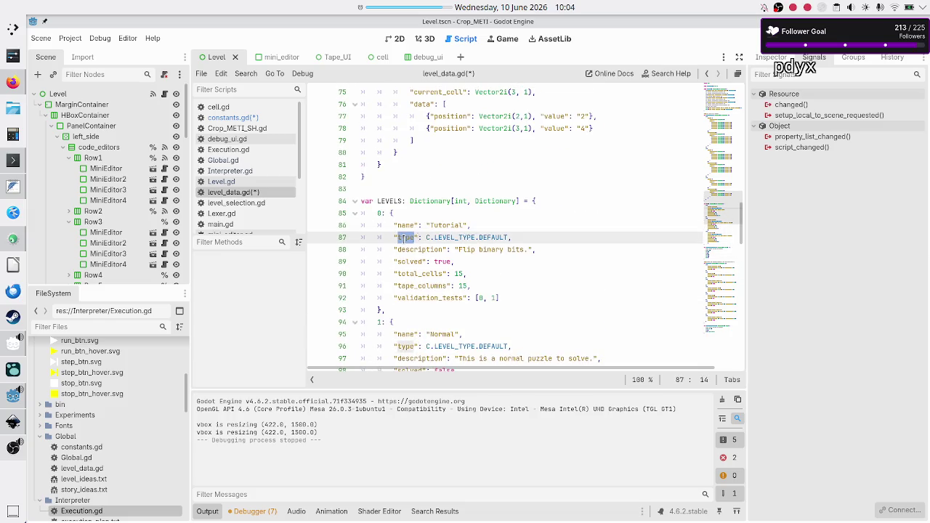
{"action": "double_click", "coordinate": [481, 238]}
{"action": "left_click", "coordinate": [438, 237]}
{"action": "scroll", "coordinate": [454, 313], "scroll_direction": "down", "scroll_amount": 4}
{"action": "scroll", "coordinate": [454, 312], "scroll_direction": "down", "scroll_amount": 6}
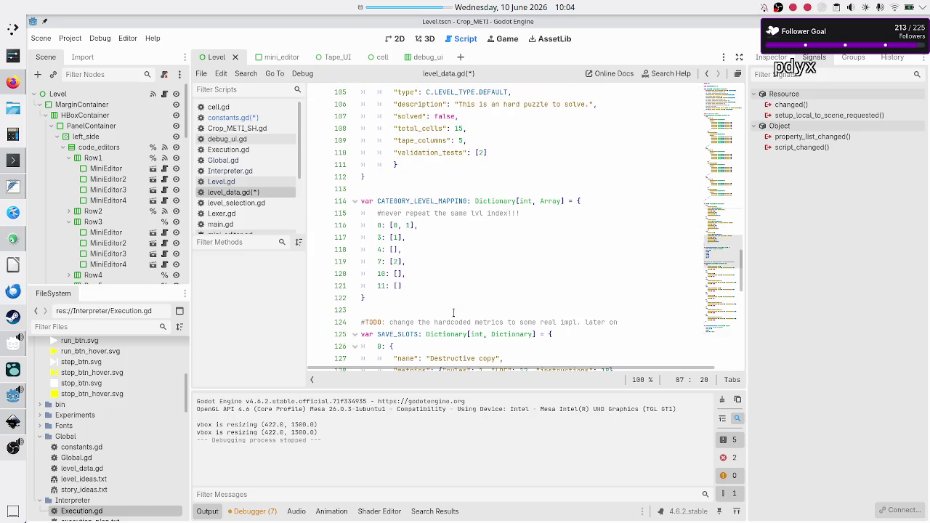
{"action": "double_click", "coordinate": [436, 202]}
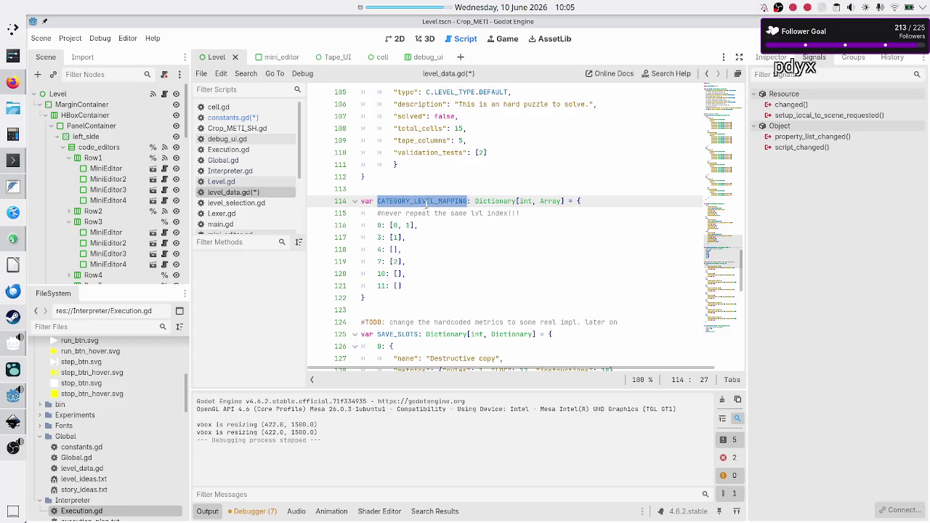
{"action": "left_click", "coordinate": [440, 189]}
Step: Save level_data.gd after reviewing the mapping and SAVE_SLOTS lines
{"action": "key", "text": "Down"}
{"action": "key", "text": "Down"}
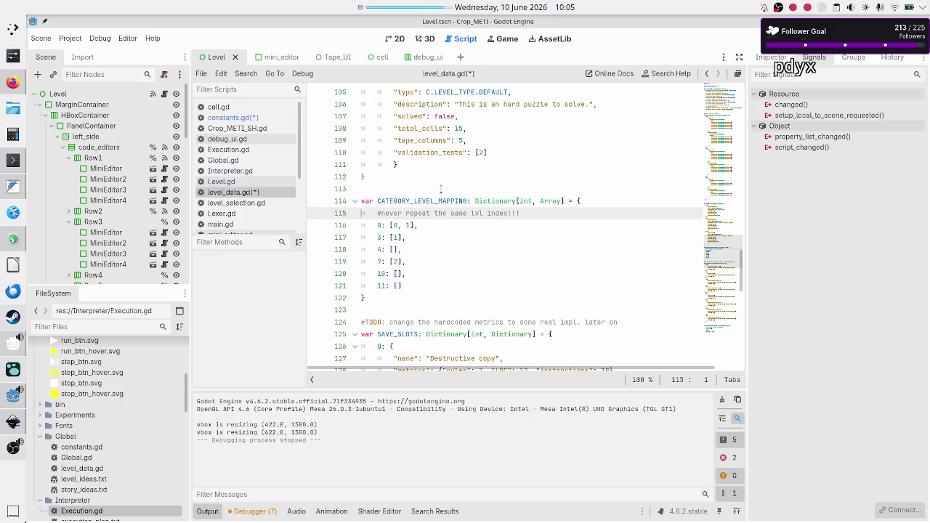
{"action": "key", "text": "Up"}
{"action": "key", "text": "Down"}
{"action": "key", "text": "Down"}
{"action": "key", "text": "Down"}
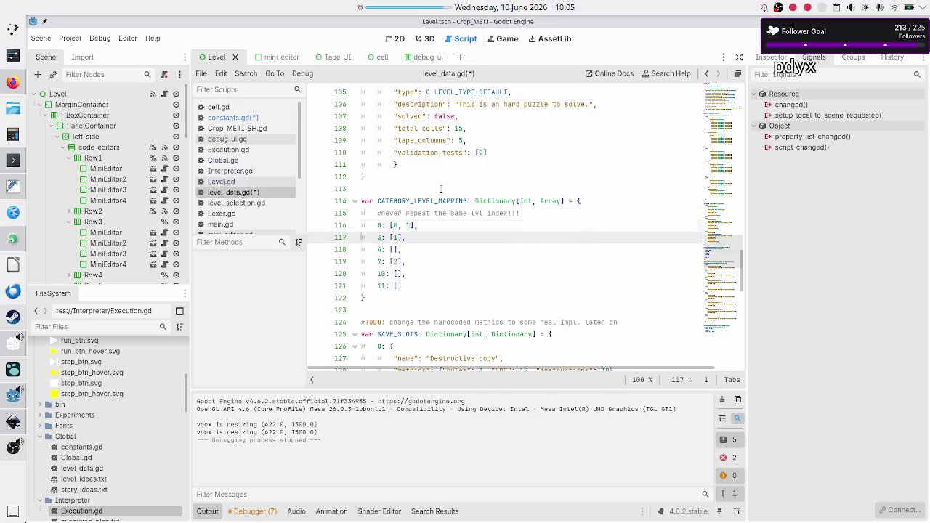
{"action": "key", "text": "Down"}
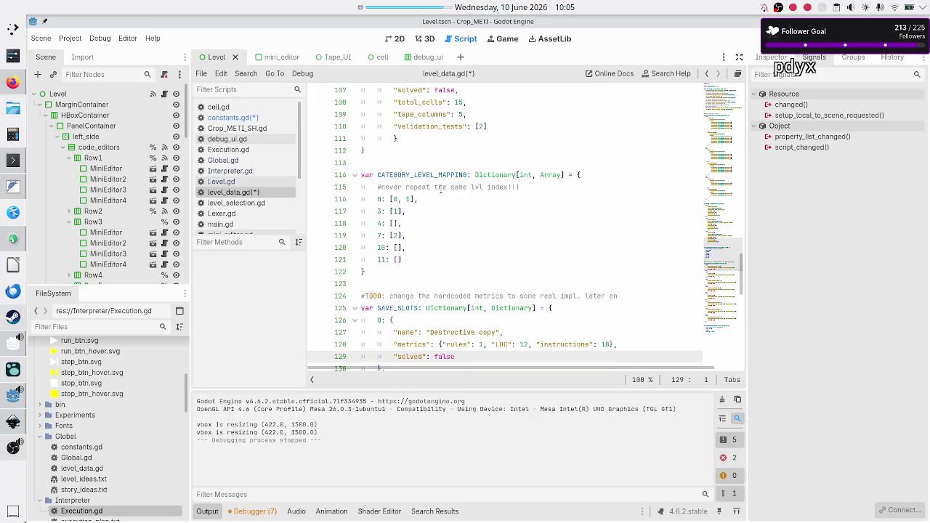
{"action": "key", "text": "Up"}
{"action": "key", "text": "Up"}
{"action": "key", "text": "Up"}
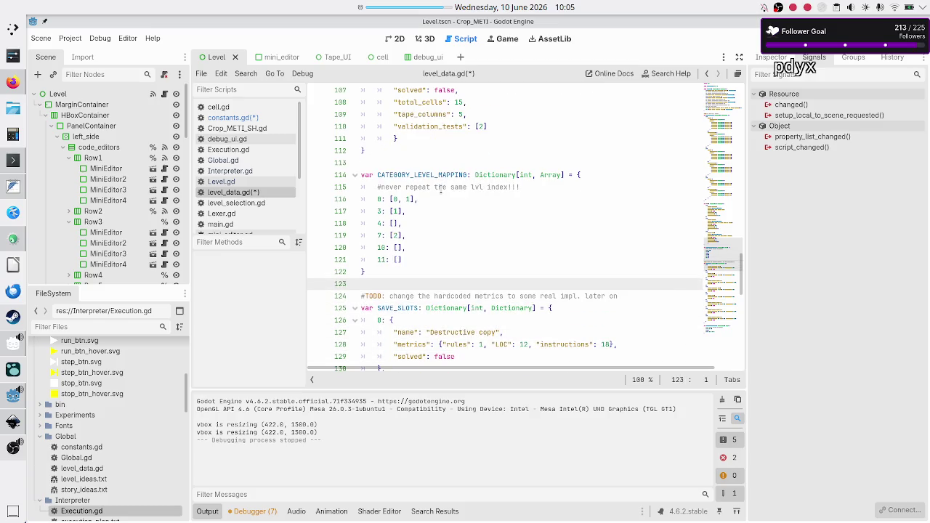
{"action": "key", "text": "ctrl+s"}
{"action": "scroll", "coordinate": [419, 129], "scroll_direction": "up", "scroll_amount": 10}
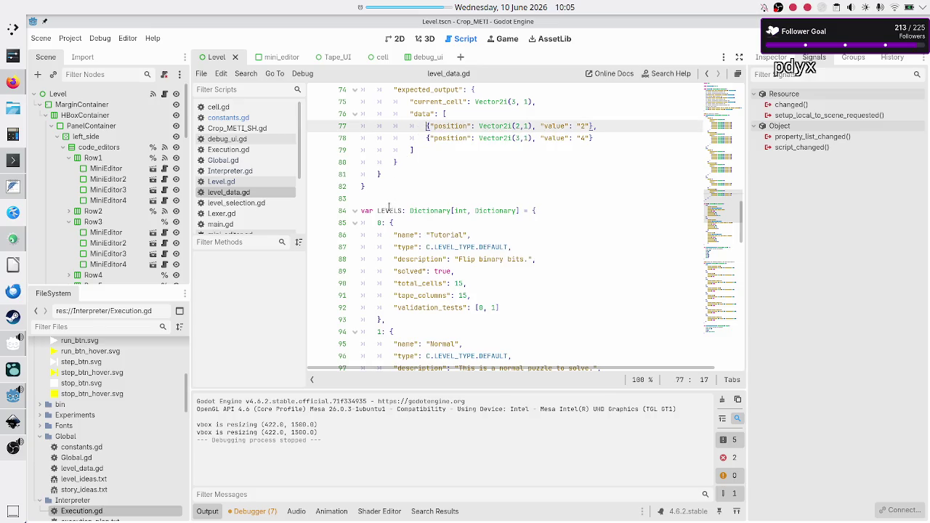
{"action": "left_click", "coordinate": [388, 212]}
{"action": "left_click", "coordinate": [397, 198]}
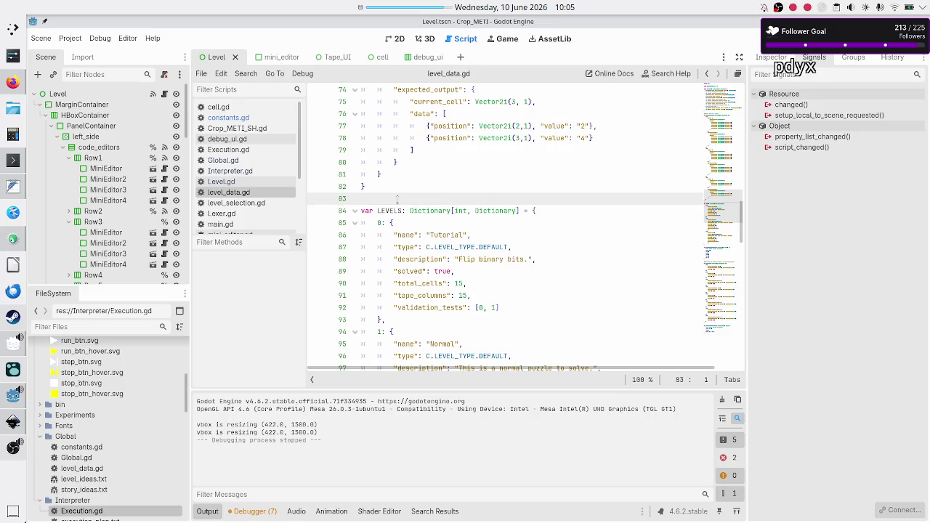
Step: Find DEFAULT_LEVELS in all project files and open the Tape_UI.gd match
{"action": "left_click", "coordinate": [222, 73]}
{"action": "mouse_move", "coordinate": [245, 73]}
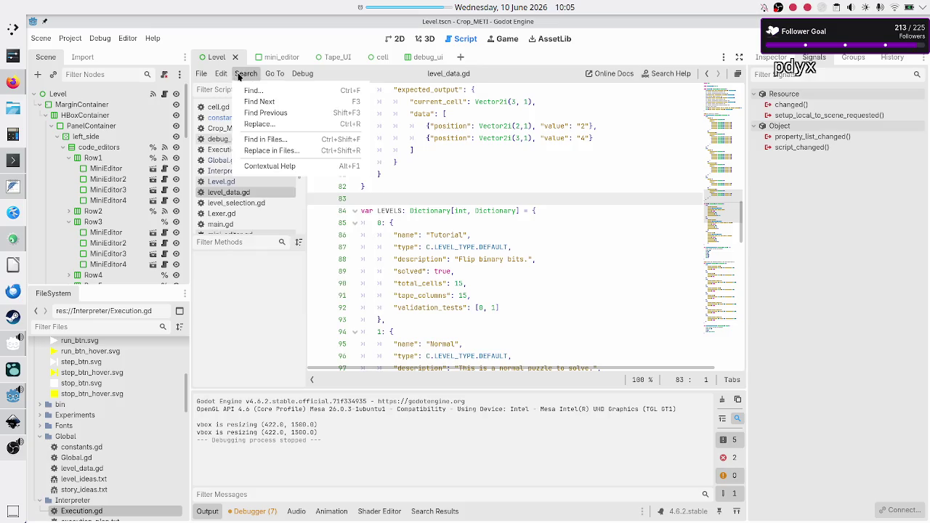
{"action": "left_click", "coordinate": [260, 140]}
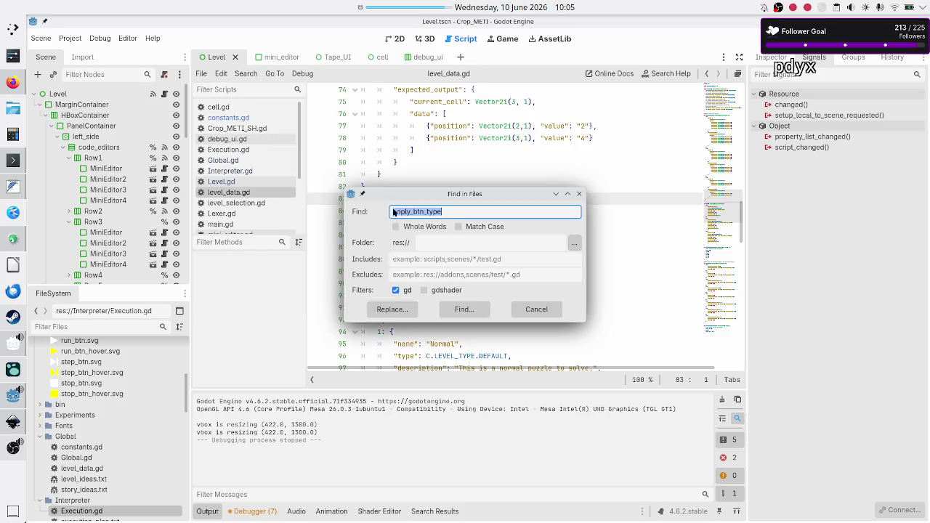
{"action": "type", "text": "\"type\": C.LEVEL_TYPE.DEFAULT,"}
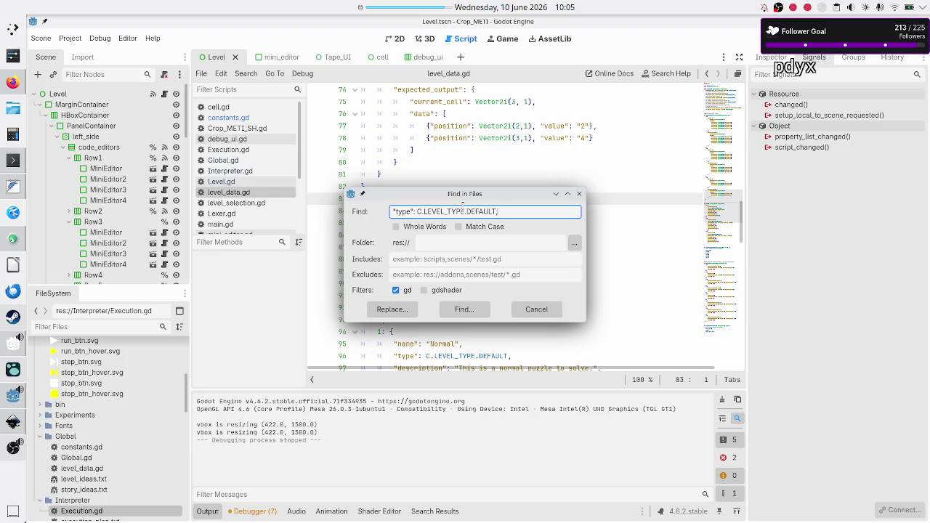
{"action": "key", "text": "ctrl+a"}
{"action": "type", "text": "DEFAULT_LE"}
{"action": "type", "text": "V"}
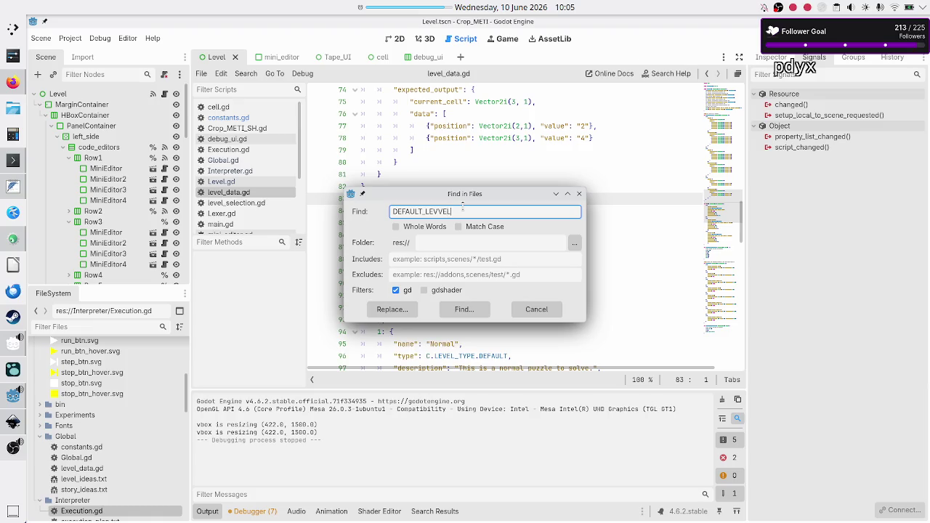
{"action": "type", "text": "ELS"}
{"action": "left_click", "coordinate": [473, 310]}
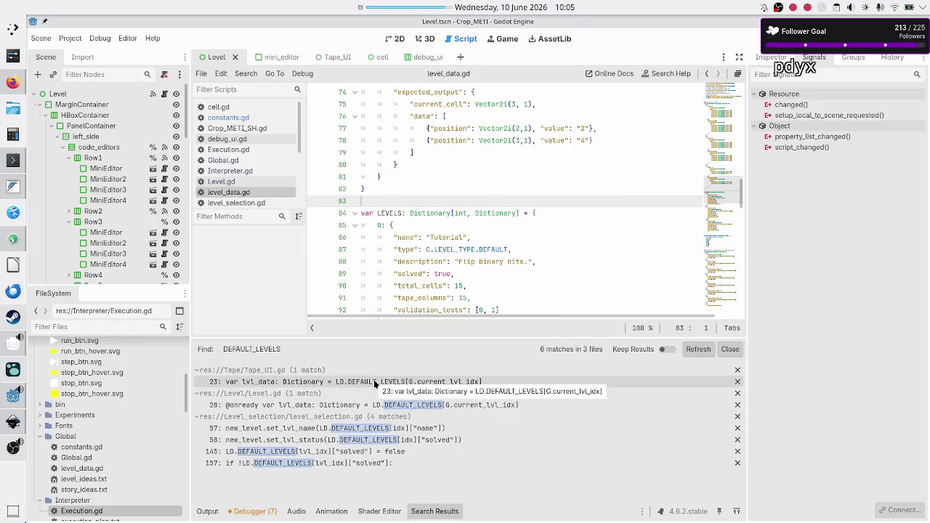
{"action": "left_click", "coordinate": [375, 384]}
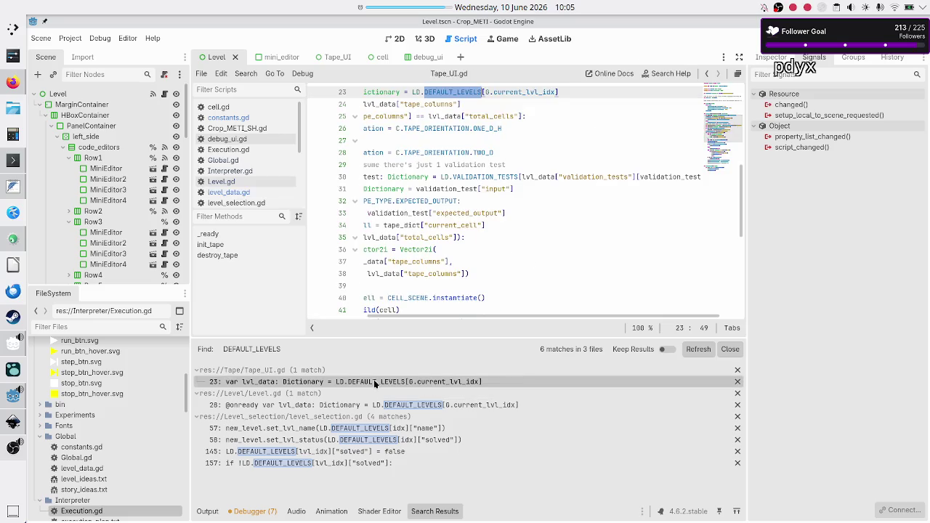
Step: Change LD.DEFAULT_LEVELS to LD.LEVELS on Tape_UI.gd line 23 and Level.gd line 28
{"action": "left_click", "coordinate": [458, 92]}
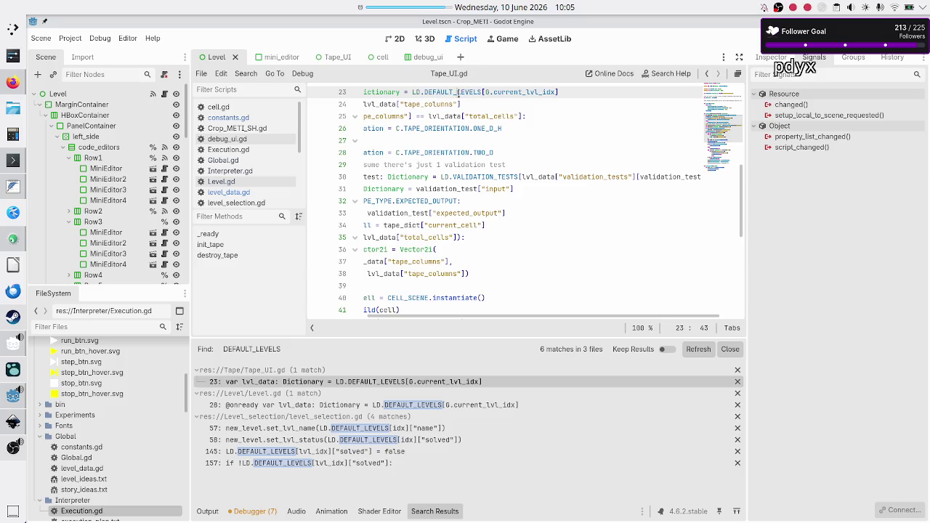
{"action": "key", "text": "BackSpace"}
{"action": "key", "text": "BackSpace"}
{"action": "key", "text": "BackSpace"}
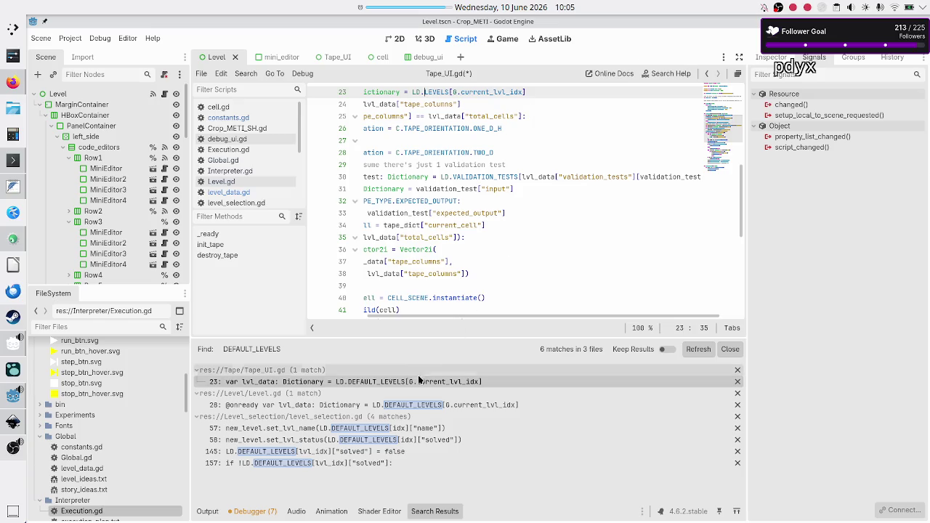
{"action": "left_click", "coordinate": [401, 410]}
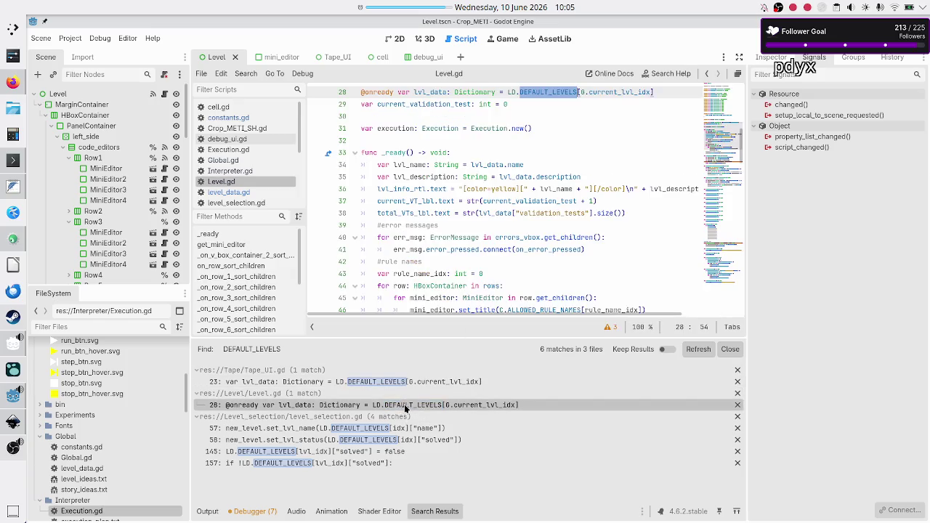
{"action": "left_click", "coordinate": [558, 92]}
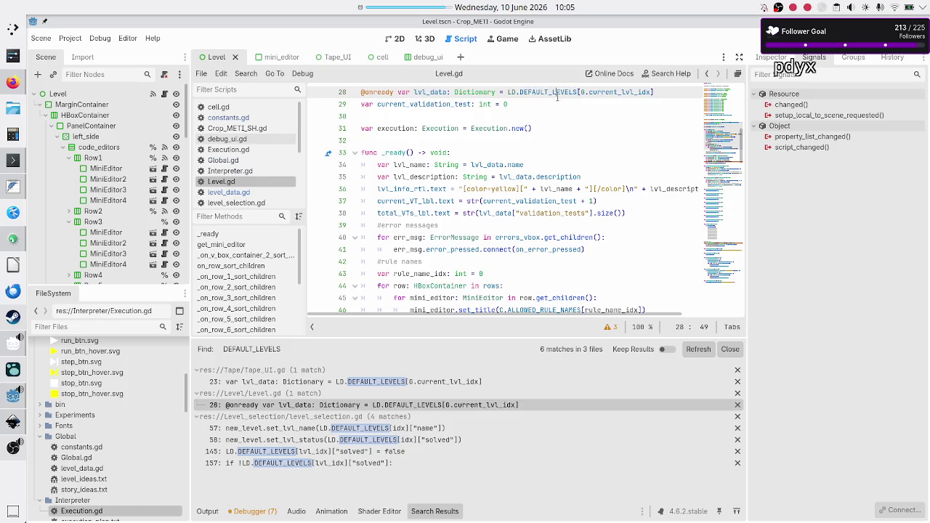
{"action": "key", "text": "BackSpace"}
{"action": "key", "text": "BackSpace"}
{"action": "key", "text": "BackSpace"}
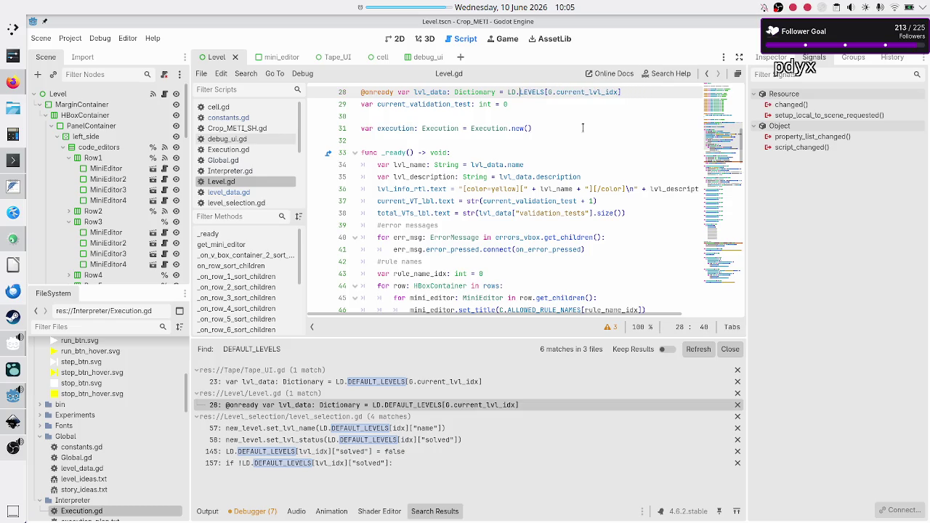
{"action": "left_click", "coordinate": [387, 430]}
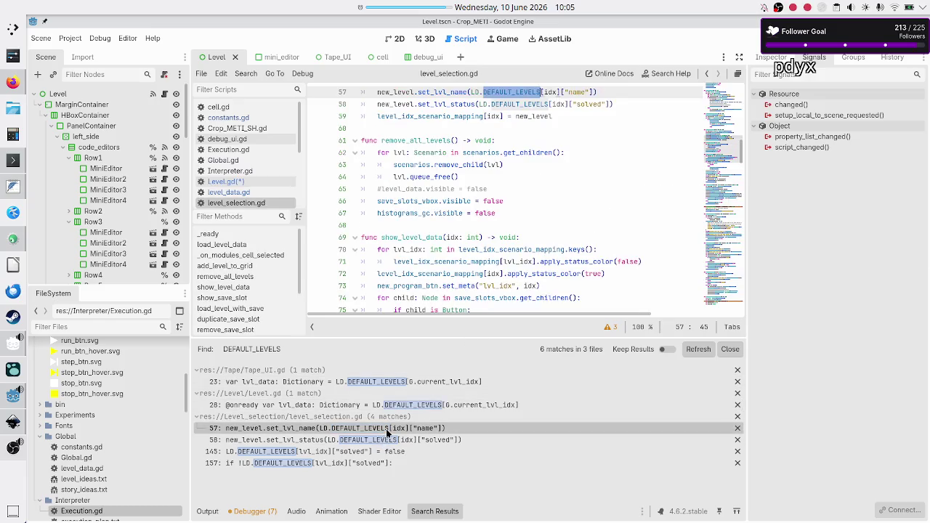
Step: Rename DEFAULT_LEVELS to LEVELS on lines 57 and 58 of level_selection.gd
{"action": "left_click", "coordinate": [515, 91]}
{"action": "key", "text": "BackSpace"}
{"action": "key", "text": "BackSpace"}
{"action": "key", "text": "BackSpace"}
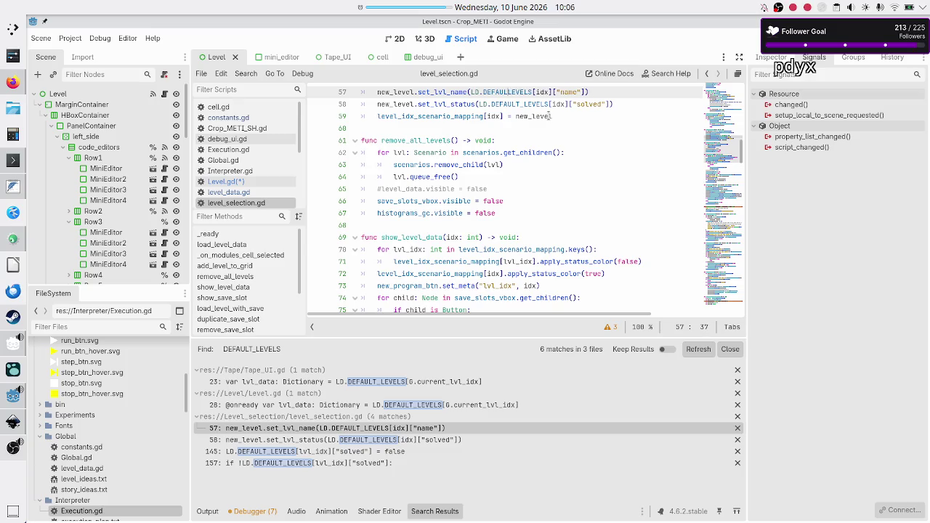
{"action": "key", "text": "Down"}
{"action": "key", "text": "ctrl+v"}
{"action": "key", "text": "BackSpace"}
{"action": "key", "text": "BackSpace"}
{"action": "key", "text": "BackSpace"}
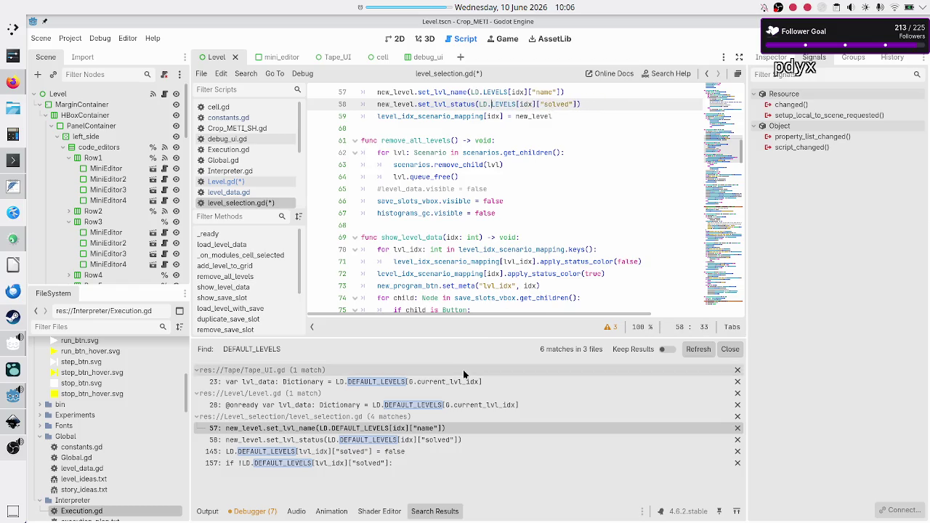
{"action": "left_click", "coordinate": [434, 442]}
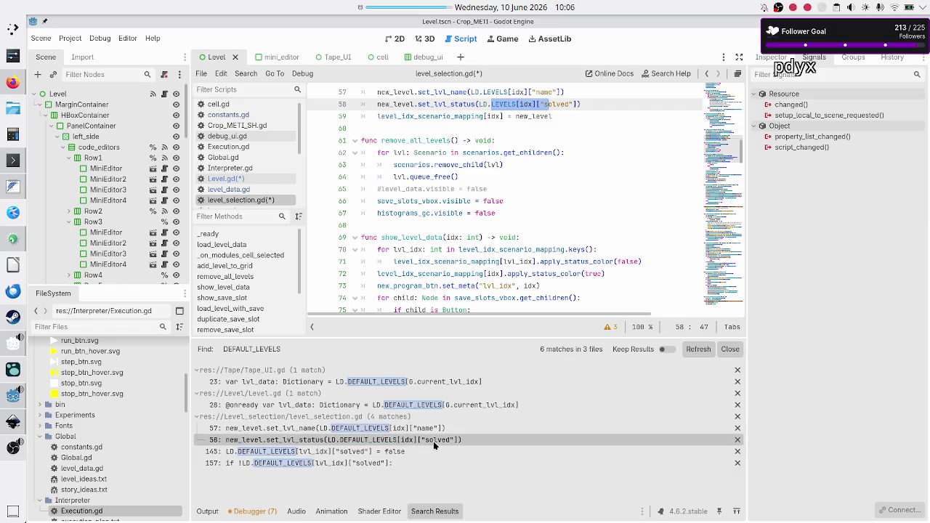
Step: Rename the line 145 and 157 references to LD.LEVELS and save the scripts
{"action": "left_click", "coordinate": [380, 464]}
{"action": "left_click", "coordinate": [380, 452]}
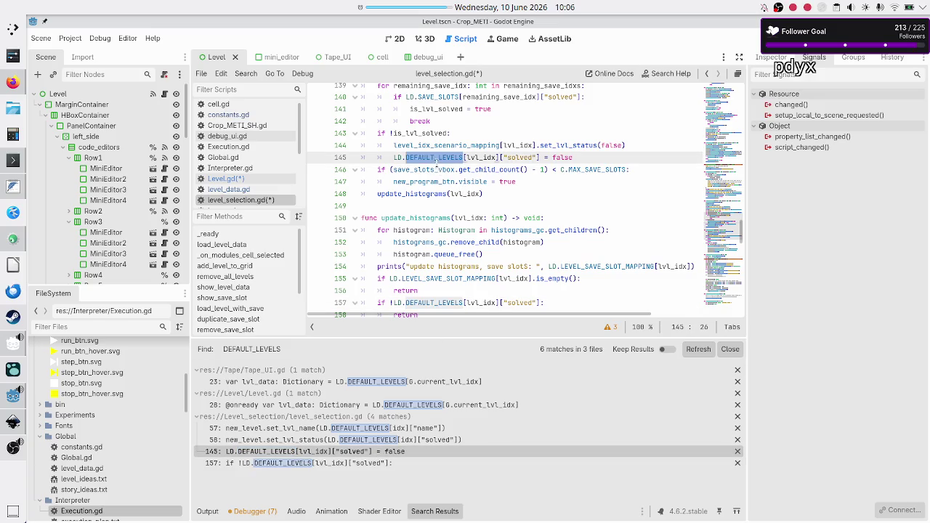
{"action": "left_click", "coordinate": [438, 157]}
{"action": "key", "text": "BackSpace"}
{"action": "key", "text": "BackSpace"}
{"action": "key", "text": "BackSpace"}
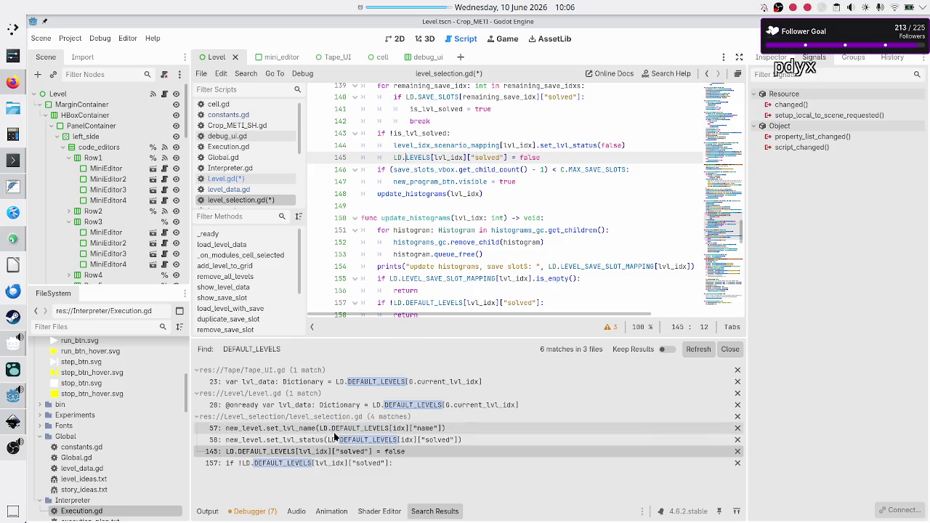
{"action": "left_click", "coordinate": [324, 463]}
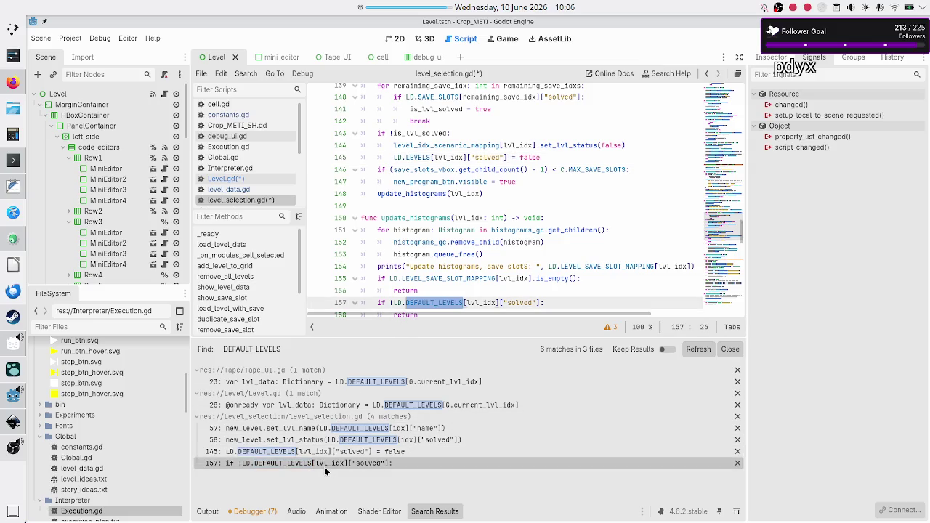
{"action": "left_click", "coordinate": [434, 302]}
{"action": "key", "text": "BackSpace"}
{"action": "key", "text": "BackSpace"}
{"action": "key", "text": "BackSpace"}
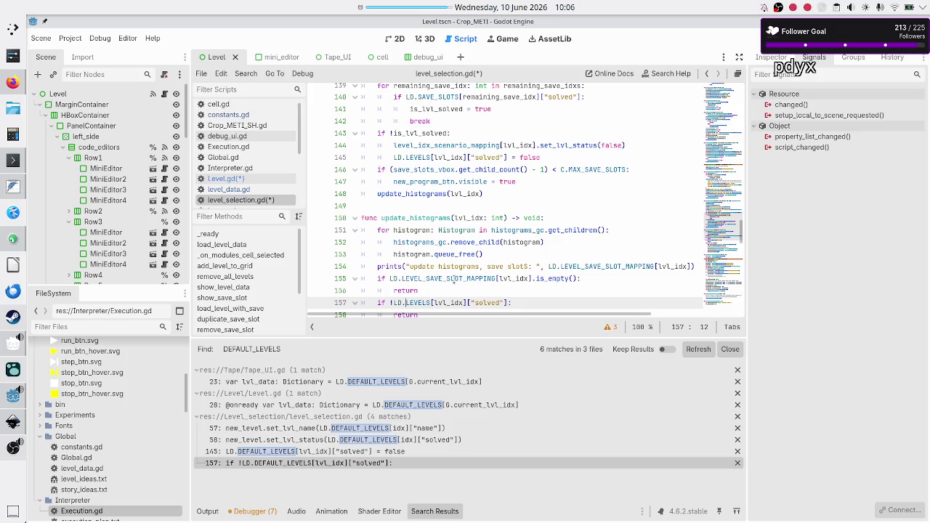
{"action": "key", "text": "ctrl+s"}
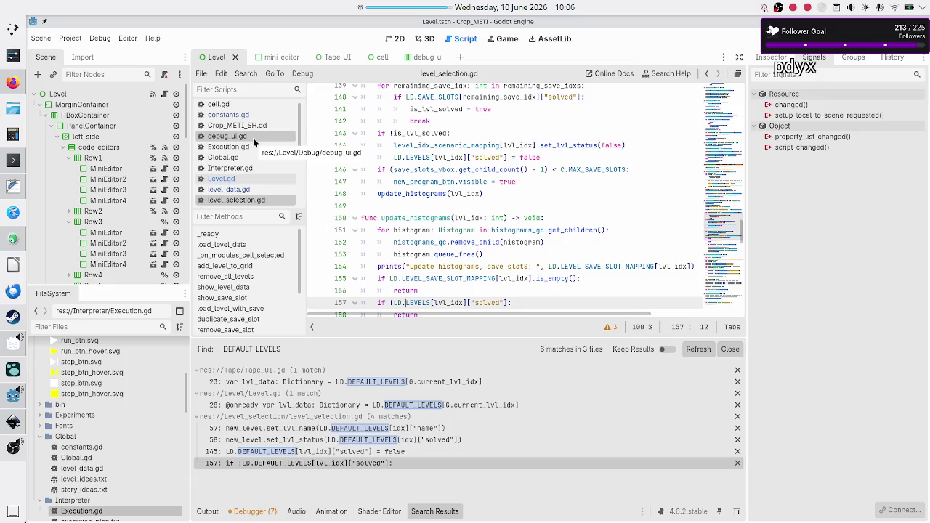
Step: In Global.gd, drag current_lvl_idx onto line 4, then undo to keep it on line 3
{"action": "left_click", "coordinate": [247, 159]}
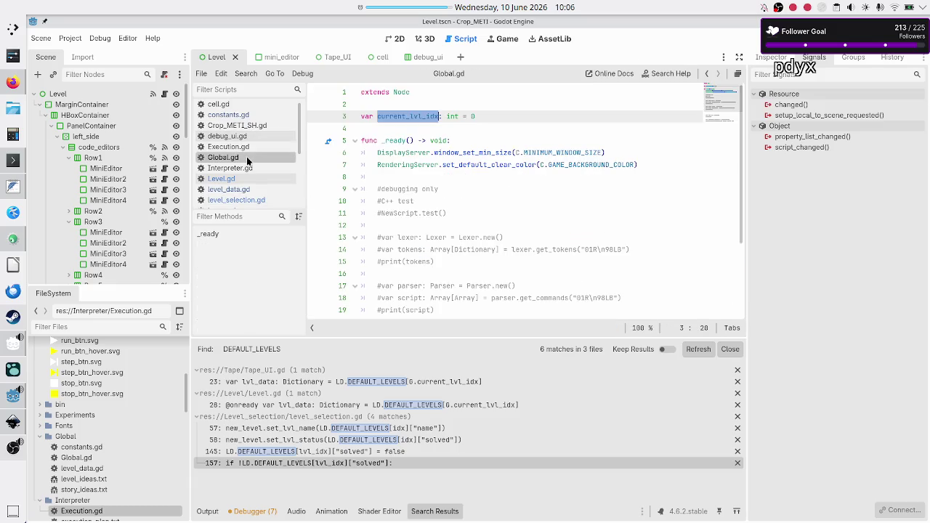
{"action": "left_click", "coordinate": [485, 118]}
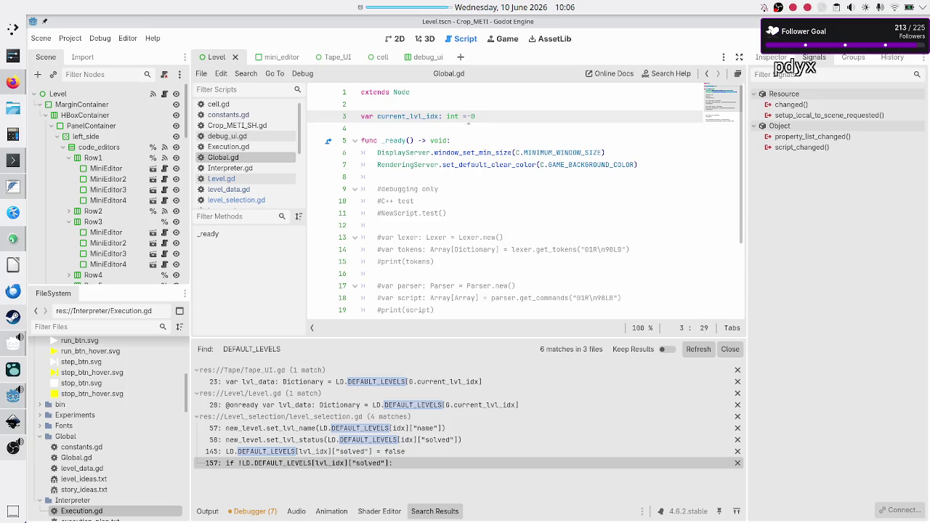
{"action": "double_click", "coordinate": [401, 116]}
{"action": "mouse_move", "coordinate": [401, 115]}
{"action": "left_mouse_down"}
{"action": "mouse_move", "coordinate": [275, 142]}
{"action": "mouse_move", "coordinate": [421, 128]}
{"action": "mouse_move", "coordinate": [387, 128]}
{"action": "left_mouse_up"}
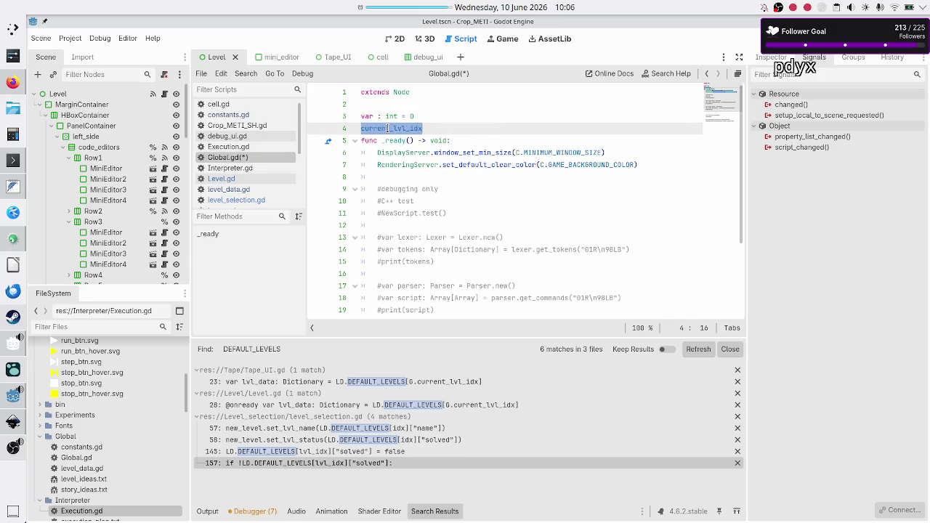
{"action": "key", "text": "ctrl+z"}
{"action": "left_click", "coordinate": [388, 128]}
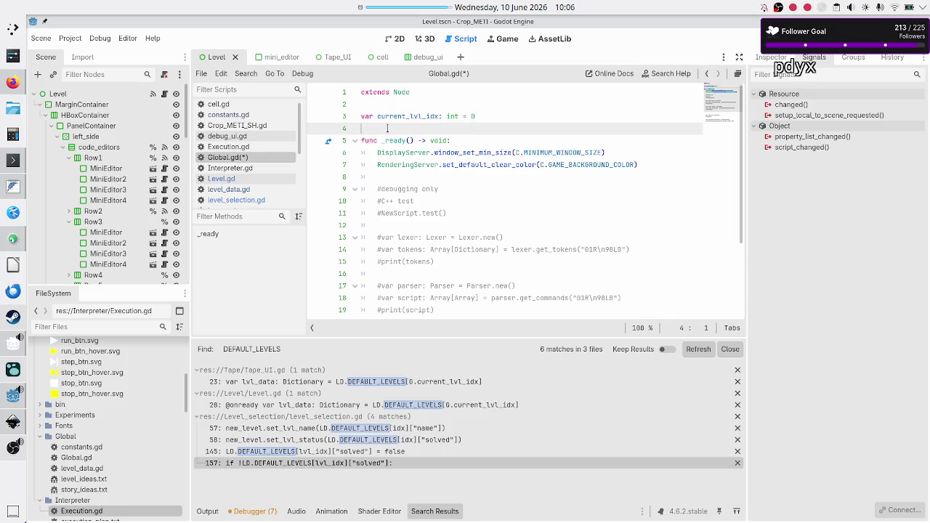
{"action": "left_click", "coordinate": [256, 168]}
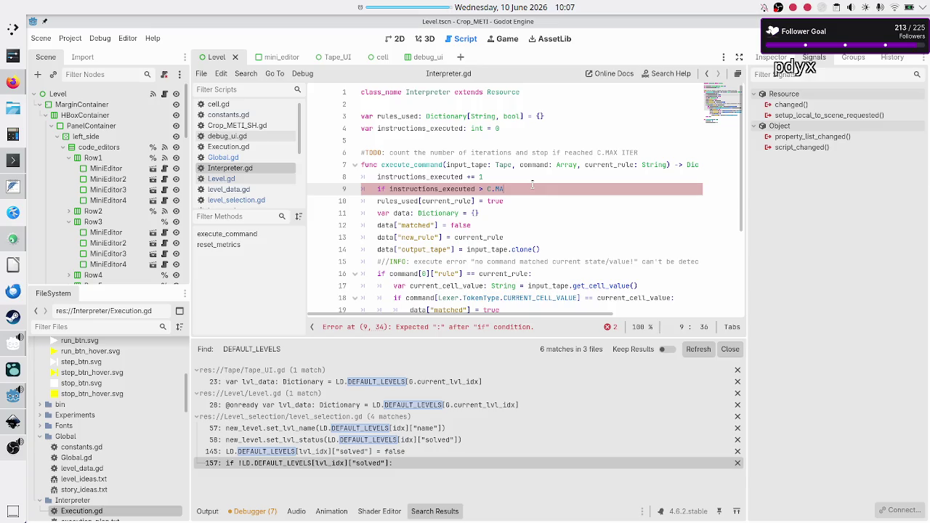
Step: Add 'var max_instructions: int = C.MAX_INSTRUCTIONS_DEV_LEVEL' after line 8 and begin an if line
{"action": "key", "text": "Up"}
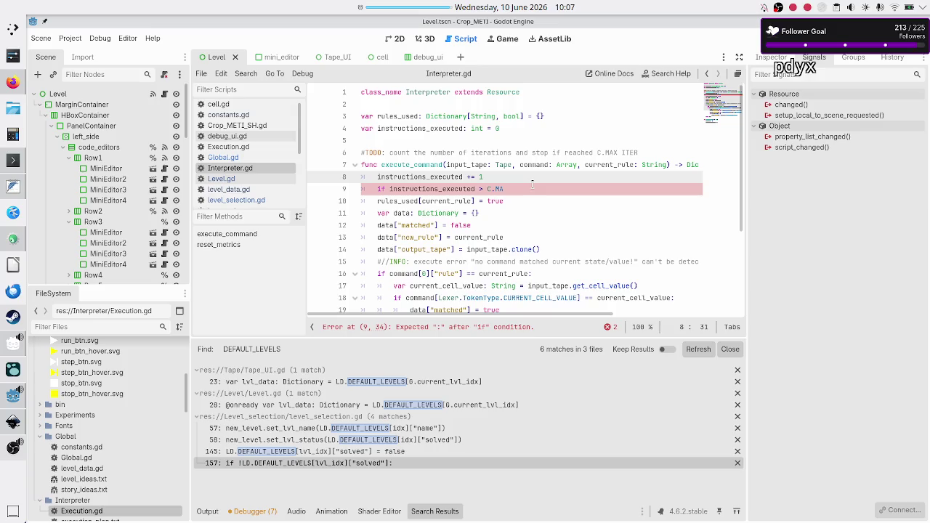
{"action": "key", "text": "Return"}
{"action": "type", "text": "var "}
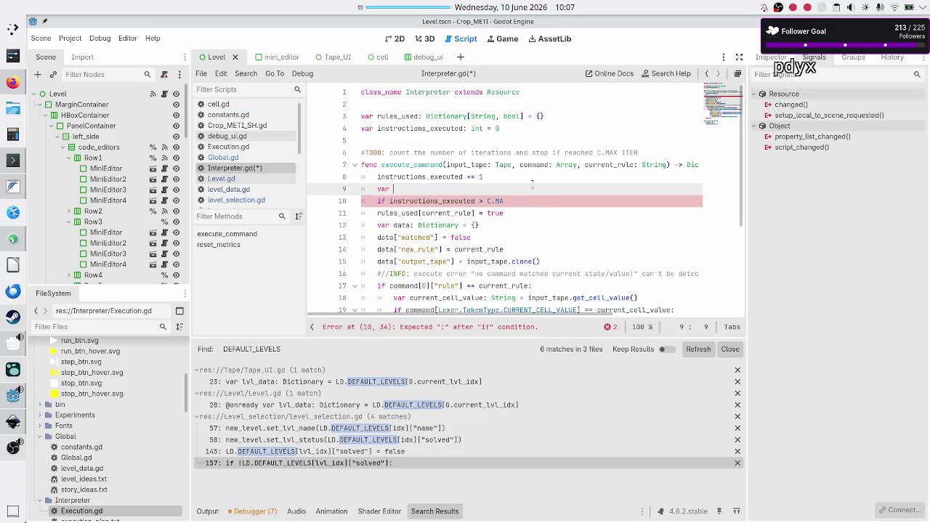
{"action": "type", "text": "max_i"}
{"action": "type", "text": "nstructions:"}
{"action": "type", "text": " int = C"}
{"action": "type", "text": ".L"}
{"action": "key", "text": "BackSpace"}
{"action": "type", "text": "MAX"}
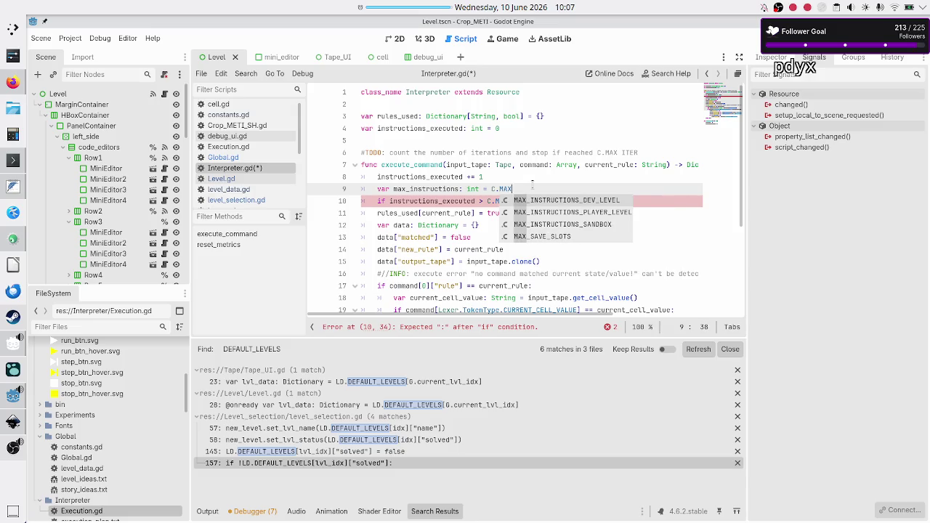
{"action": "key", "text": "Return"}
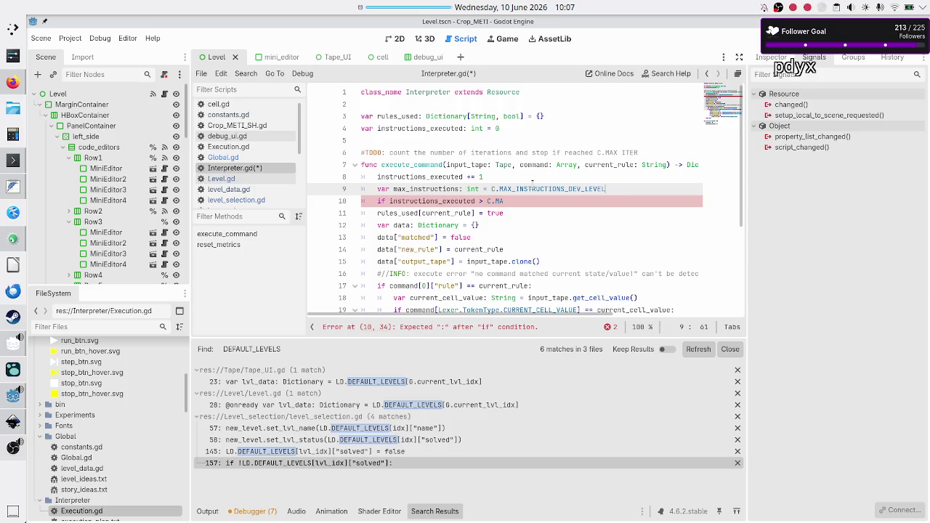
{"action": "key", "text": "Return"}
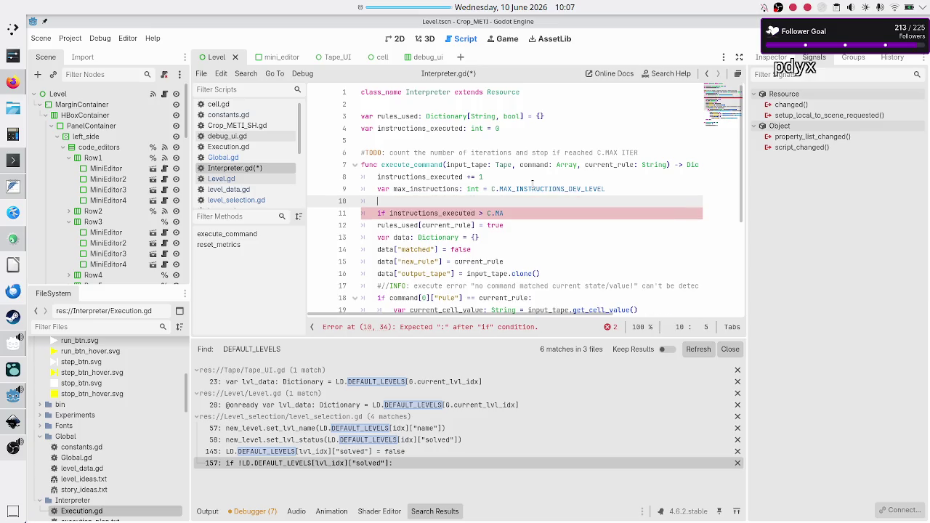
{"action": "type", "text": "if "}
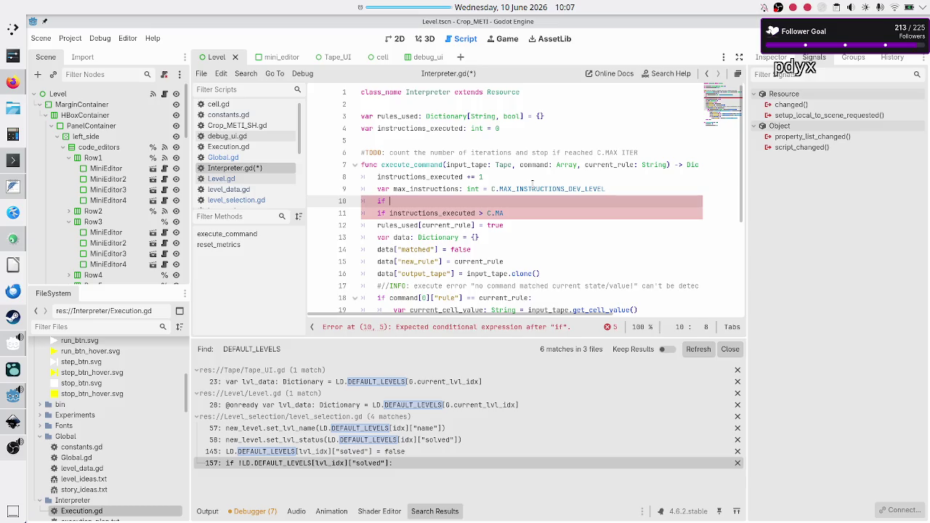
{"action": "type", "text": "LD.LEV"}
Step: Write line 10 as 'if LD.LEVELS[G.current_lvl_idx]["type"] == C.LEVEL_TYPE.CUSTOM_LOCAL', dismissing the Time out message
{"action": "key", "text": "Return"}
{"action": "type", "text": "["}
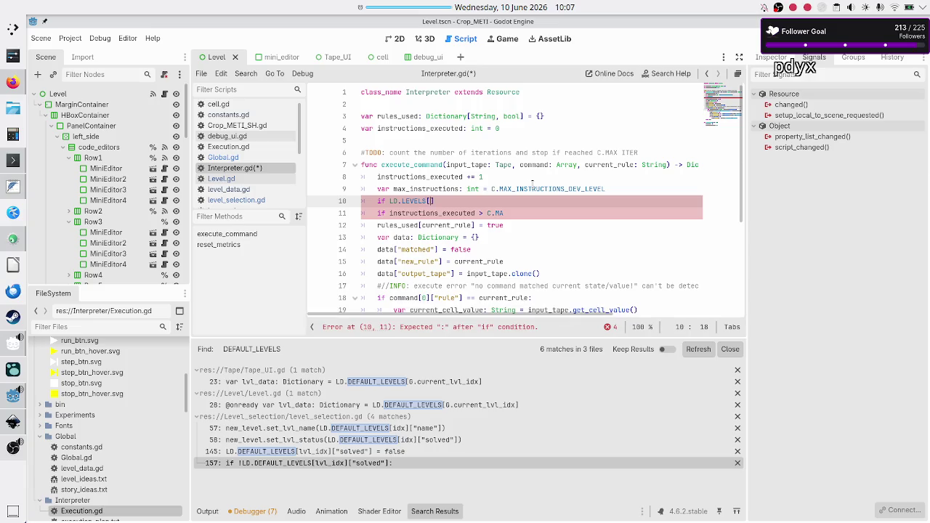
{"action": "type", "text": "G.c"}
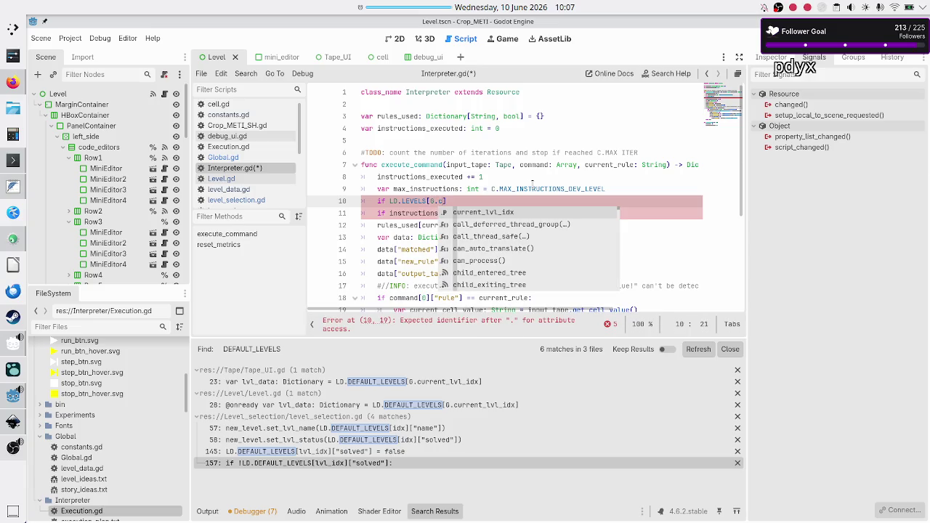
{"action": "key", "text": "Return"}
{"action": "type", "text": "]."}
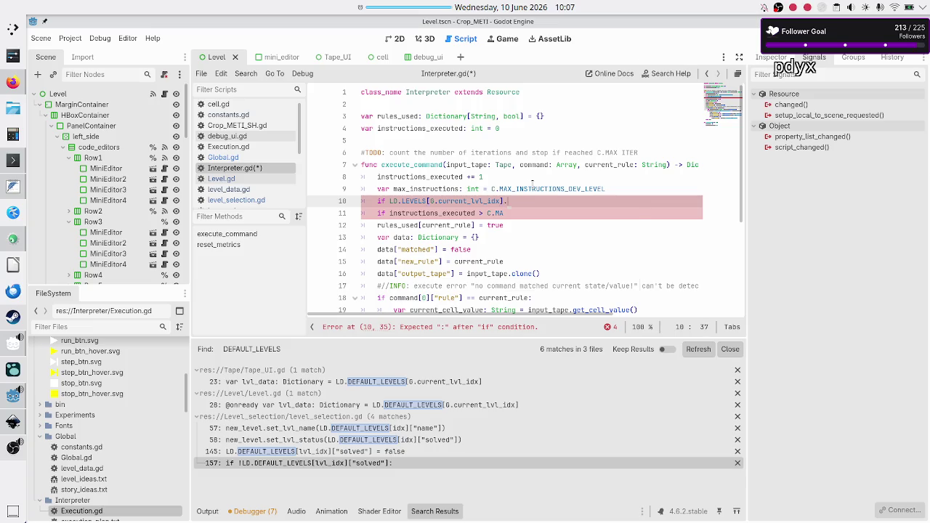
{"action": "key", "text": "BackSpace"}
{"action": "type", "text": "[\"type"}
{"action": "type", "text": "\"]"}
{"action": "key", "text": "BackSpace"}
{"action": "type", "text": "= "}
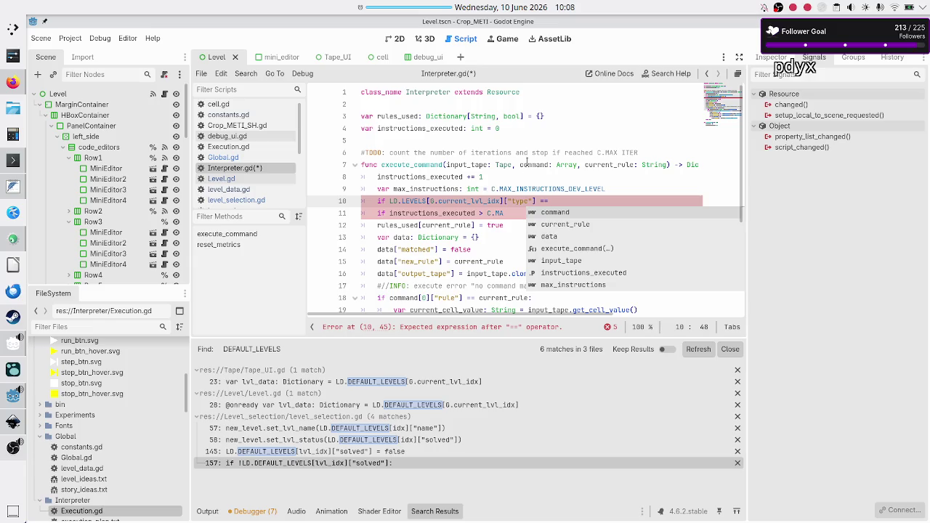
{"action": "type", "text": "C.LEVEL_TYPE."}
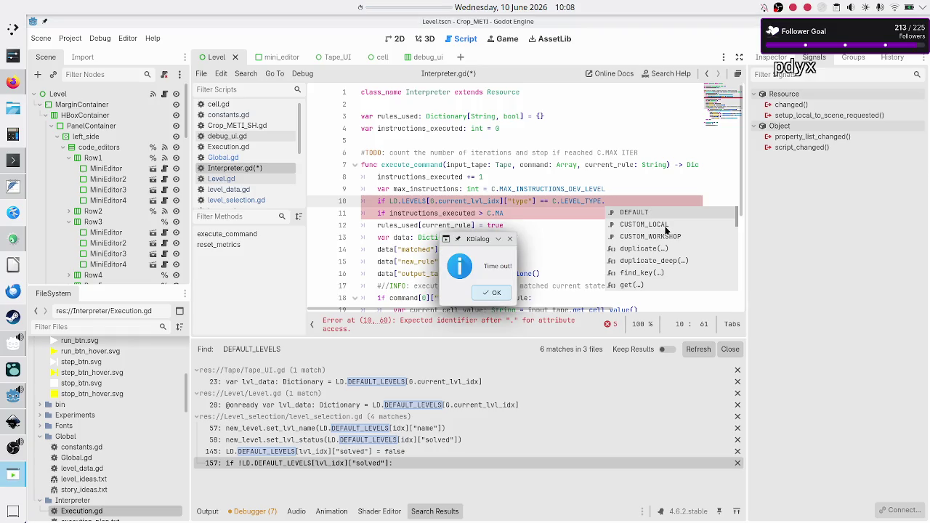
{"action": "key", "text": "Return"}
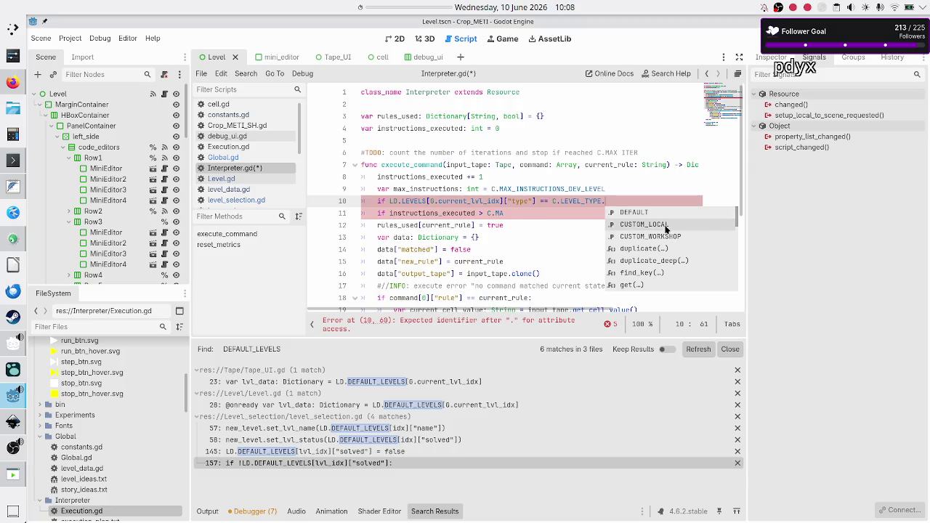
{"action": "left_click", "coordinate": [653, 226]}
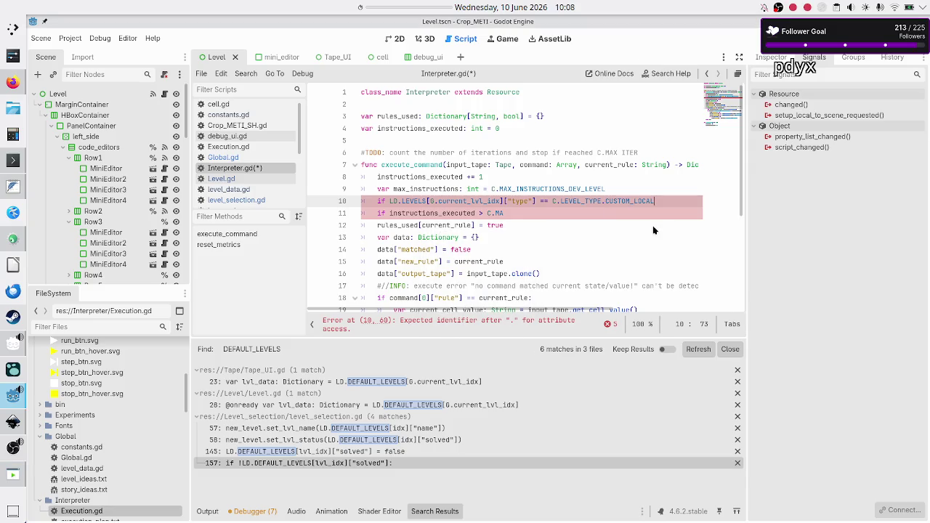
Step: Extend line 10 with an 'or' check for C.LEVEL_TYPE.CUSTOM_WORKSHOP and end it with a colon
{"action": "key", "text": "Home"}
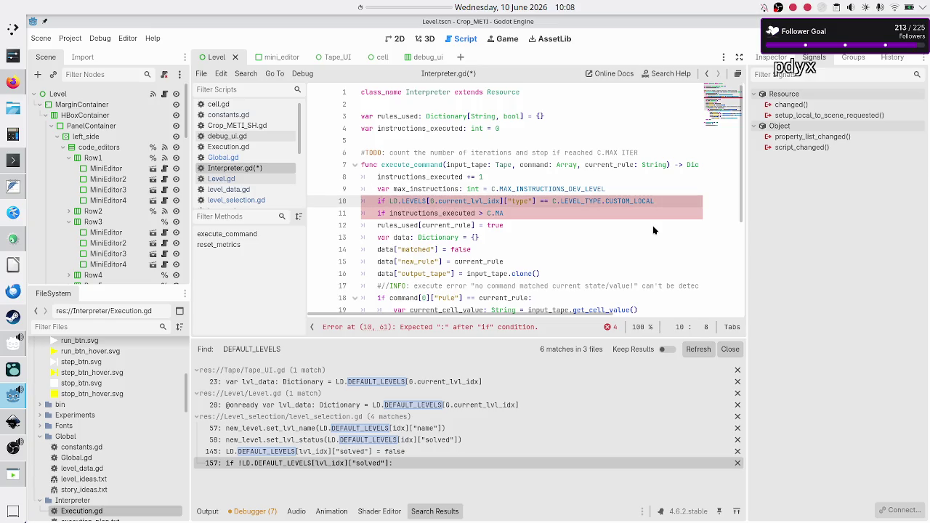
{"action": "key", "text": "shift+End"}
{"action": "key", "text": "ctrl+c"}
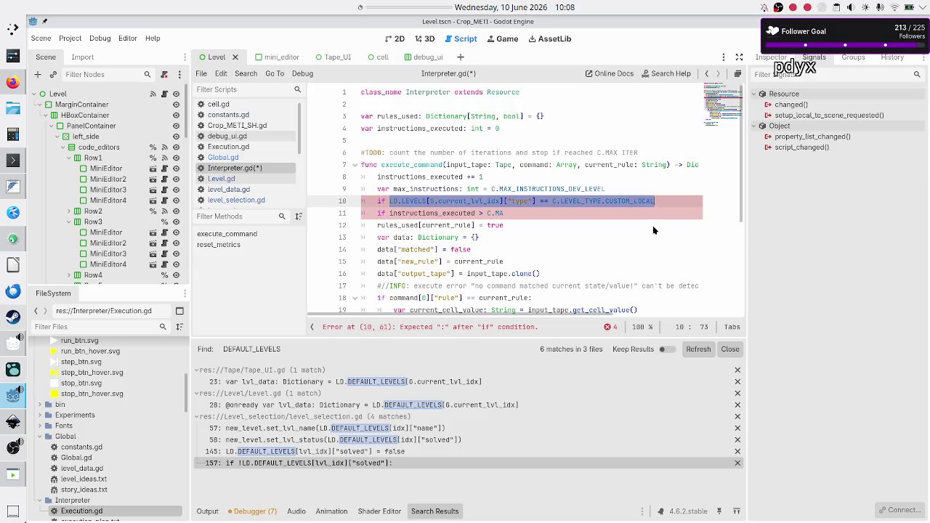
{"action": "key", "text": "Right"}
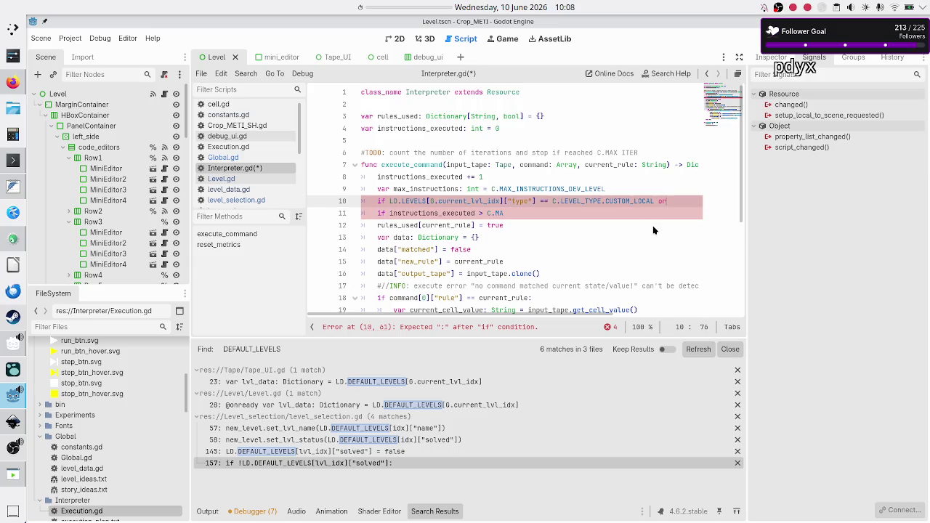
{"action": "key", "text": "ctrl+v"}
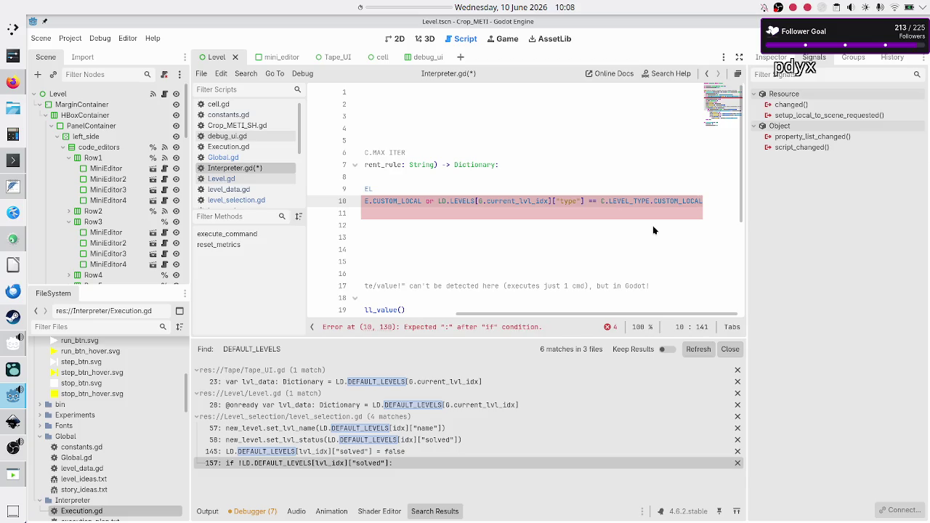
{"action": "key", "text": "BackSpace"}
{"action": "key", "text": "BackSpace"}
{"action": "key", "text": "BackSpace"}
{"action": "key", "text": "Down"}
{"action": "key", "text": "Return"}
{"action": "type", "text": ":"}
{"action": "key", "text": "Down"}
{"action": "key", "text": "Home"}
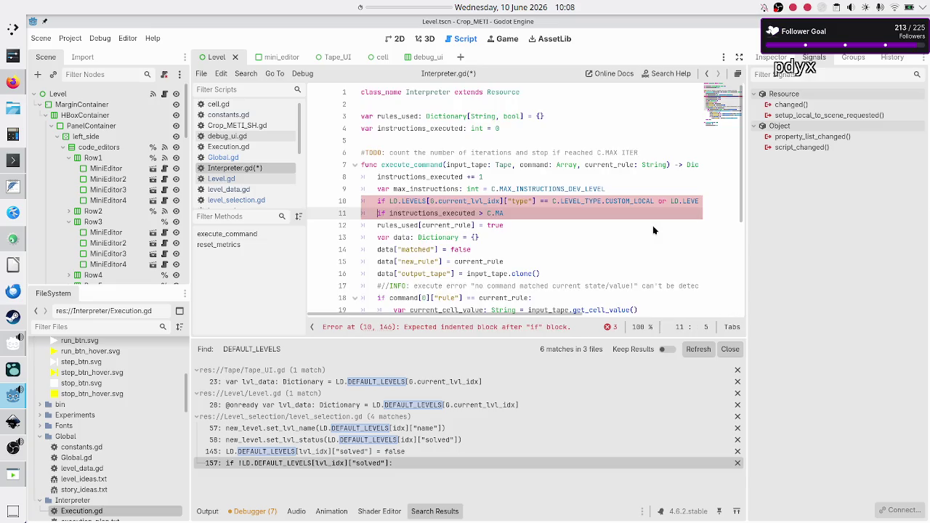
{"action": "key", "text": "Up"}
{"action": "key", "text": "End"}
Step: Inside the new if block, set max_instructions = C.MAX_INSTRUCTIONS_PLAYER_LEVEL
{"action": "key", "text": "Return"}
{"action": "type", "text": "max_ins"}
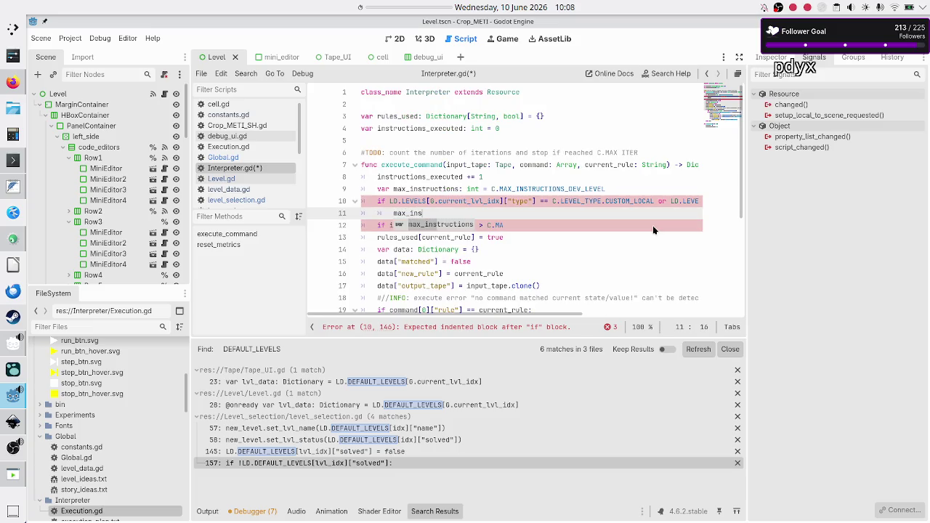
{"action": "key", "text": "Return"}
{"action": "type", "text": "="}
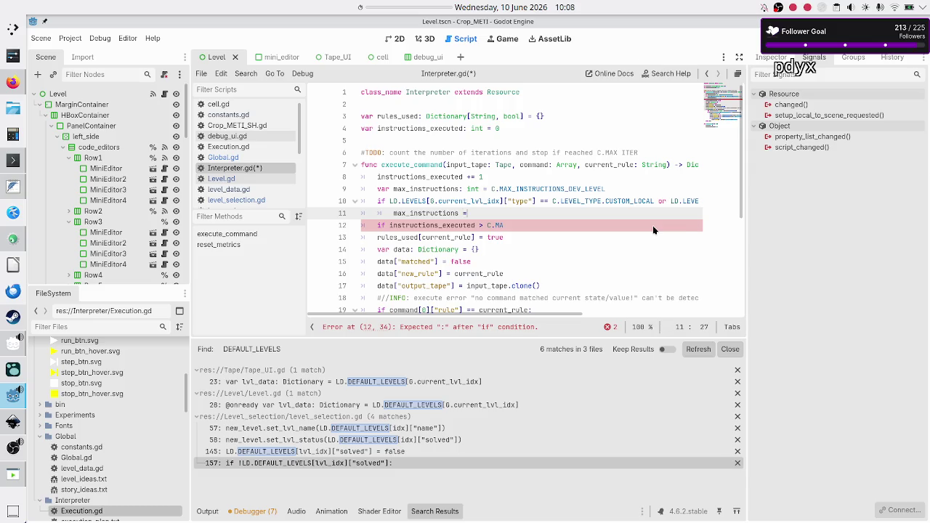
{"action": "type", "text": " C.MA"}
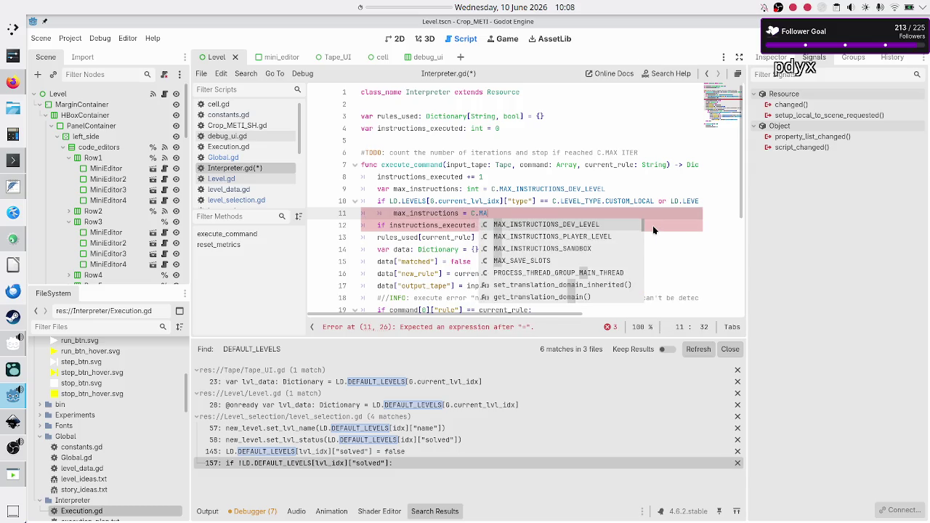
{"action": "key", "text": "Down"}
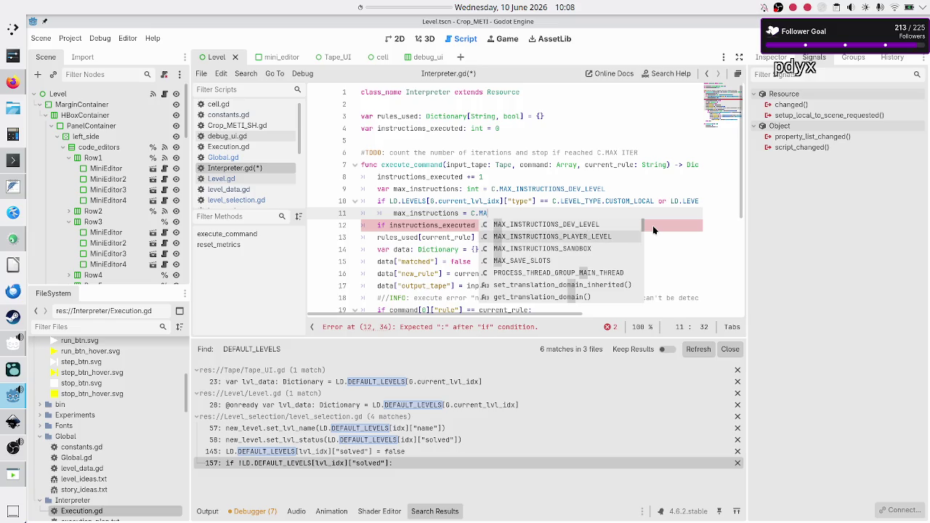
{"action": "key", "text": "Return"}
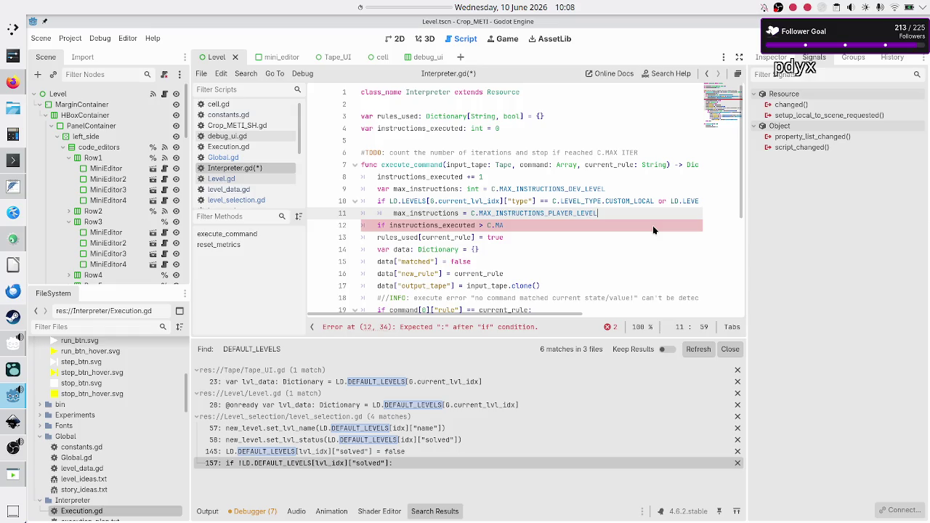
Step: Replace the unfinished C.MA on line 12 with max_instructions
{"action": "key", "text": "Down"}
{"action": "key", "text": "BackSpace"}
{"action": "key", "text": "BackSpace"}
{"action": "key", "text": "BackSpace"}
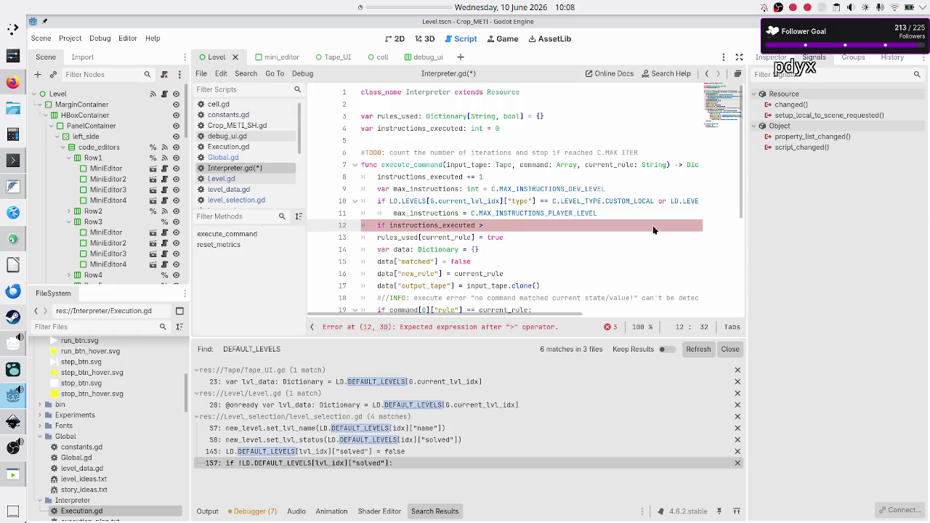
{"action": "type", "text": "max"}
{"action": "key", "text": "Return"}
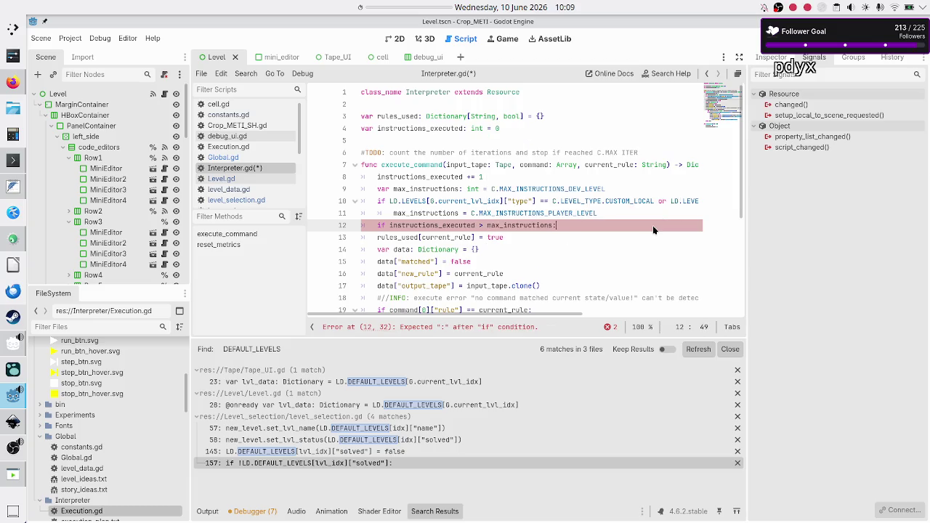
Step: Close the line 12 check with a colon, then delete that misplaced check and its empty body
{"action": "type", "text": ":"}
{"action": "key", "text": "Return"}
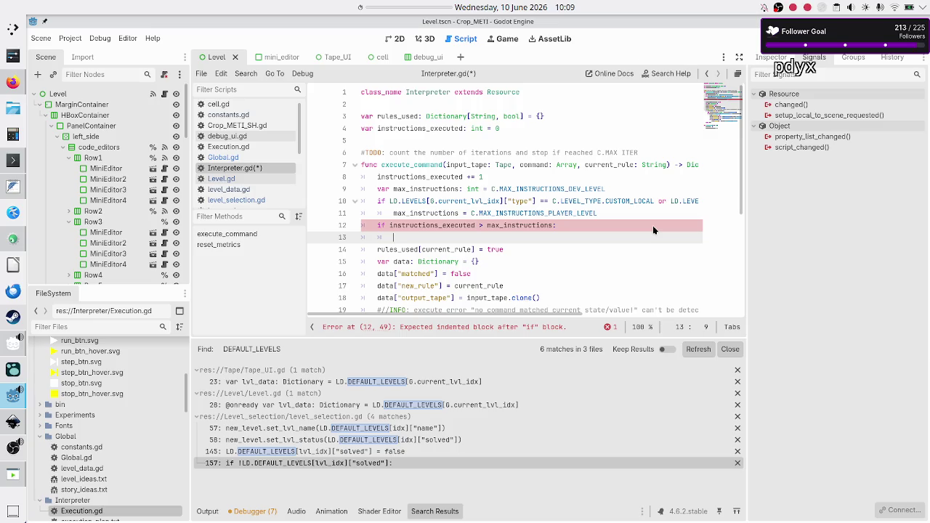
{"action": "key", "text": "Down"}
{"action": "key", "text": "Down"}
{"action": "key", "text": "Down"}
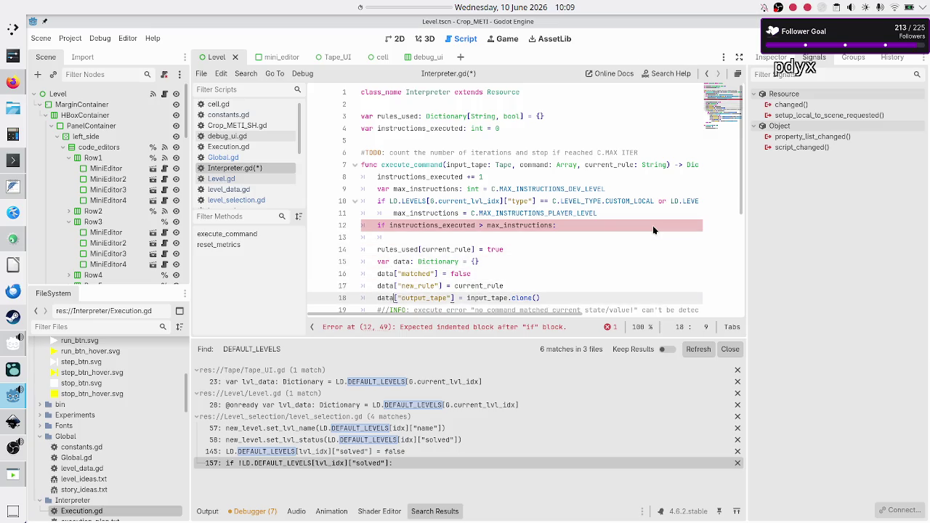
{"action": "key", "text": "Up"}
{"action": "key", "text": "Up"}
{"action": "key", "text": "Up"}
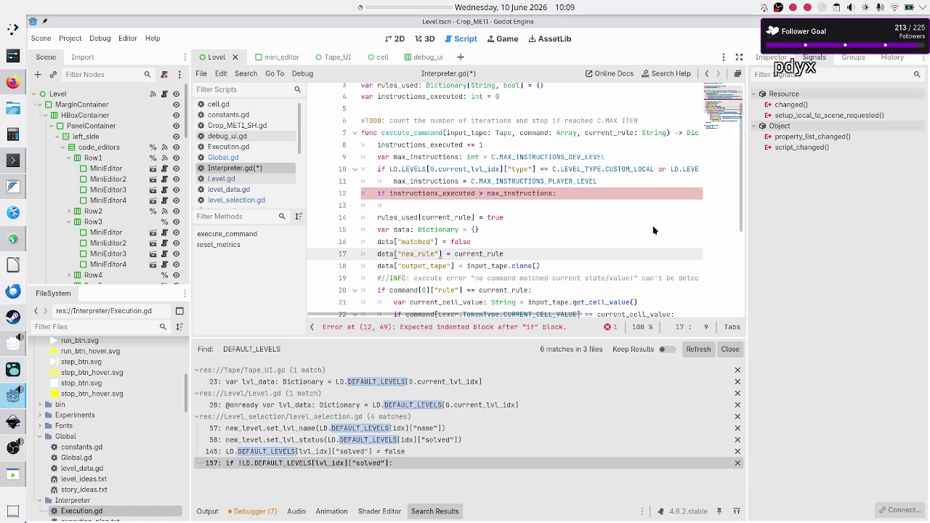
{"action": "key", "text": "Up"}
{"action": "key", "text": "Up"}
{"action": "key", "text": "Up"}
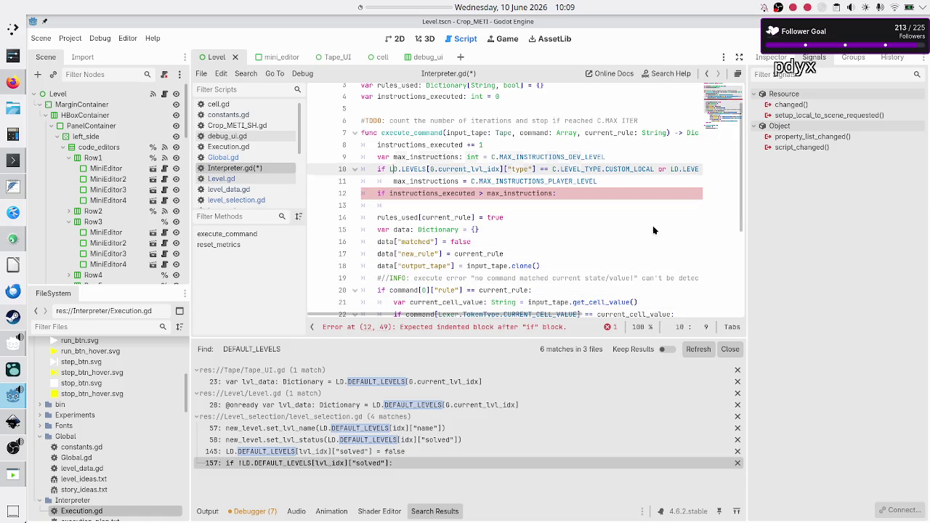
{"action": "key", "text": "Down"}
{"action": "key", "text": "Down"}
{"action": "key", "text": "Down"}
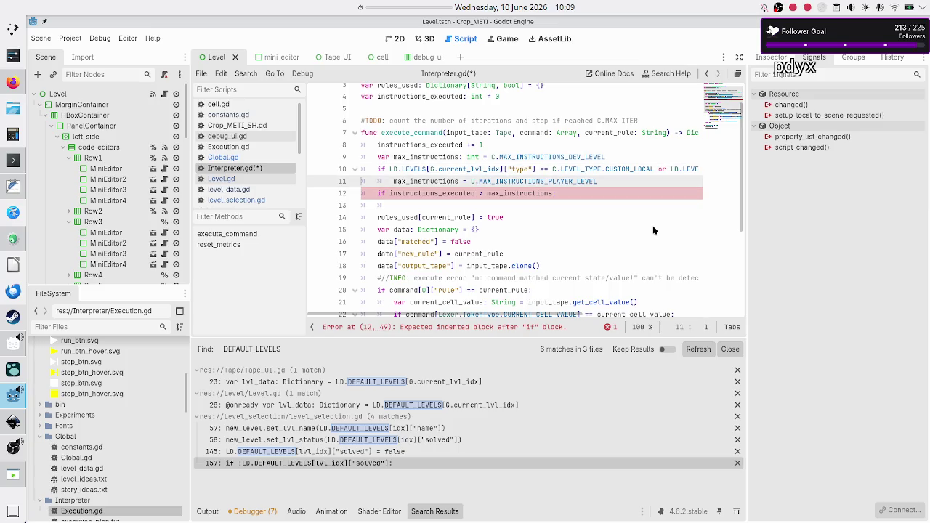
{"action": "key", "text": "shift+Down"}
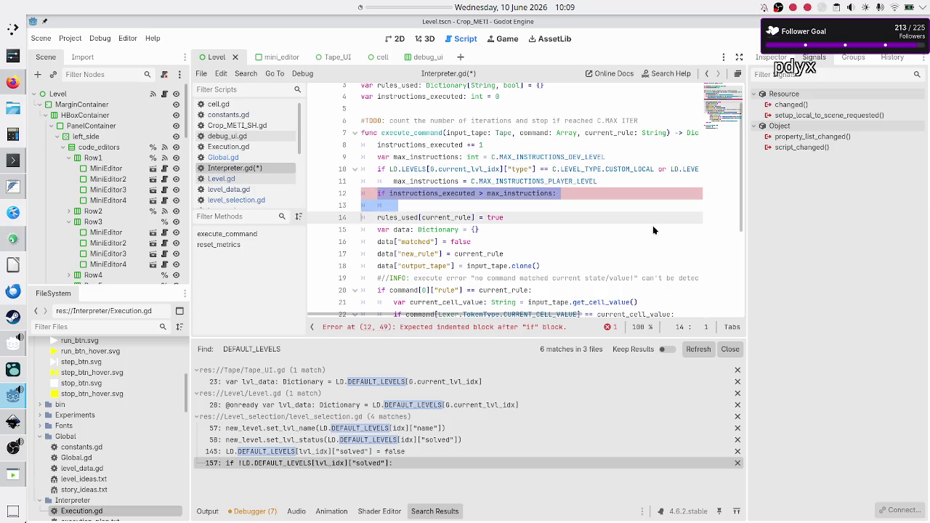
{"action": "key", "text": "Delete"}
{"action": "key", "text": "Delete"}
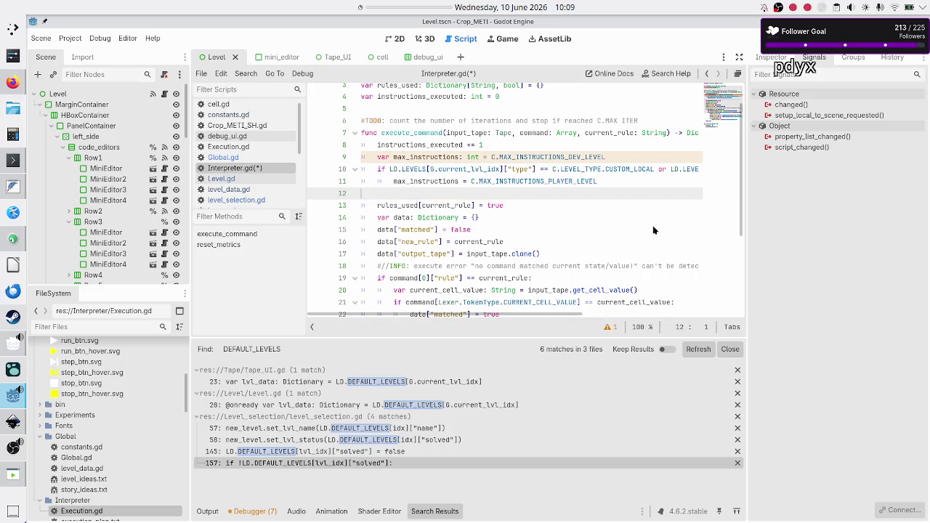
Step: Add an empty line after the data["output_tape"] copy line
{"action": "key", "text": "Down"}
{"action": "key", "text": "Down"}
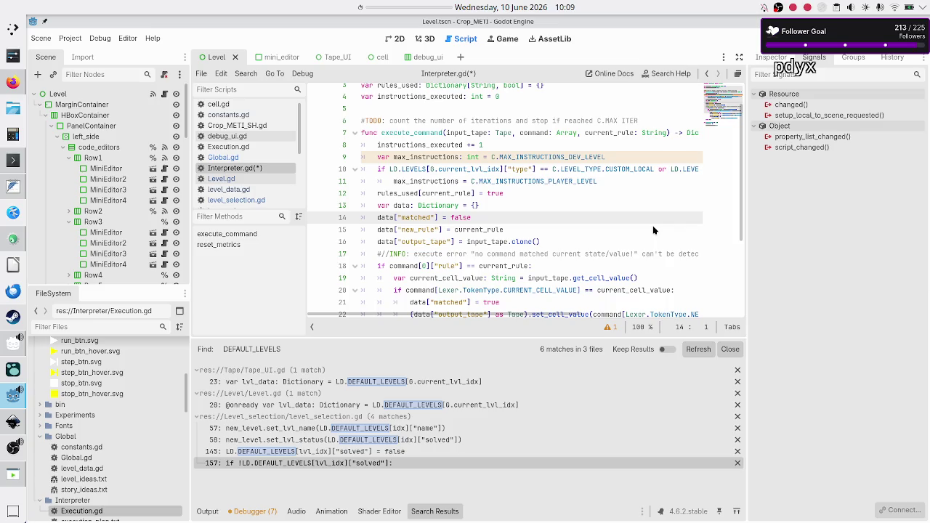
{"action": "key", "text": "Down"}
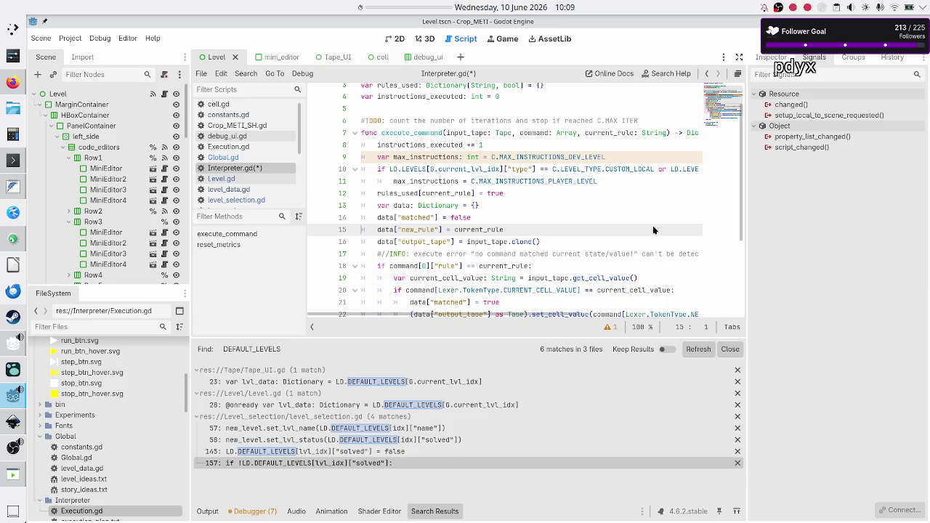
{"action": "key", "text": "Down"}
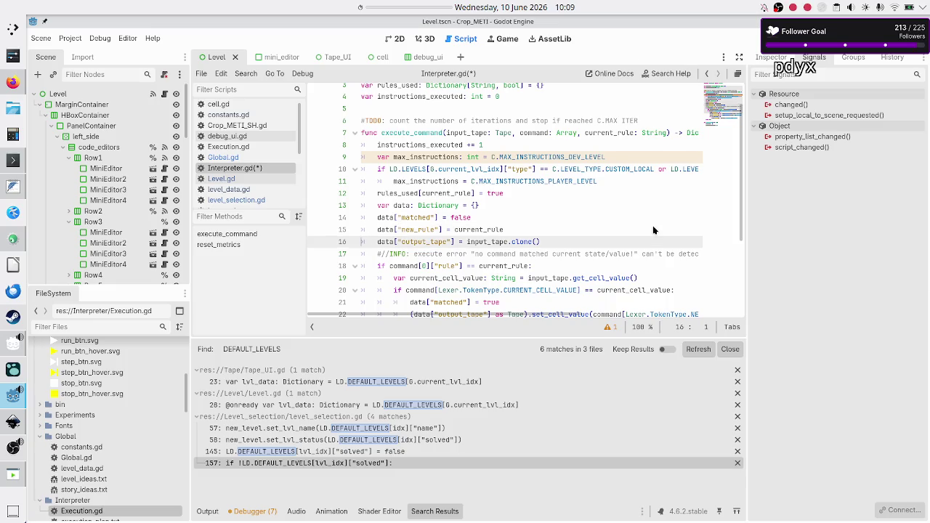
{"action": "key", "text": "Down"}
{"action": "key", "text": "Up"}
{"action": "key", "text": "End"}
{"action": "key", "text": "Return"}
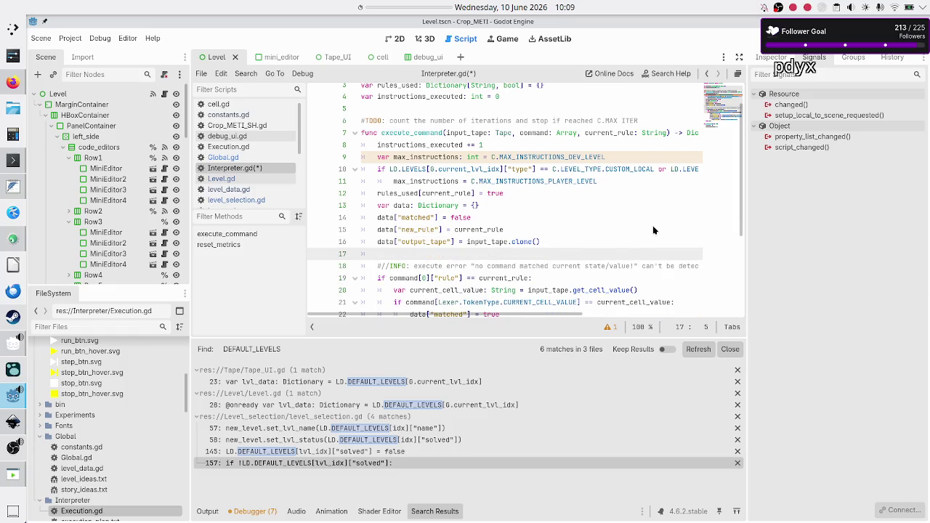
Step: Add 'if instructions_executed > max_instructions:' with a body that does 'return data'
{"action": "type", "text": "if instructions_executed > max_instructions:"}
{"action": "key", "text": "Return"}
{"action": "type", "text": "return c"}
{"action": "key", "text": "BackSpace"}
{"action": "type", "text": "data"}
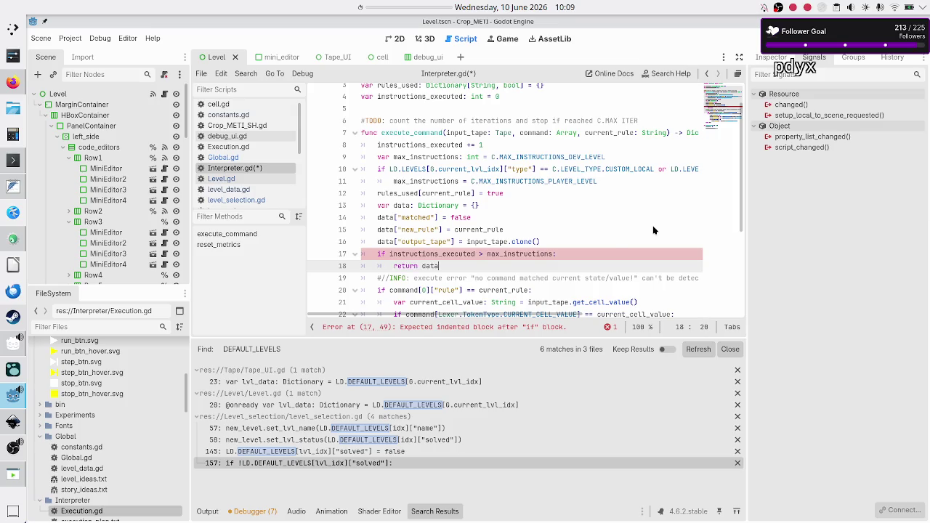
{"action": "key", "text": "Escape"}
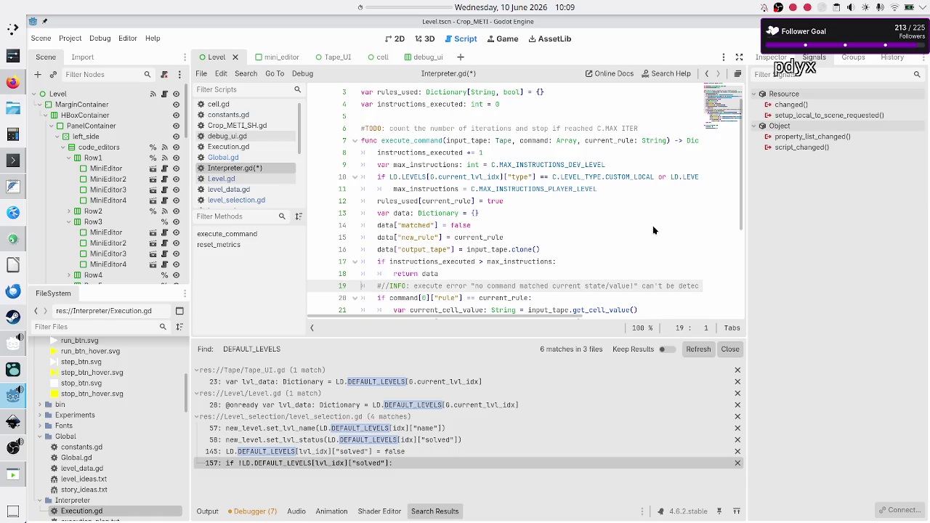
Step: Put '#TODO: this should raise error max instruction reached' above return data, then open the timer's options
{"action": "key", "text": "ctrl+shift+Return"}
{"action": "type", "text": "#TODO: "}
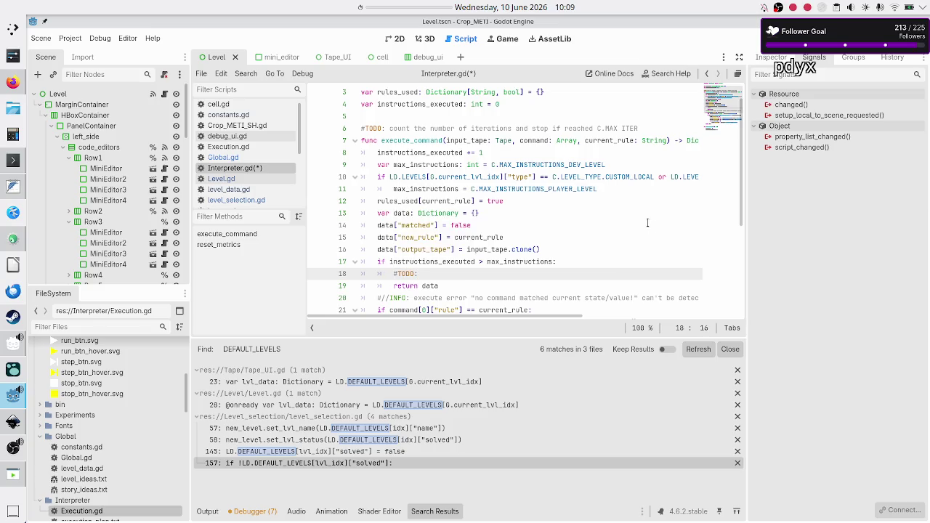
{"action": "type", "text": "this "}
{"action": "type", "text": "should a"}
{"action": "key", "text": "BackSpace"}
{"action": "type", "text": "raise "}
{"action": "type", "text": "error max "}
{"action": "type", "text": "instruction reache"}
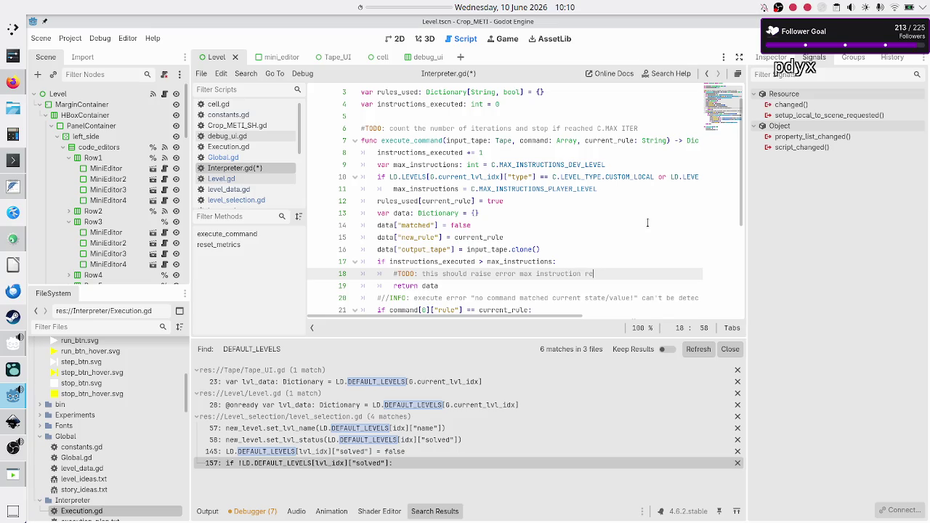
{"action": "type", "text": "d"}
{"action": "key", "text": "Down"}
{"action": "key", "text": "Down"}
{"action": "key", "text": "Down"}
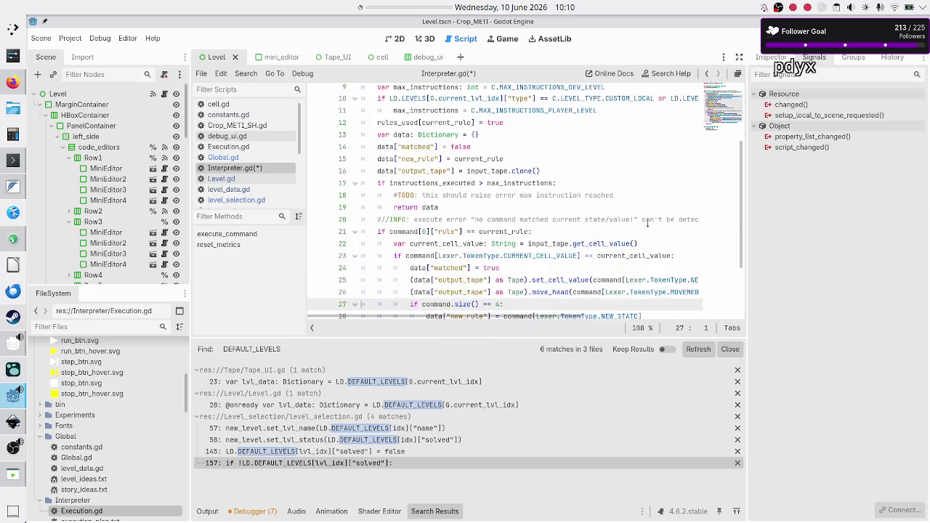
{"action": "key", "text": "Down"}
{"action": "key", "text": "Down"}
{"action": "key", "text": "Down"}
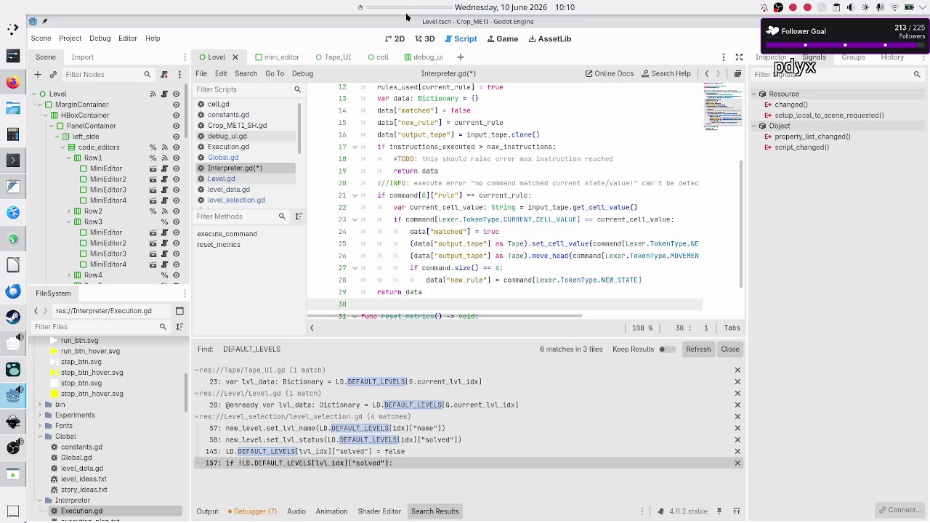
{"action": "right_click", "coordinate": [405, 10]}
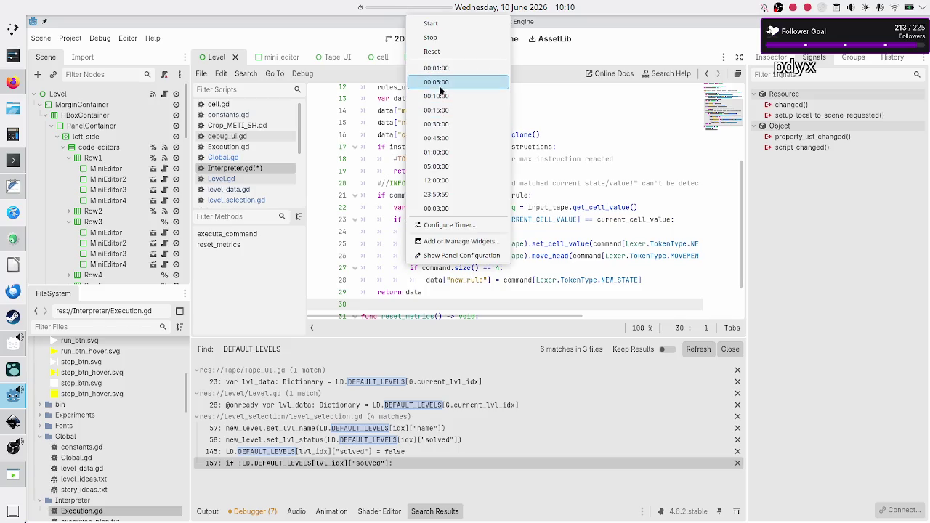
{"action": "left_click", "coordinate": [455, 209]}
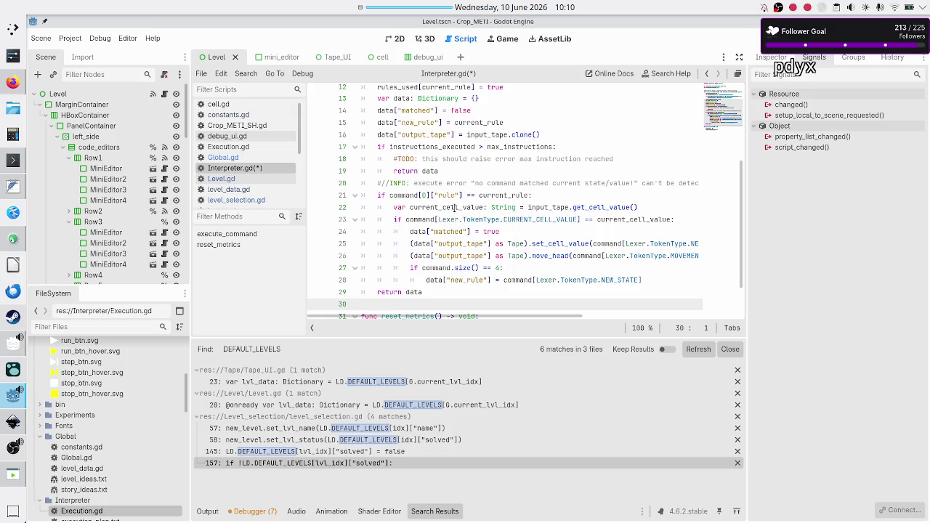
{"action": "left_click", "coordinate": [11, 472]}
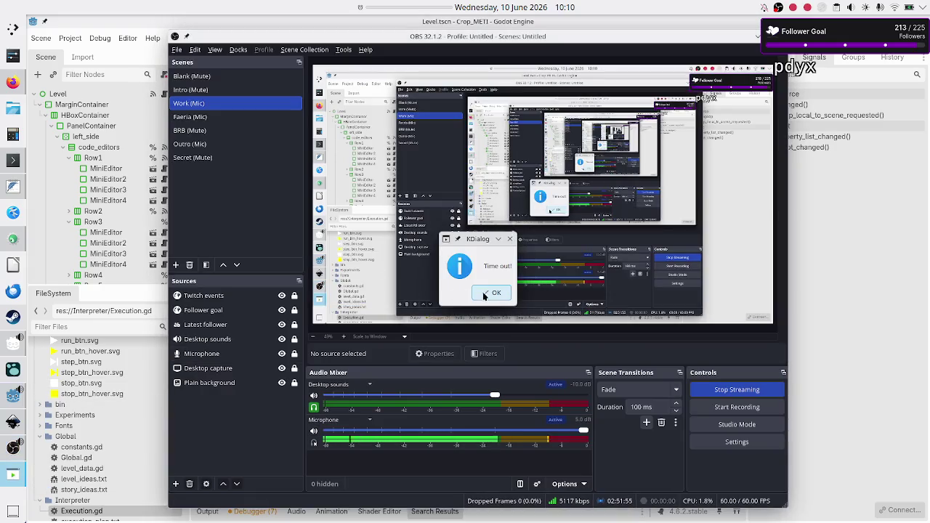
{"action": "left_click", "coordinate": [486, 294]}
{"action": "left_click", "coordinate": [314, 431]}
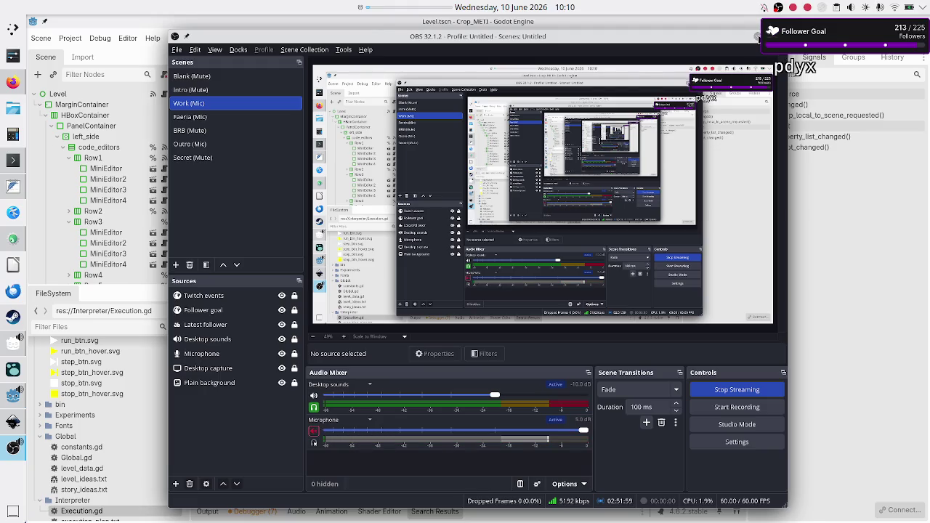
{"action": "left_click", "coordinate": [757, 37]}
{"action": "mouse_move", "coordinate": [433, 7]}
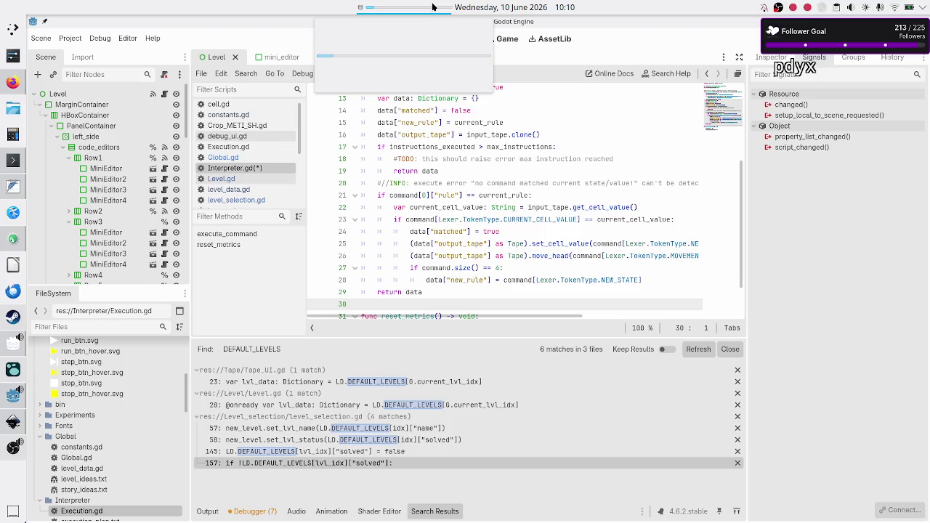
{"action": "right_click", "coordinate": [433, 7]}
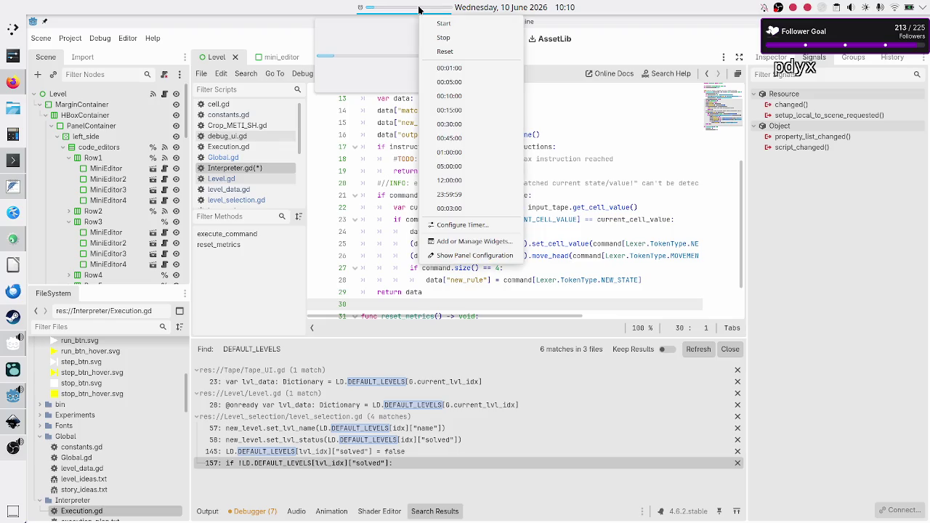
{"action": "left_click", "coordinate": [437, 41]}
{"action": "left_click", "coordinate": [13, 446]}
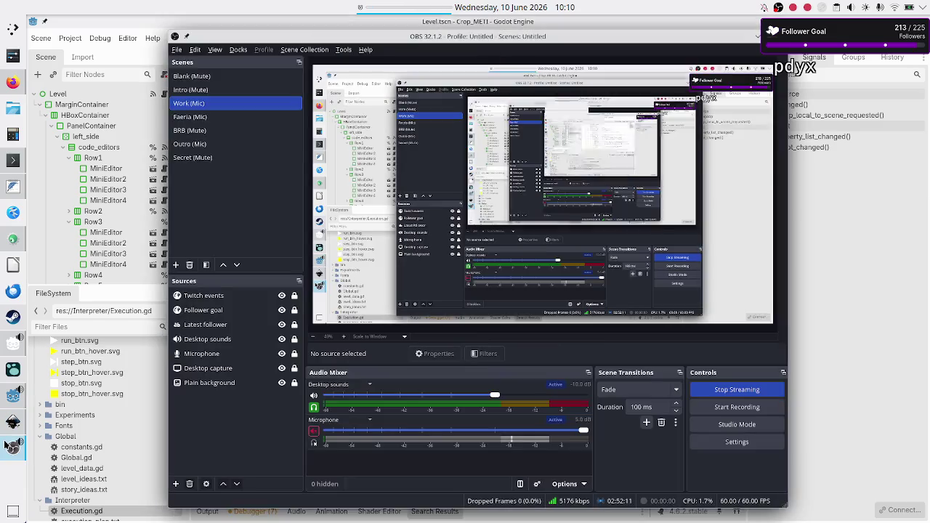
{"action": "left_click", "coordinate": [314, 431]}
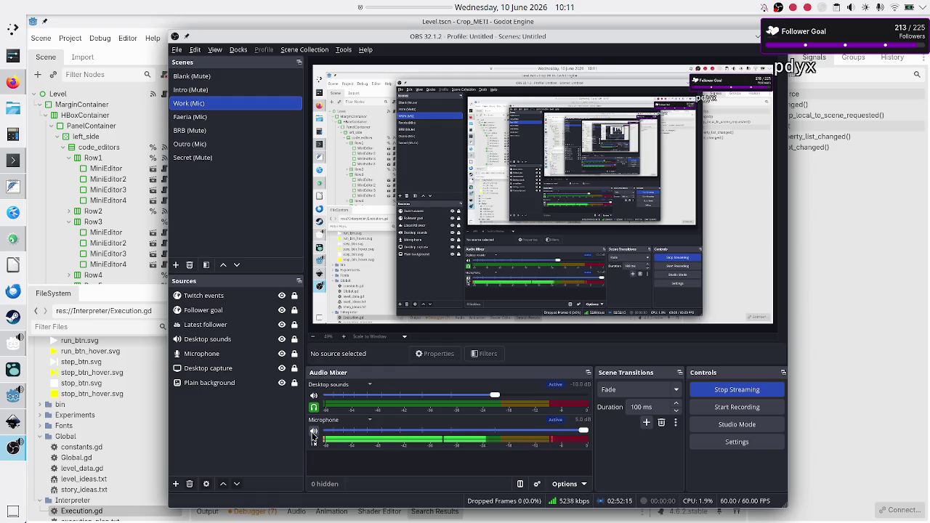
{"action": "left_click", "coordinate": [758, 36]}
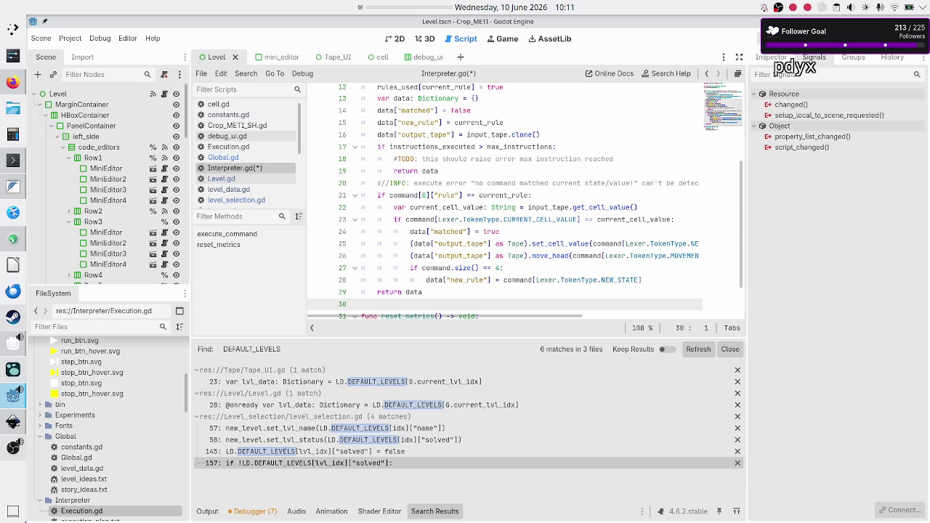
{"action": "key", "text": "F5"}
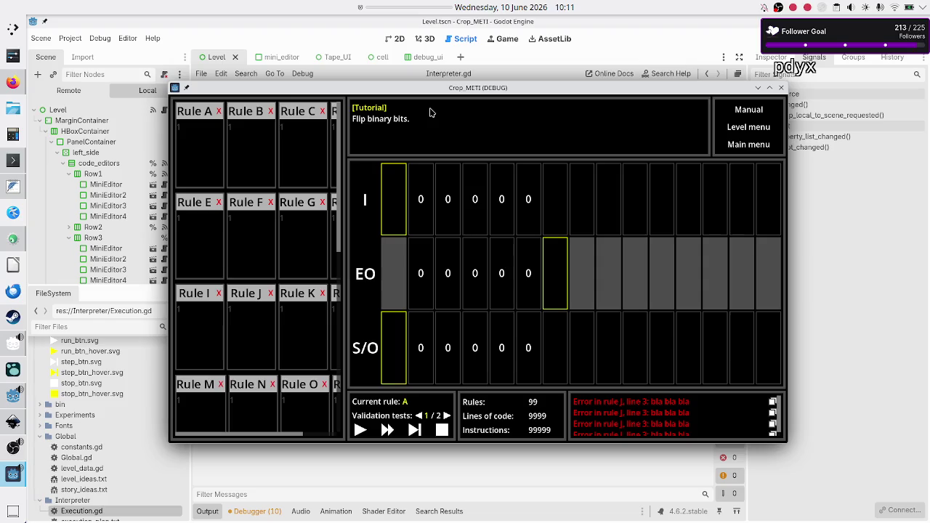
Step: Type 'a1' into the Rule A editor of the running Flip binary bits tutorial
{"action": "left_click", "coordinate": [207, 153]}
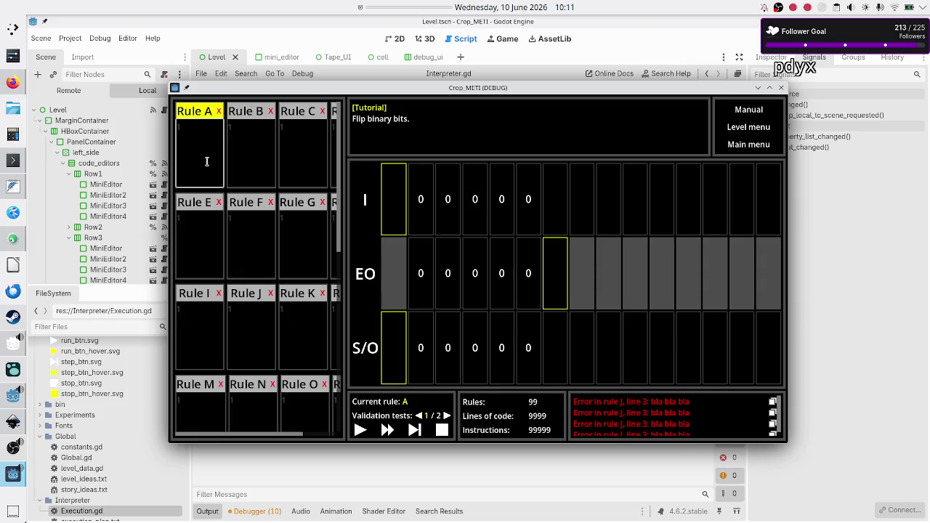
{"action": "type", "text": "a"}
{"action": "type", "text": "1"}
Step: Add the lines '10' and 'R 10R' to Rule A's program
{"action": "key", "text": "Return"}
{"action": "type", "text": "10"}
{"action": "type", "text": "R 10"}
{"action": "type", "text": "R"}
{"action": "key", "text": "BackSpace"}
{"action": "type", "text": "RB"}
Step: Move the first two Rule A lines into the Rule B editor
{"action": "key", "text": "alt+Down"}
{"action": "key", "text": "BackSpace"}
{"action": "key", "text": "BackSpace"}
{"action": "left_click", "coordinate": [257, 140]}
{"action": "key", "text": "ctrl+v"}
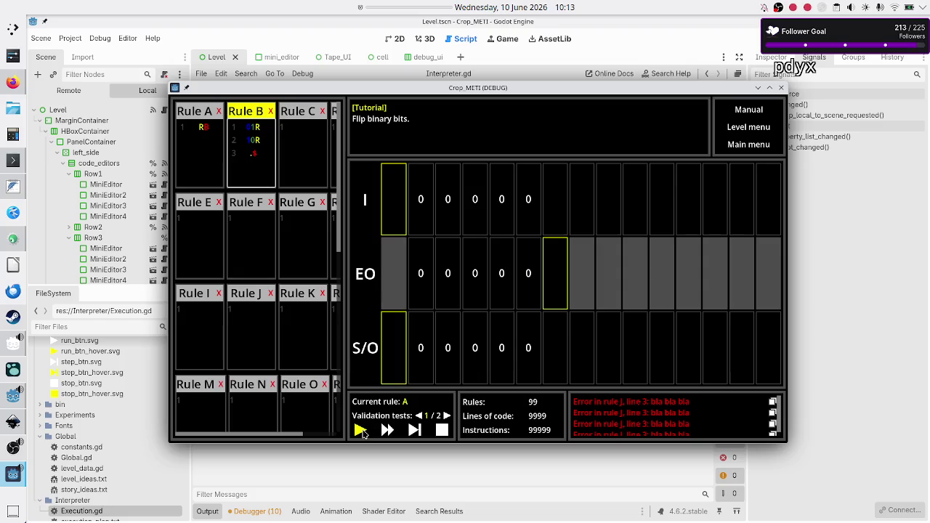
{"action": "left_click", "coordinate": [442, 430]}
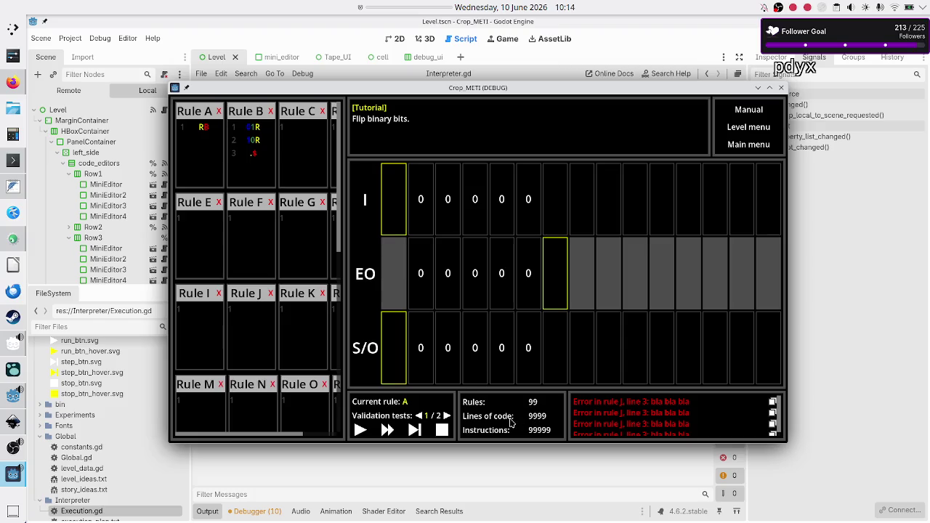
{"action": "left_click", "coordinate": [259, 155]}
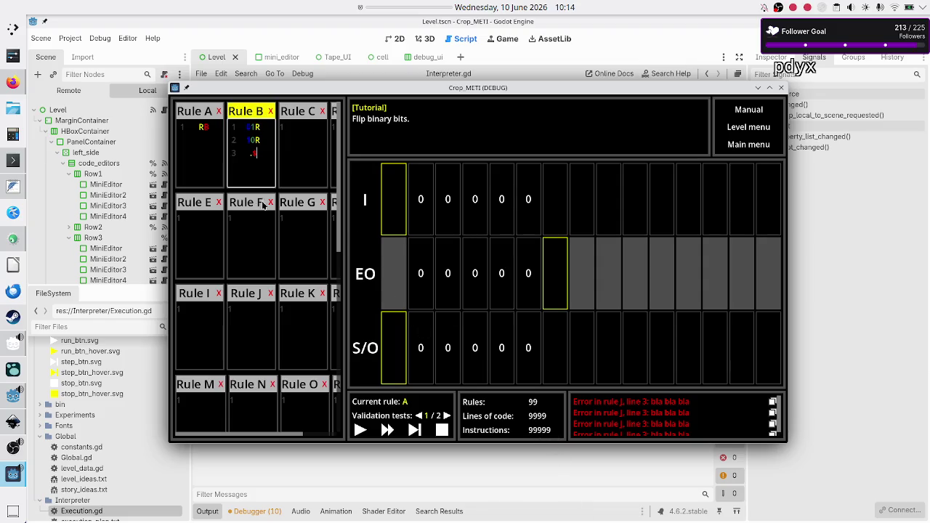
Step: Create a new program for the Basic tape operations Tutorial level
{"action": "left_click", "coordinate": [764, 130]}
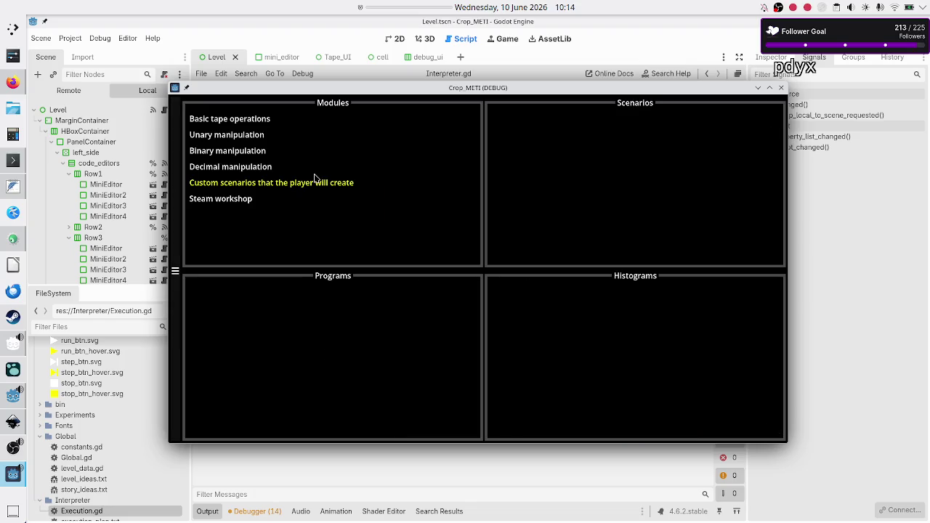
{"action": "left_click", "coordinate": [253, 124]}
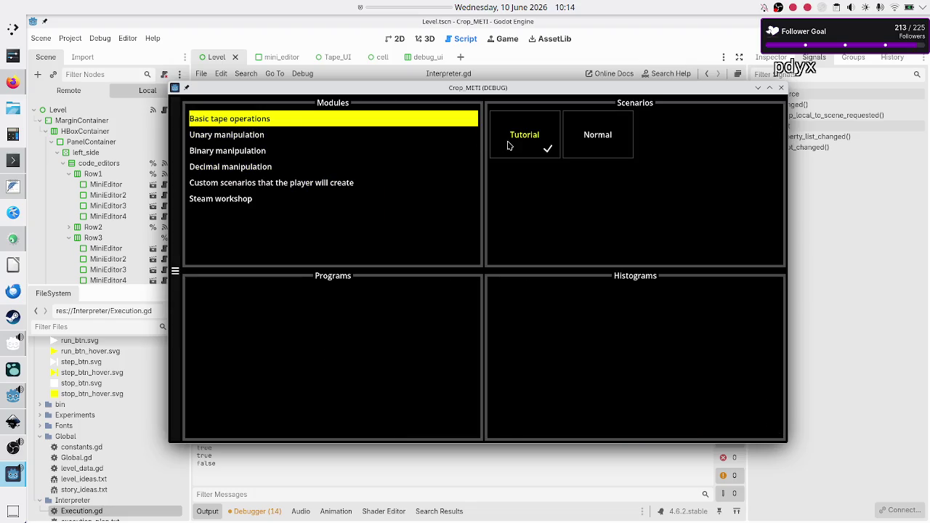
{"action": "left_click", "coordinate": [551, 133]}
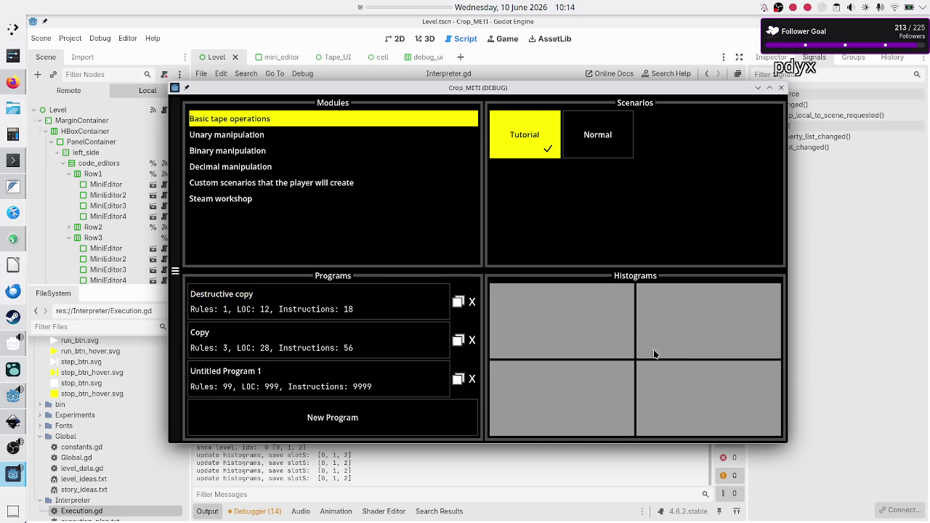
{"action": "left_click", "coordinate": [336, 416]}
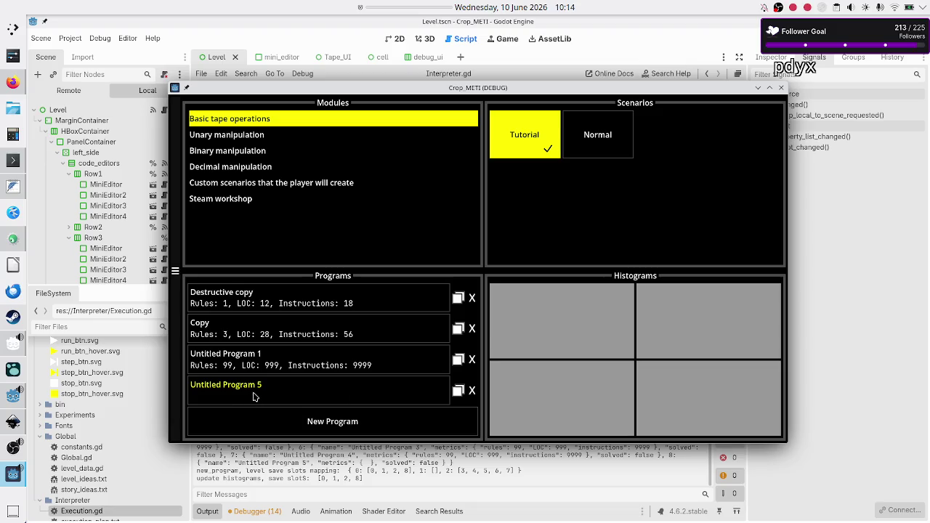
Step: Inspect Untitled Program 5 and Destructive copy, returning to the level menu after each
{"action": "left_click", "coordinate": [285, 391]}
{"action": "left_click", "coordinate": [188, 129]}
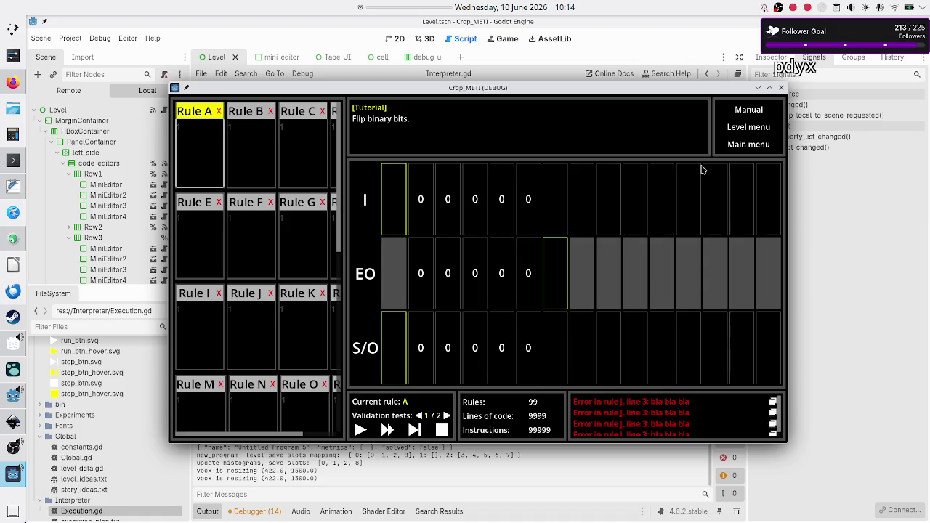
{"action": "left_click", "coordinate": [725, 128]}
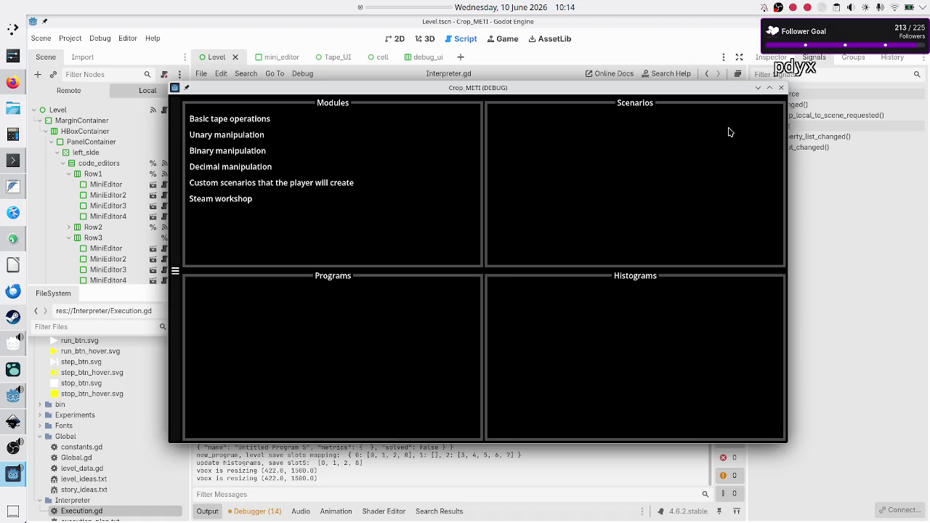
{"action": "left_click", "coordinate": [253, 120]}
{"action": "left_click", "coordinate": [514, 134]}
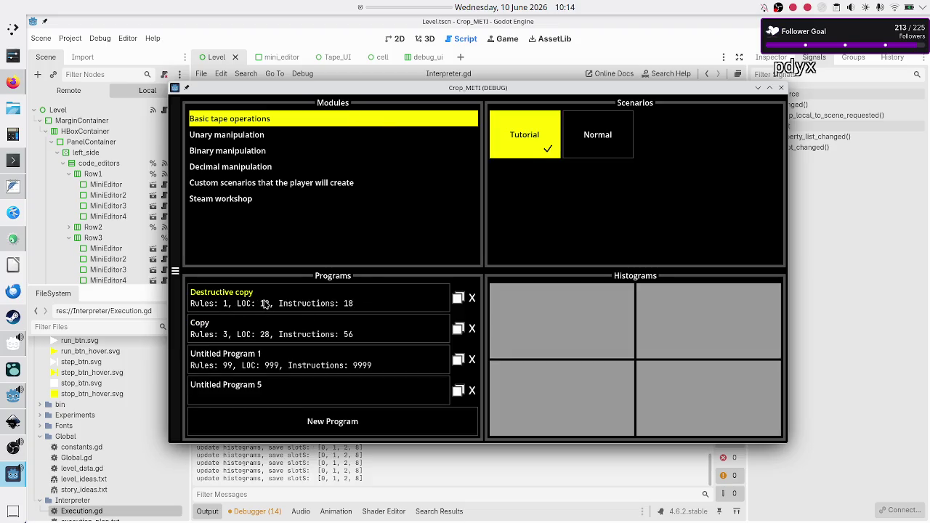
{"action": "left_click", "coordinate": [266, 304]}
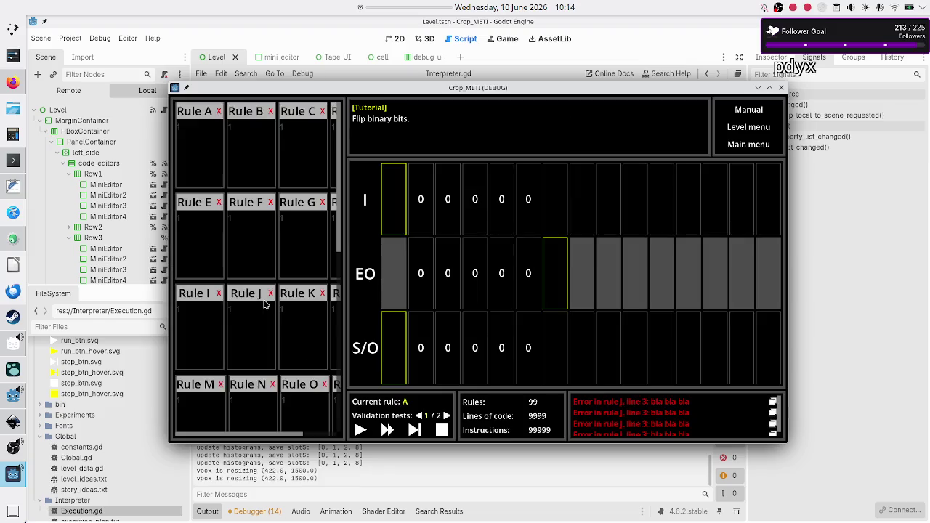
{"action": "left_click", "coordinate": [206, 160]}
{"action": "left_click", "coordinate": [242, 156]}
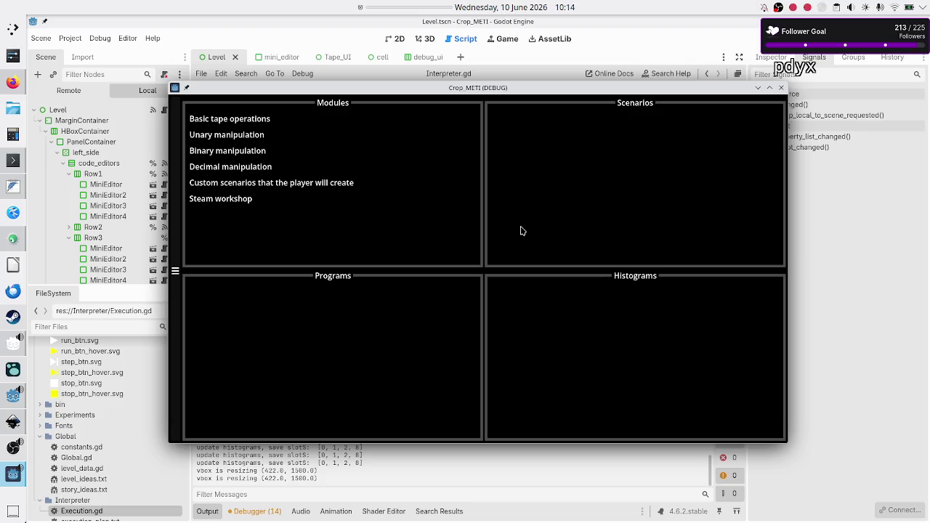
Step: Delete Untitled Program 5 from the Tutorial list and duplicate Destructive copy
{"action": "left_click", "coordinate": [221, 120]}
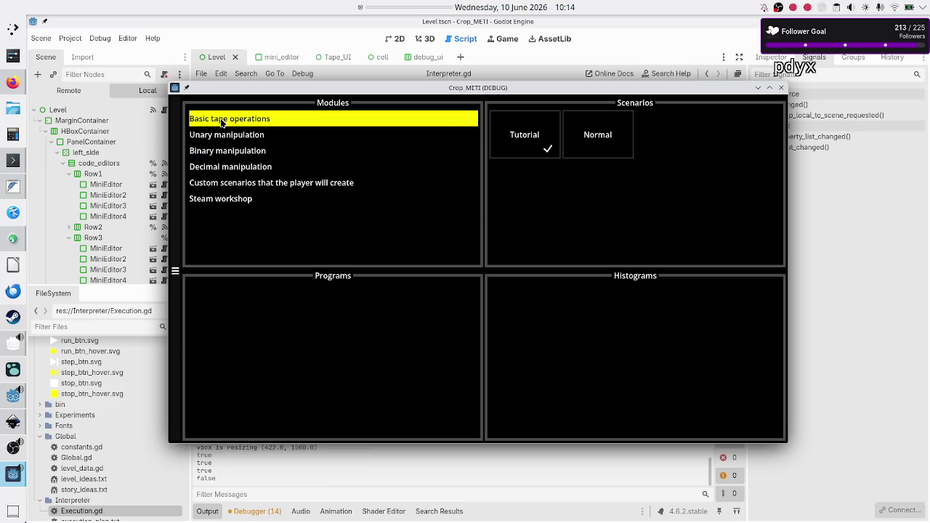
{"action": "left_click", "coordinate": [533, 139]}
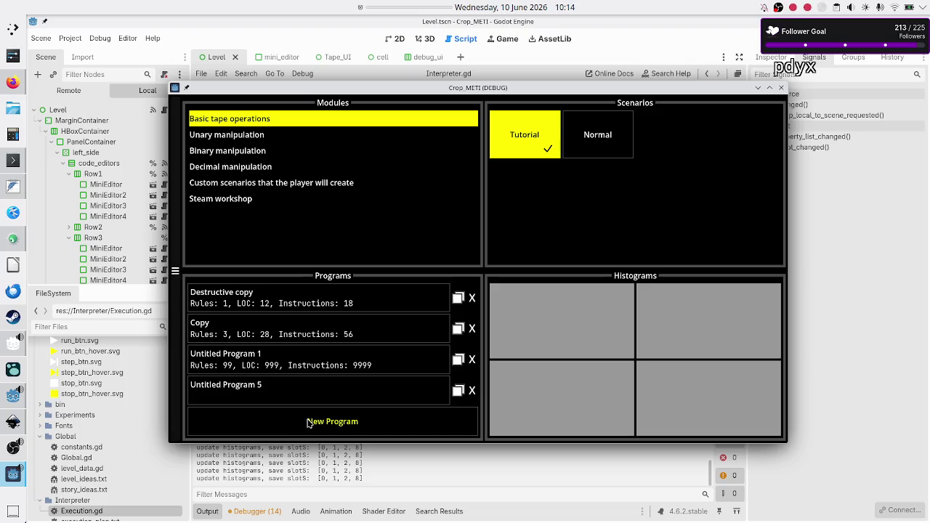
{"action": "left_click", "coordinate": [472, 390]}
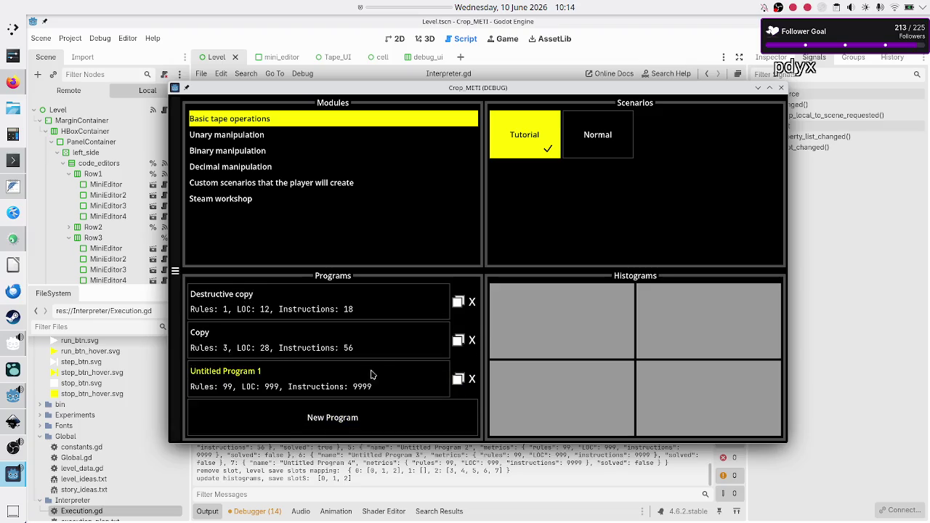
{"action": "left_click", "coordinate": [457, 303]}
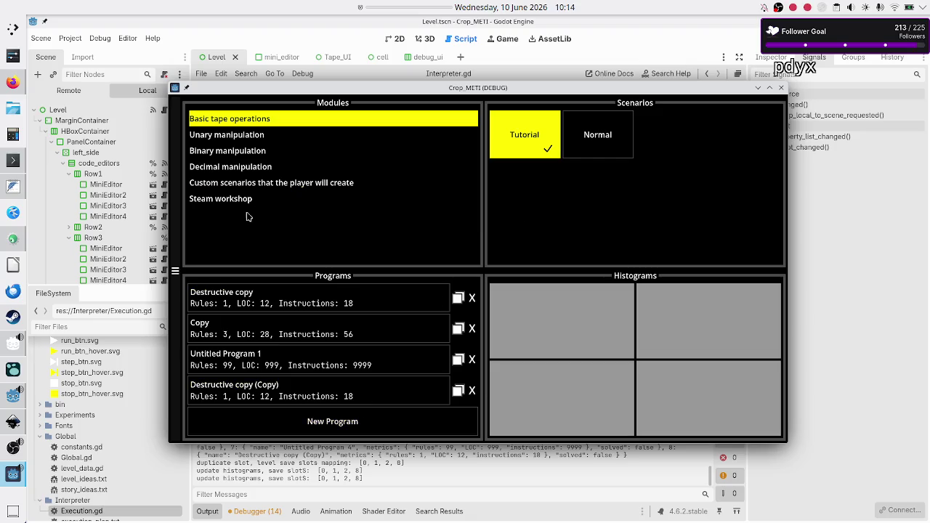
Step: From the main menu, play into Basic tape operations > Tutorial and open Destructive copy's Rule A
{"action": "left_click", "coordinate": [175, 273]}
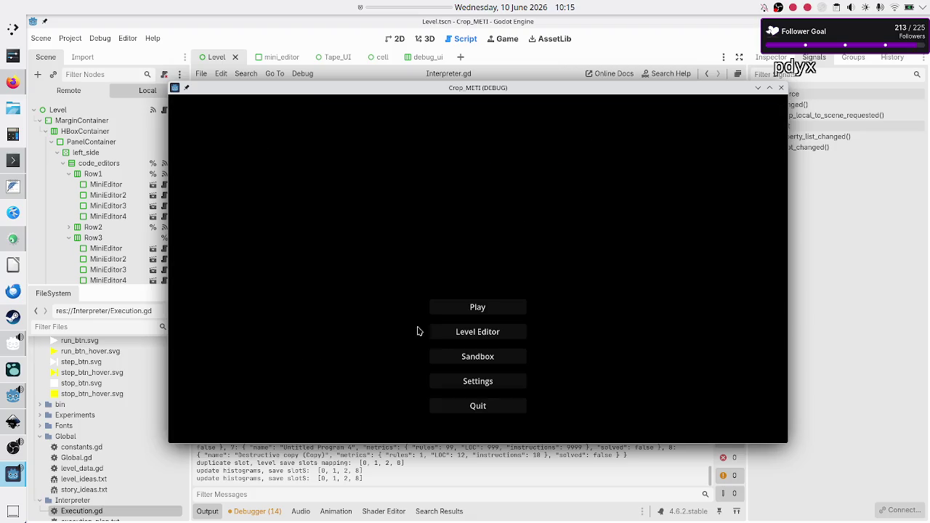
{"action": "left_click", "coordinate": [486, 316]}
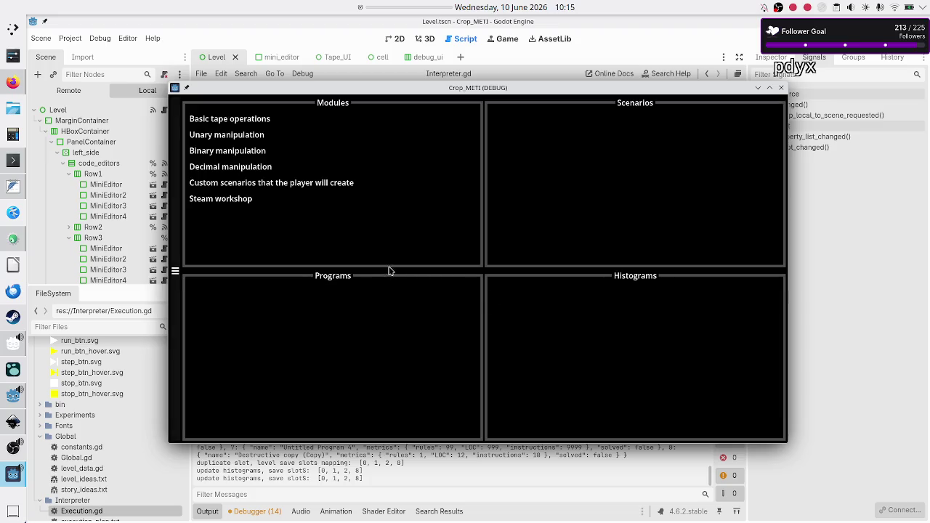
{"action": "left_click", "coordinate": [242, 119]}
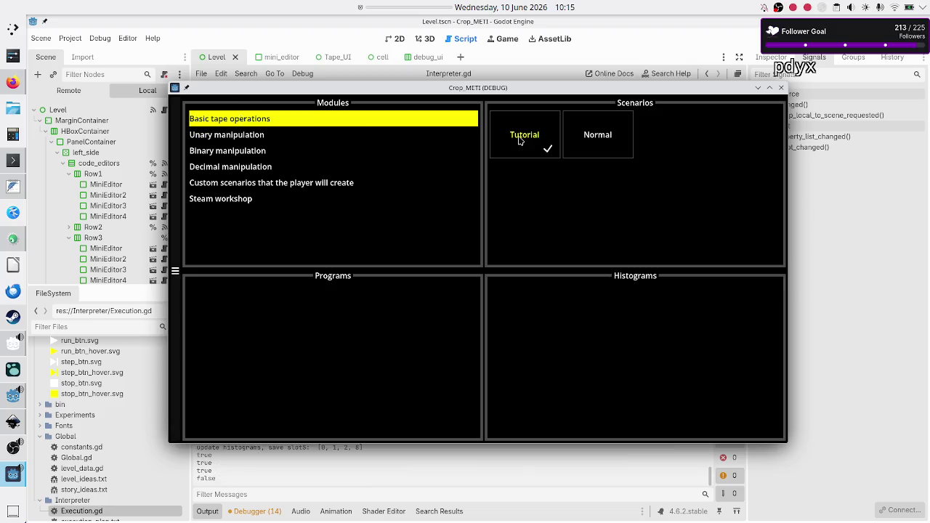
{"action": "left_click", "coordinate": [520, 138]}
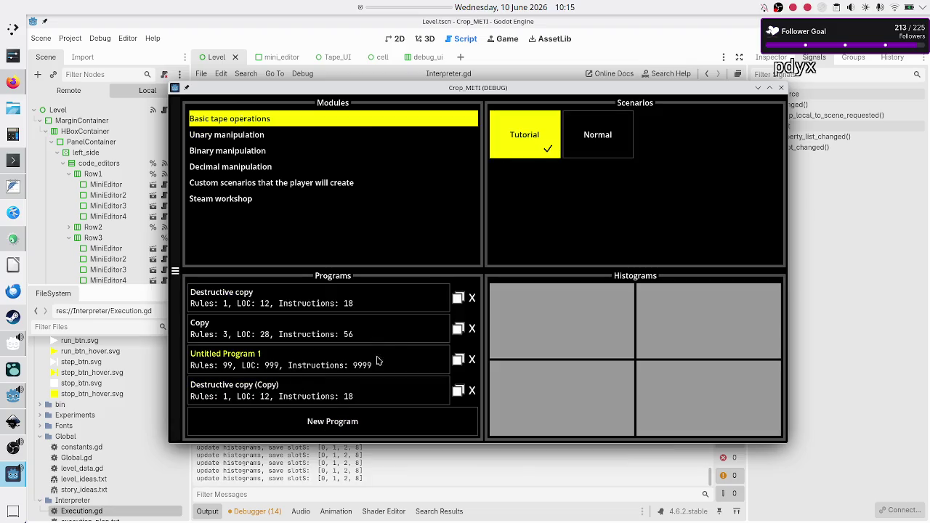
{"action": "left_click", "coordinate": [300, 308]}
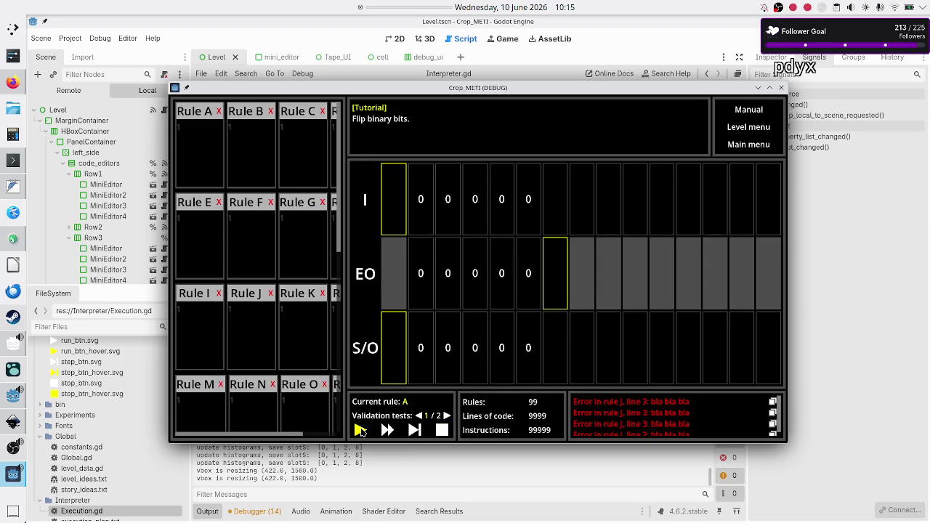
{"action": "left_click", "coordinate": [196, 135]}
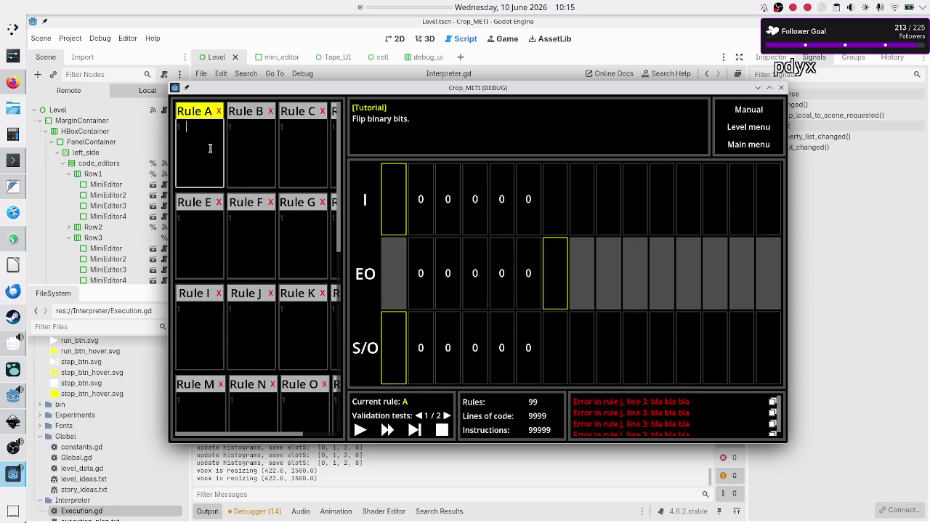
Step: Start a 00:03:00 desktop timer, mute the microphone in OBS Studio, and minimize OBS
{"action": "right_click", "coordinate": [393, 6]}
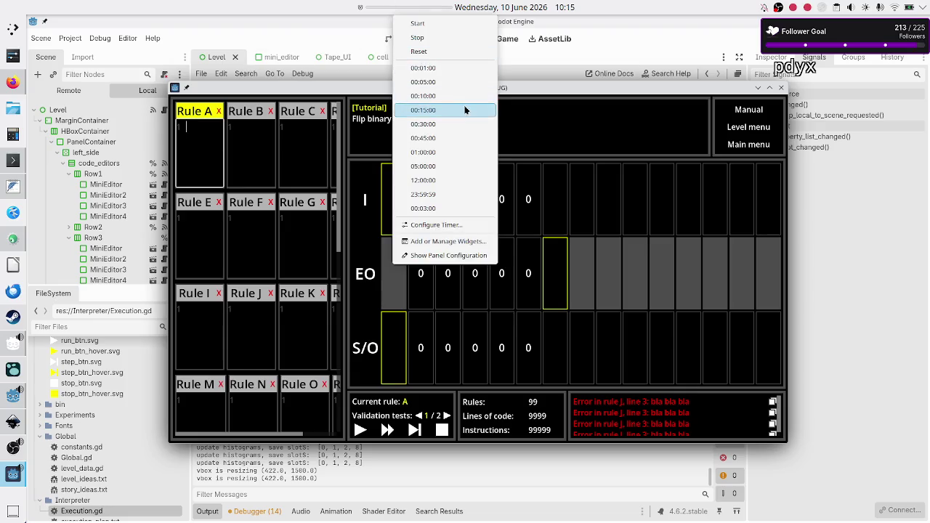
{"action": "left_click", "coordinate": [423, 207]}
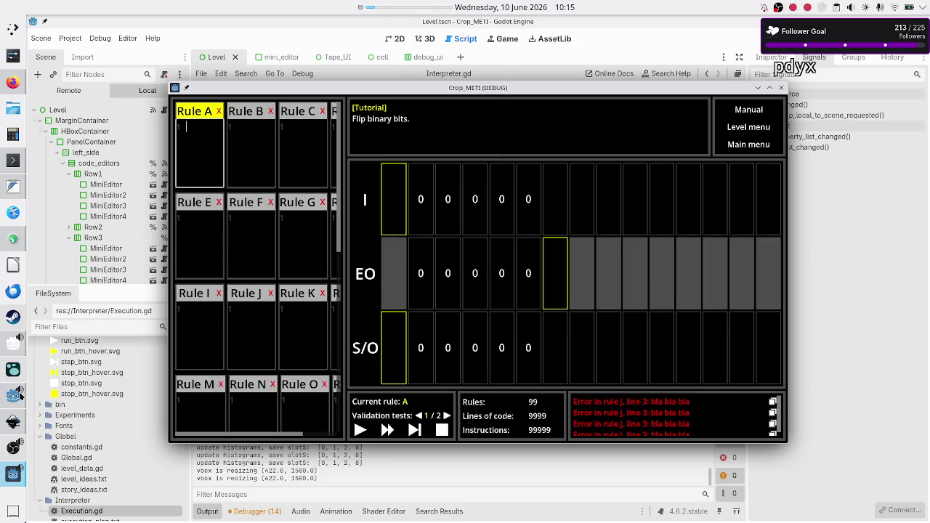
{"action": "left_click", "coordinate": [5, 454]}
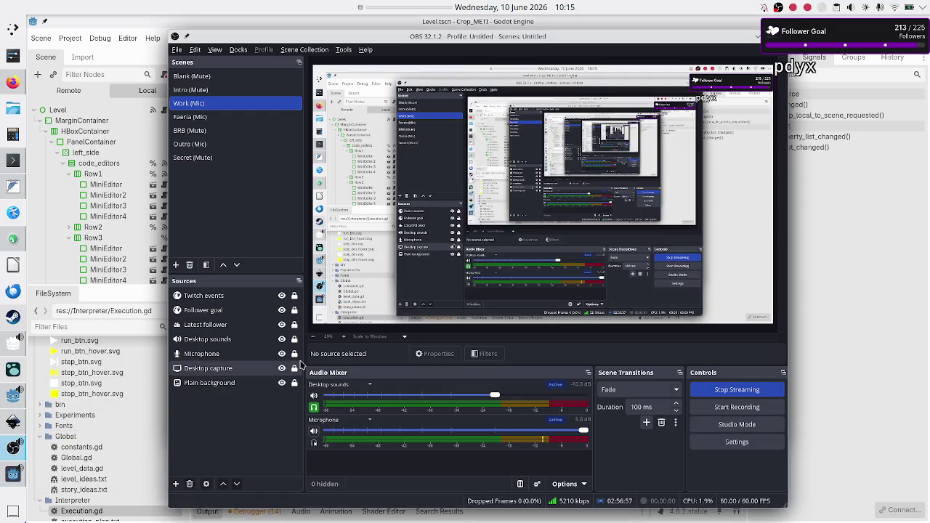
{"action": "left_click", "coordinate": [313, 431]}
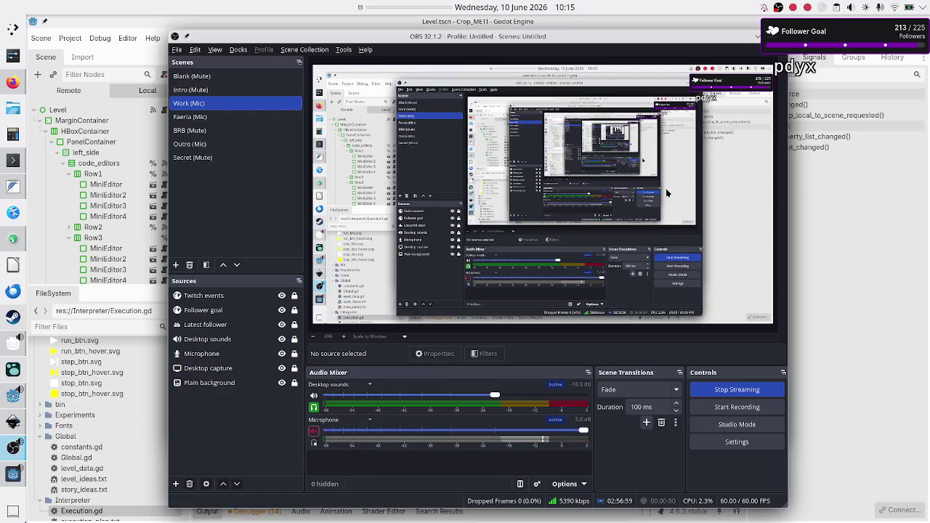
{"action": "left_click", "coordinate": [757, 37]}
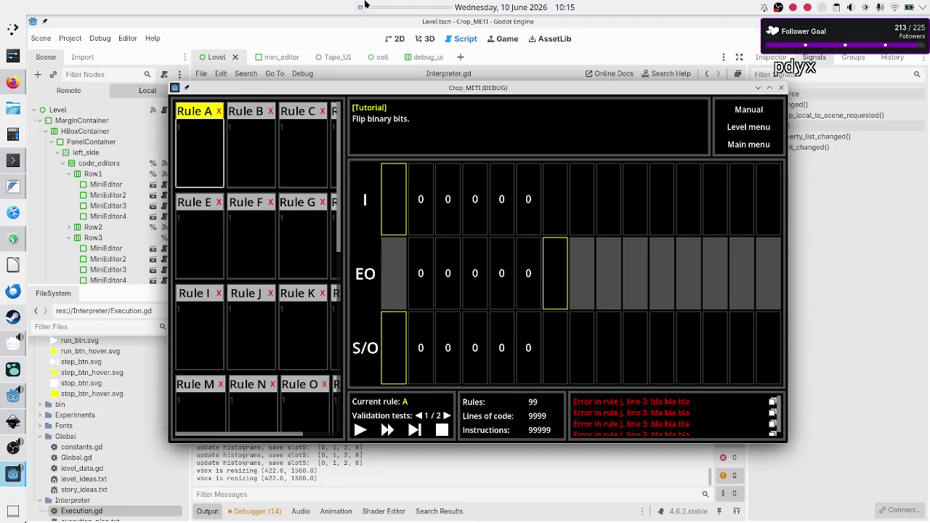
{"action": "mouse_move", "coordinate": [390, 12]}
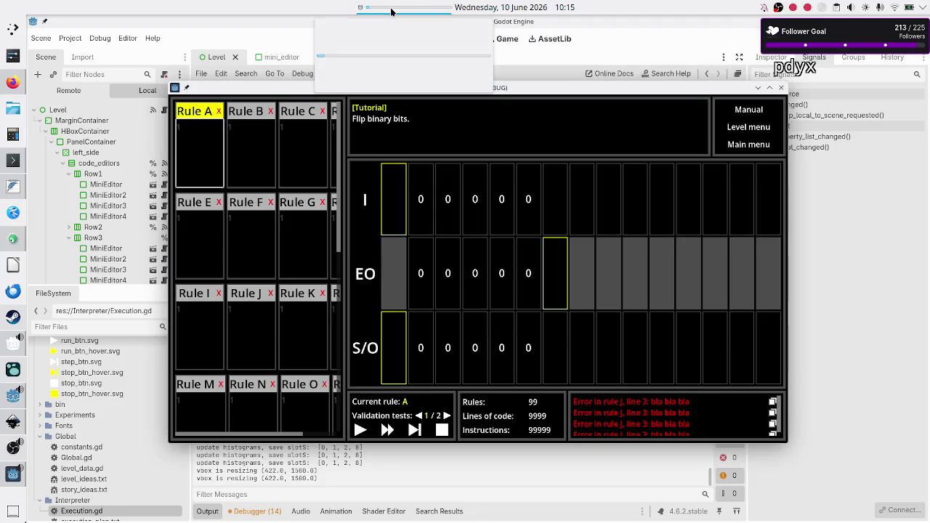
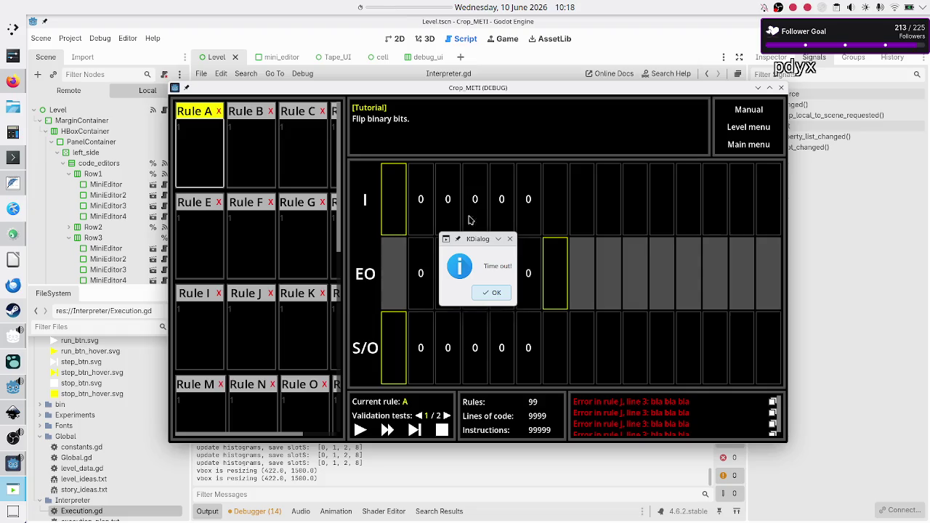
Step: Dismiss the running game's Time out! message and bring OBS Studio to the front
{"action": "left_click", "coordinate": [487, 297]}
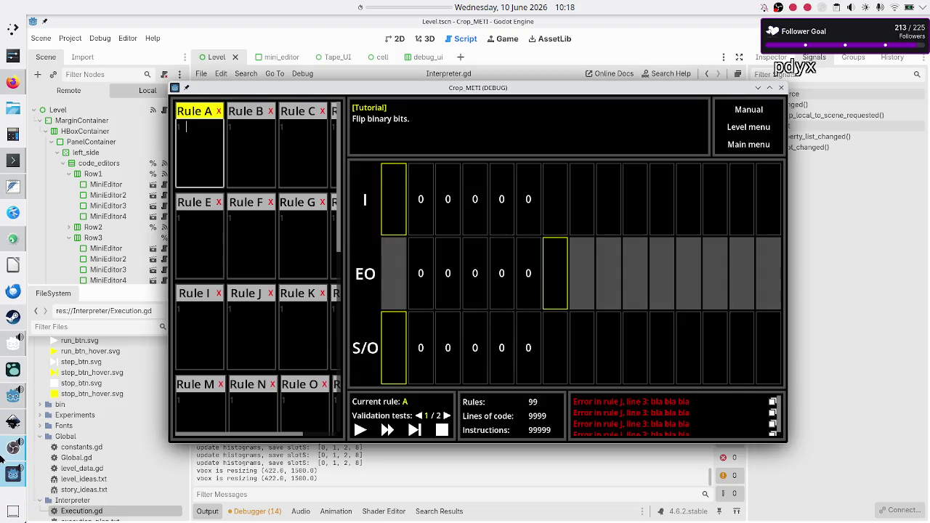
{"action": "left_click", "coordinate": [3, 449]}
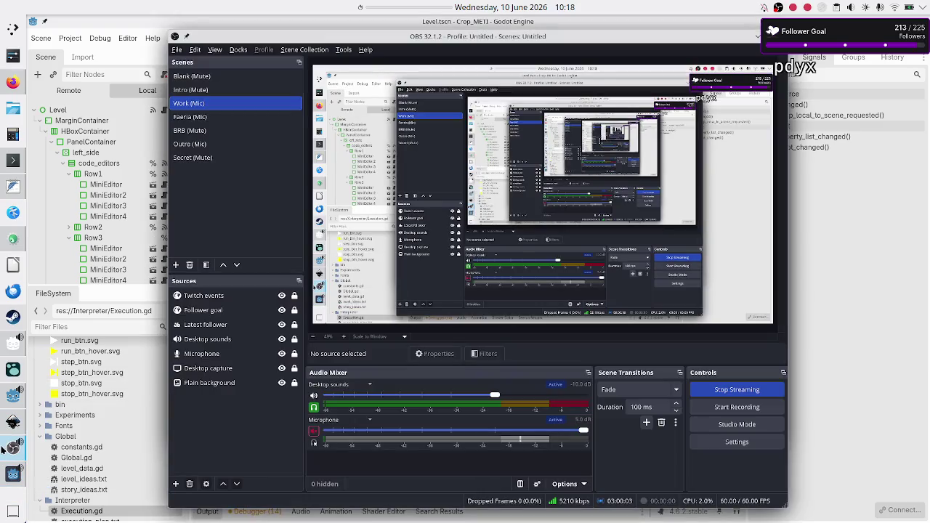
Step: Unmute the Microphone in OBS's Audio Mixer and minimise OBS to reveal the game
{"action": "left_click", "coordinate": [314, 431]}
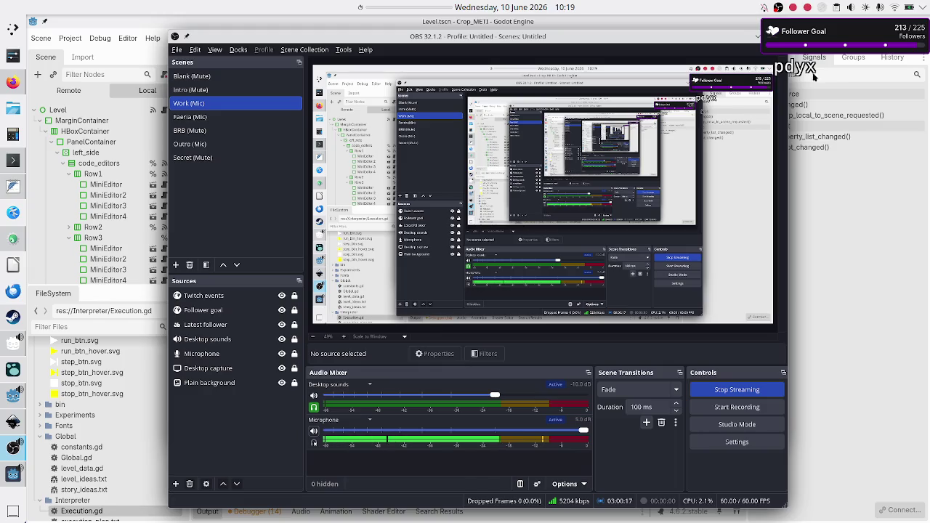
{"action": "left_click", "coordinate": [758, 36]}
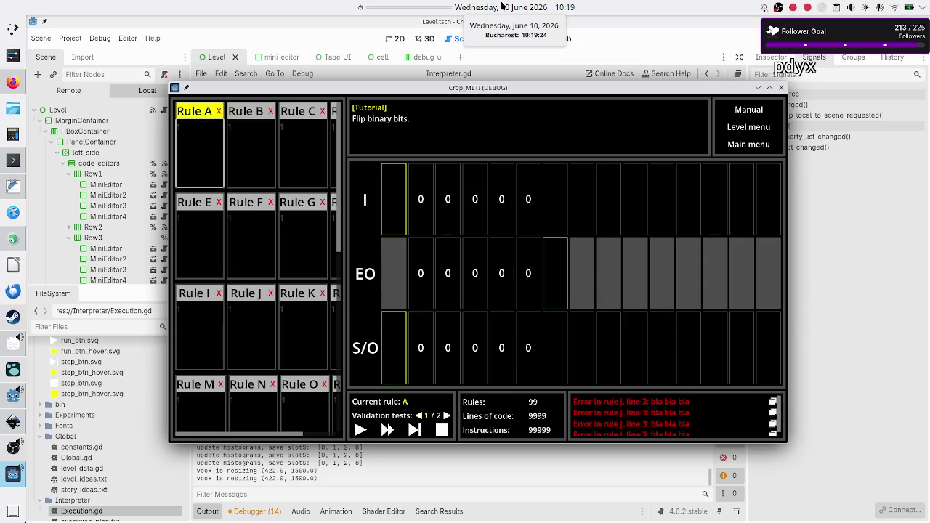
Step: Set the panel timer to a 05:00:00 preset and close the running game window
{"action": "right_click", "coordinate": [501, 6]}
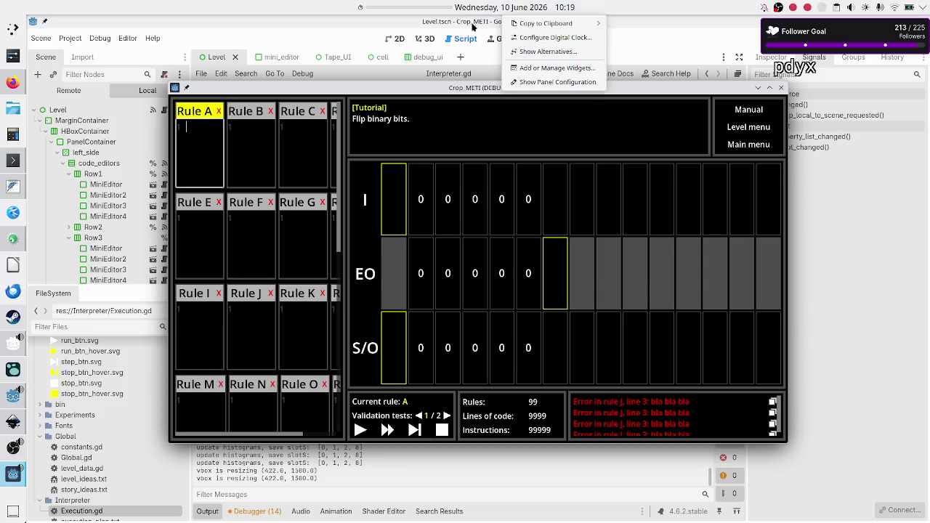
{"action": "right_click", "coordinate": [421, 12]}
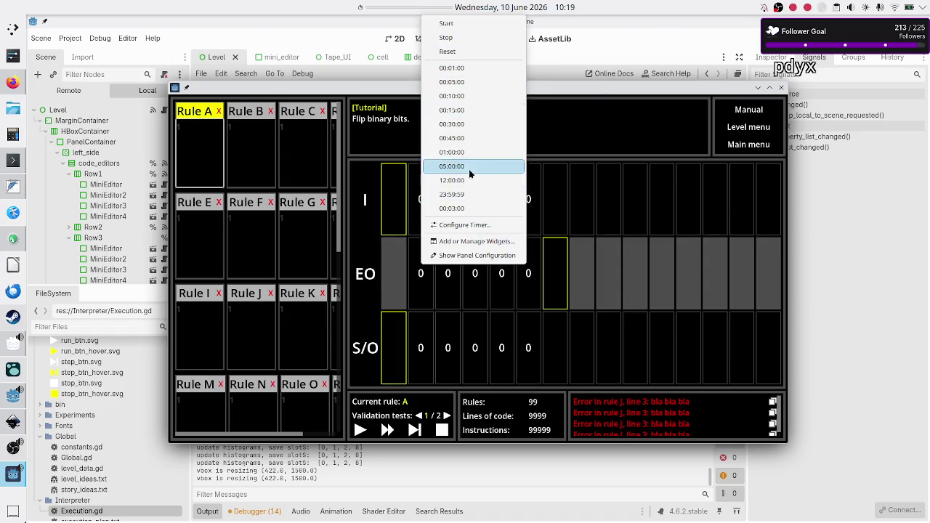
{"action": "left_click", "coordinate": [475, 151]}
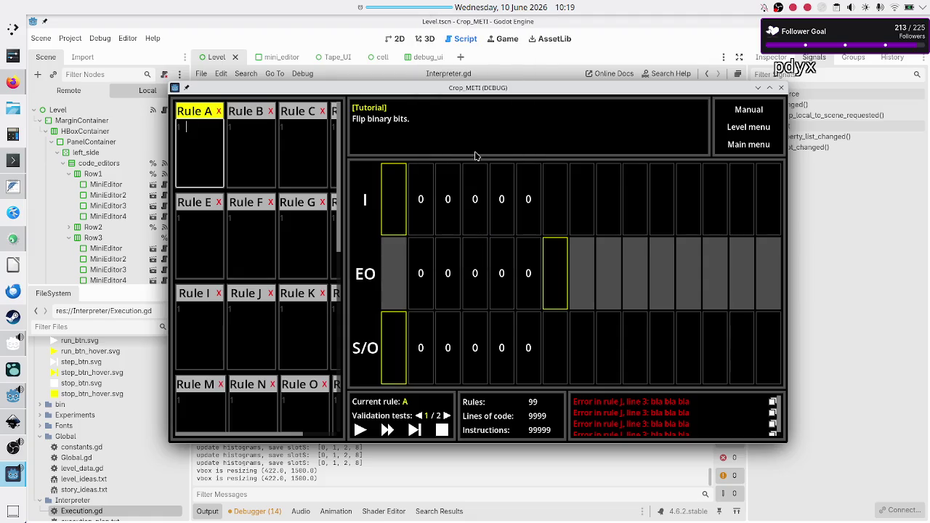
{"action": "left_click", "coordinate": [782, 93]}
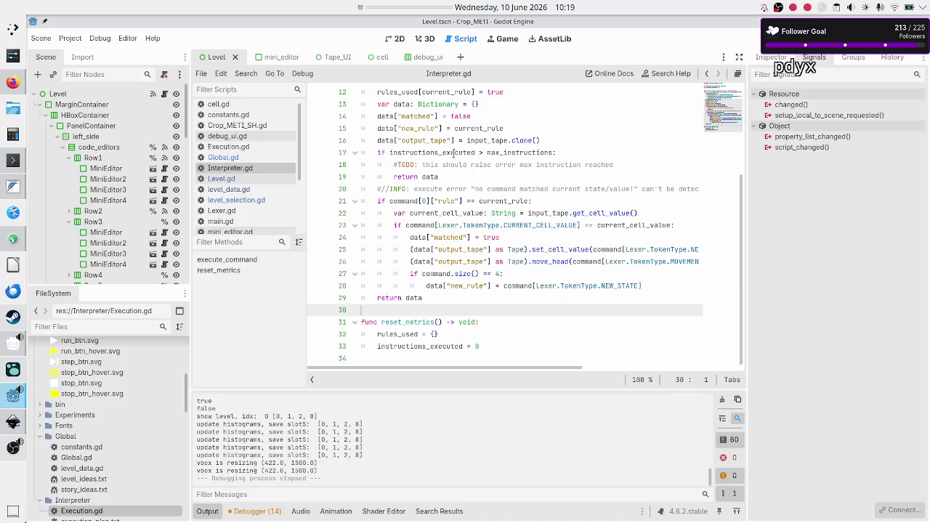
{"action": "left_click", "coordinate": [507, 149]}
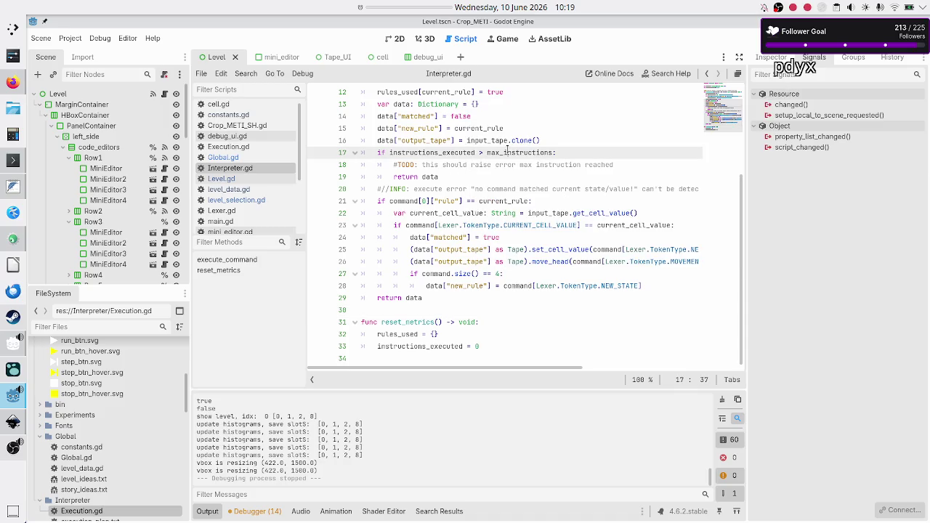
{"action": "scroll", "coordinate": [554, 191], "scroll_direction": "up", "scroll_amount": 4}
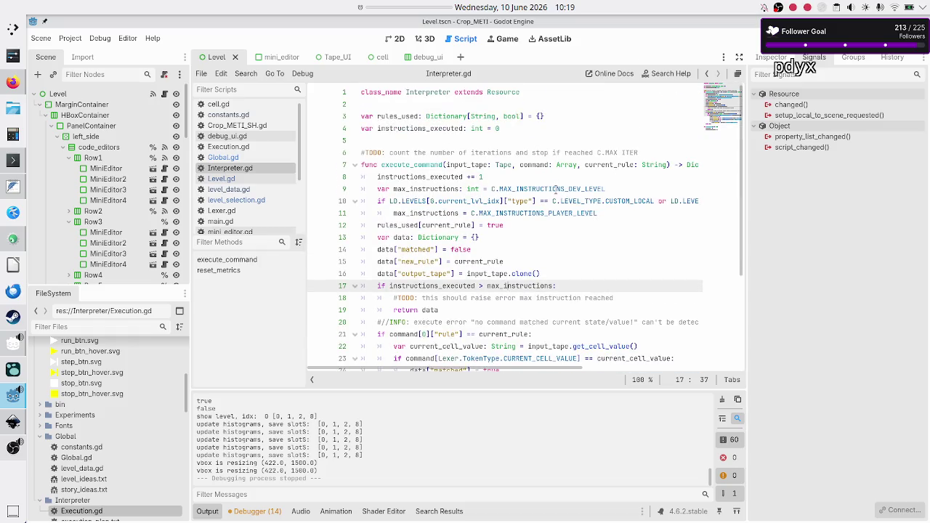
{"action": "scroll", "coordinate": [555, 190], "scroll_direction": "down", "scroll_amount": 1}
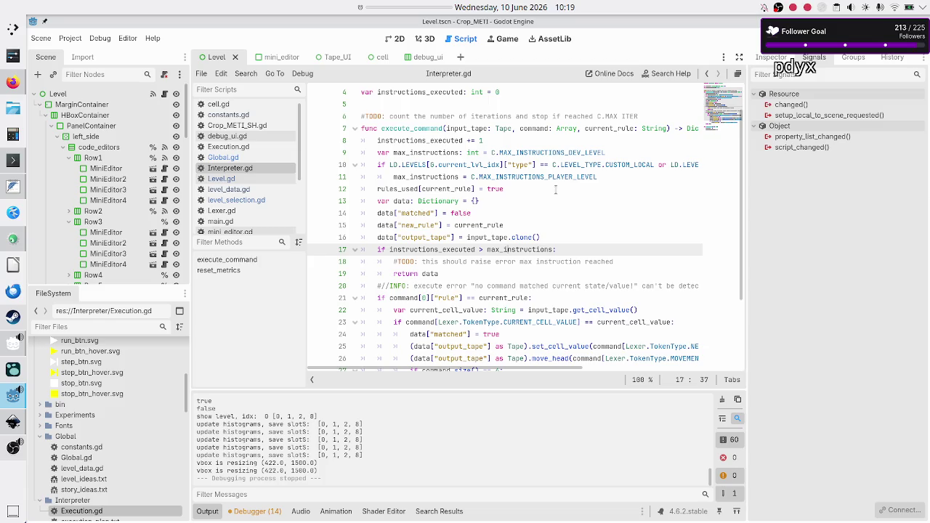
{"action": "left_click", "coordinate": [564, 240]}
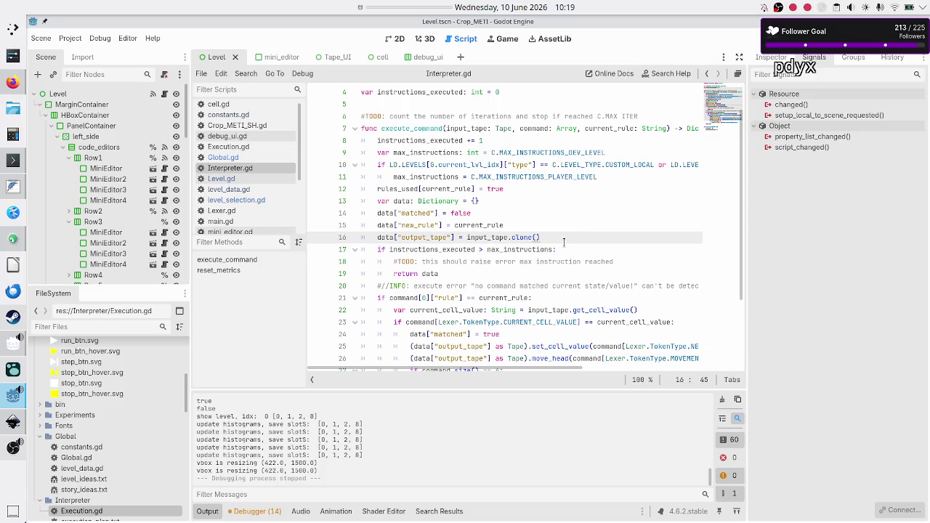
{"action": "key", "text": "Up"}
{"action": "key", "text": "Up"}
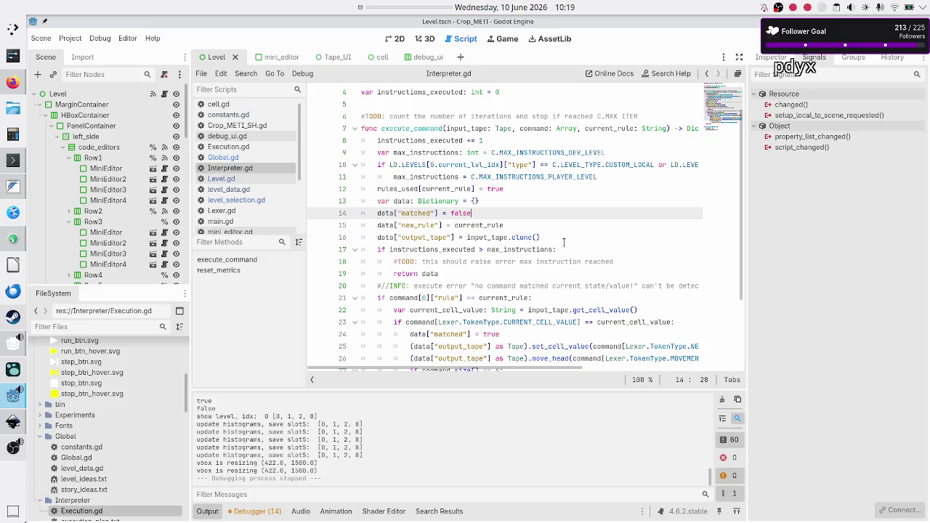
{"action": "key", "text": "Down"}
{"action": "key", "text": "Down"}
{"action": "key", "text": "Down"}
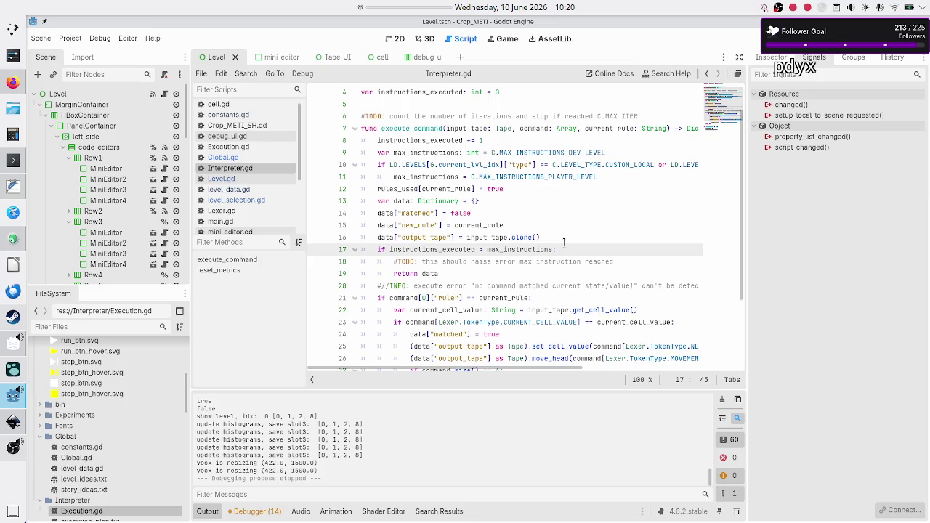
{"action": "key", "text": "Up"}
{"action": "key", "text": "Up"}
{"action": "key", "text": "Up"}
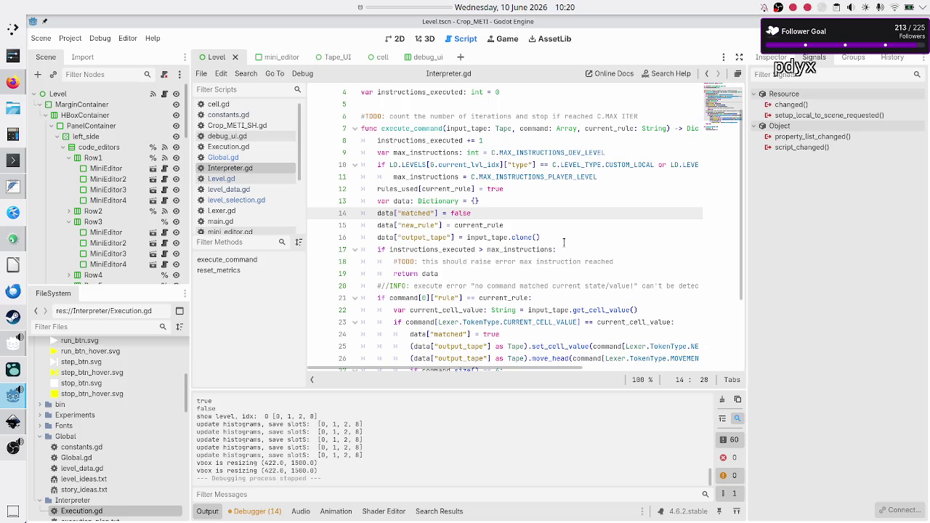
{"action": "key", "text": "Up"}
{"action": "key", "text": "Down"}
{"action": "key", "text": "Down"}
{"action": "key", "text": "Down"}
{"action": "key", "text": "Return"}
Step: Initialise data["max_instructions_reached"] = false on line 17 and trim the TODO comment's description
{"action": "type", "text": "data[]\""}
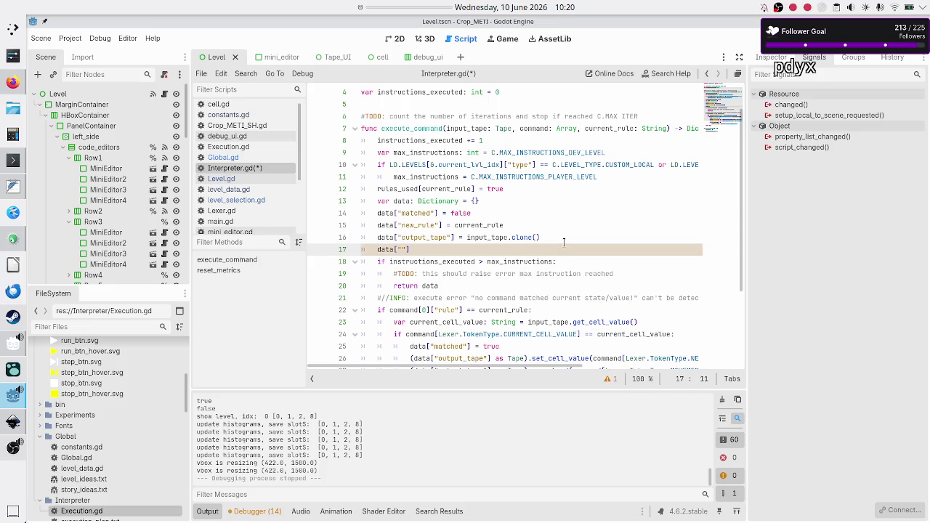
{"action": "type", "text": "max_instructions_n"}
{"action": "type", "text": "eached"}
{"action": "type", "text": "]= false"}
{"action": "key", "text": "Right"}
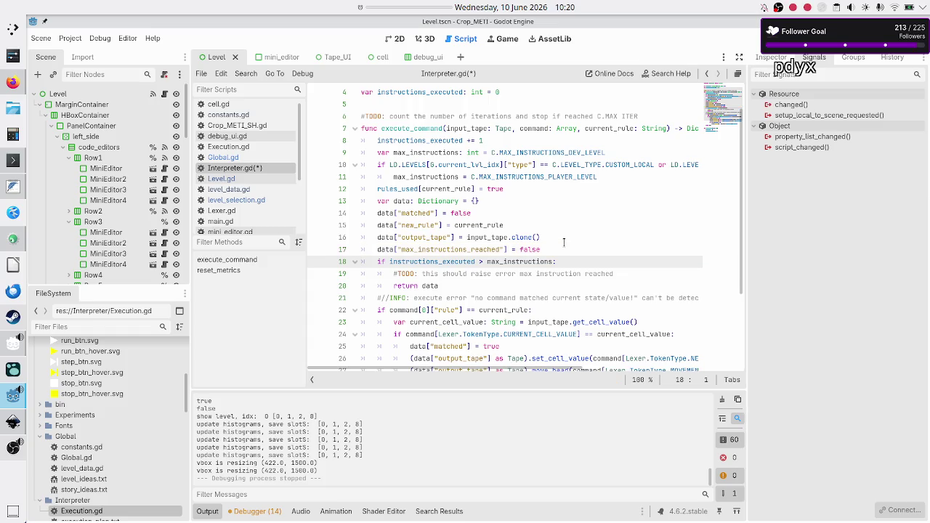
{"action": "key", "text": "Down"}
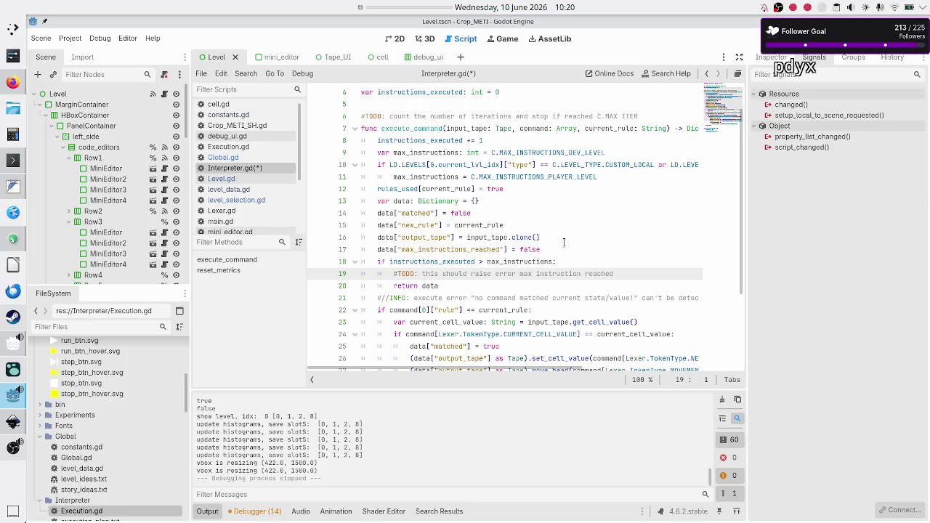
{"action": "key", "text": "End"}
{"action": "key", "text": "BackSpace"}
{"action": "key", "text": "BackSpace"}
{"action": "key", "text": "BackSpace"}
{"action": "key", "text": "BackSpace"}
{"action": "key", "text": "BackSpace"}
{"action": "key", "text": "BackSpace"}
{"action": "type", "text": "data["}
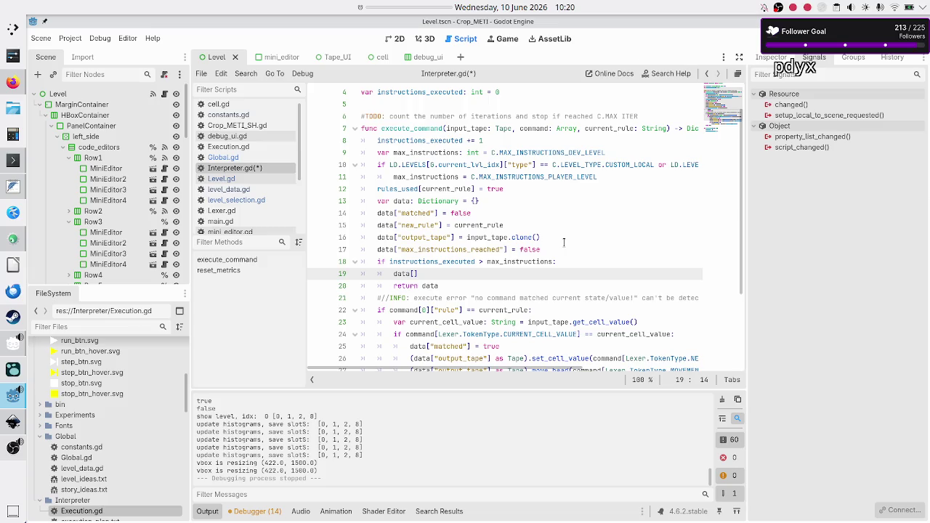
{"action": "key", "text": "BackSpace"}
{"action": "key", "text": "BackSpace"}
{"action": "key", "text": "BackSpace"}
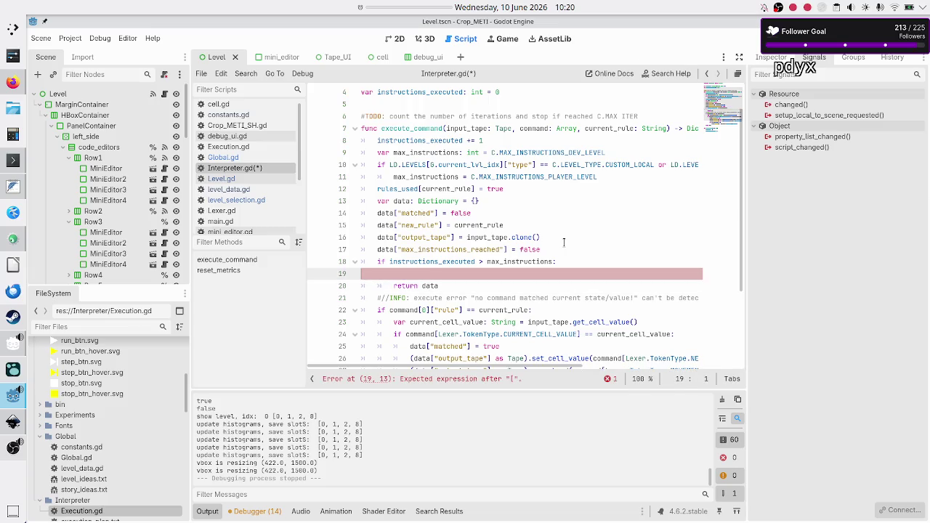
{"action": "key", "text": "BackSpace"}
Step: Inside the max_instructions check, add data["max_instructions_reached"] = true on line 19
{"action": "key", "text": "Up"}
{"action": "key", "text": "shift+Left"}
{"action": "key", "text": "shift+Left"}
{"action": "key", "text": "shift+Left"}
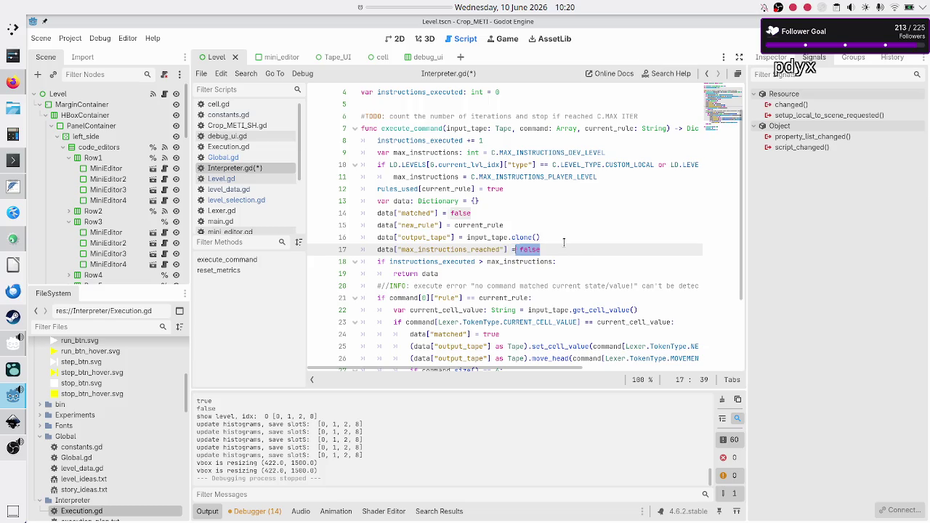
{"action": "key", "text": "shift+Left"}
{"action": "key", "text": "shift+Left"}
{"action": "key", "text": "shift+Left"}
{"action": "key", "text": "shift+Left"}
{"action": "key", "text": "ctrl+c"}
{"action": "key", "text": "Down"}
{"action": "key", "text": "End"}
{"action": "key", "text": "Return"}
{"action": "key", "text": "ctrl+v"}
{"action": "key", "text": "BackSpace"}
{"action": "key", "text": "BackSpace"}
{"action": "key", "text": "BackSpace"}
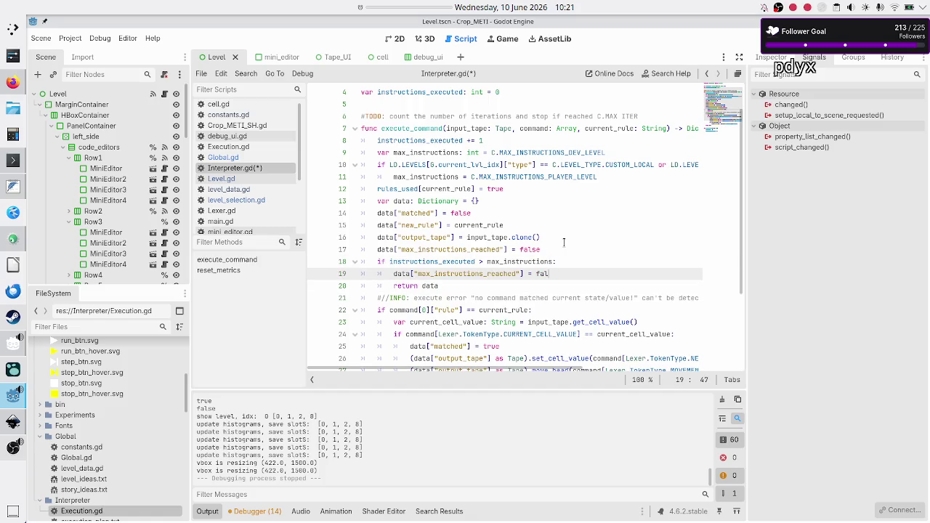
{"action": "type", "text": "true"}
Step: Review the flag lines through the return statement and save Interpreter.gd
{"action": "key", "text": "Down"}
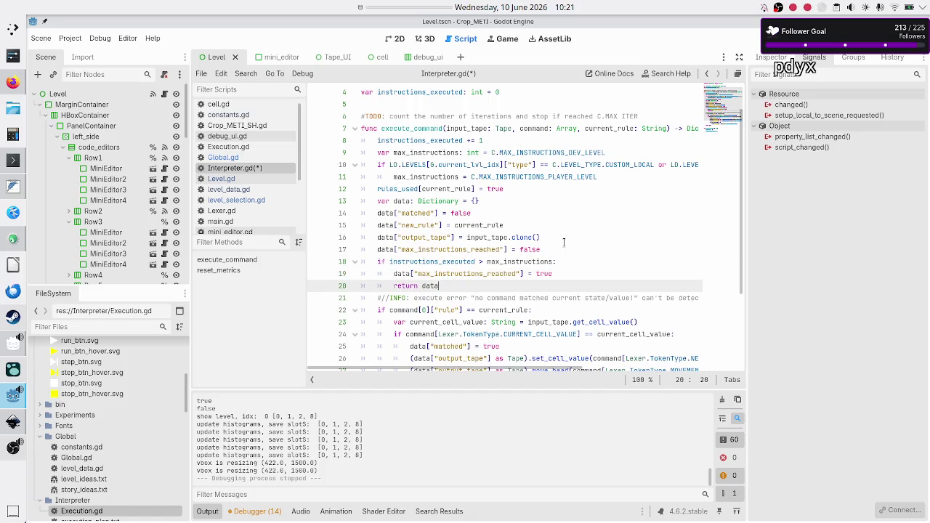
{"action": "scroll", "coordinate": [542, 217], "scroll_direction": "down", "scroll_amount": 3}
{"action": "scroll", "coordinate": [536, 232], "scroll_direction": "up", "scroll_amount": 4}
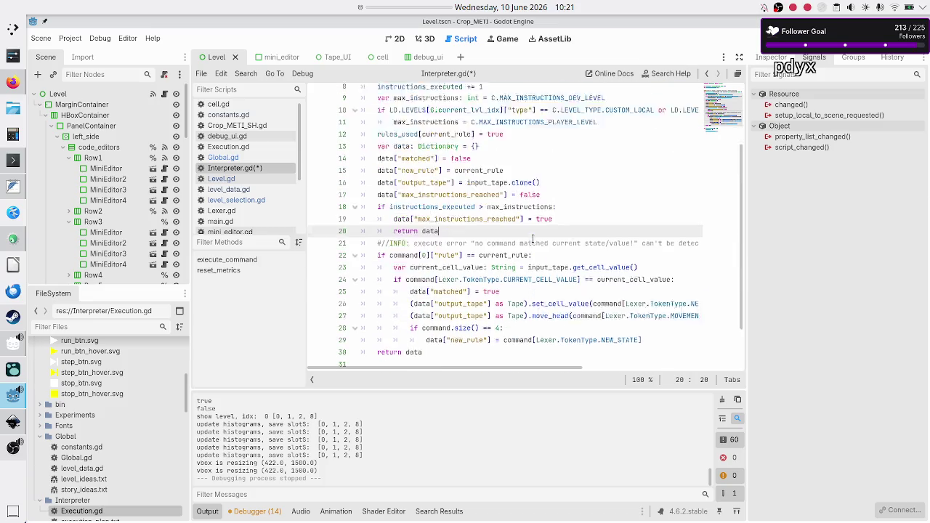
{"action": "key", "text": "Down"}
{"action": "key", "text": "Home"}
{"action": "key", "text": "Up"}
{"action": "key", "text": "Up"}
{"action": "key", "text": "Up"}
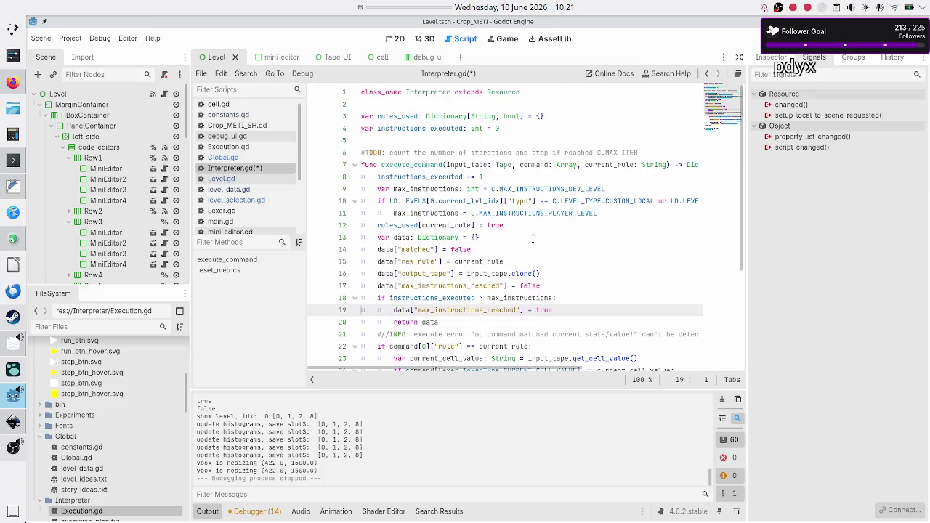
{"action": "key", "text": "shift+Down"}
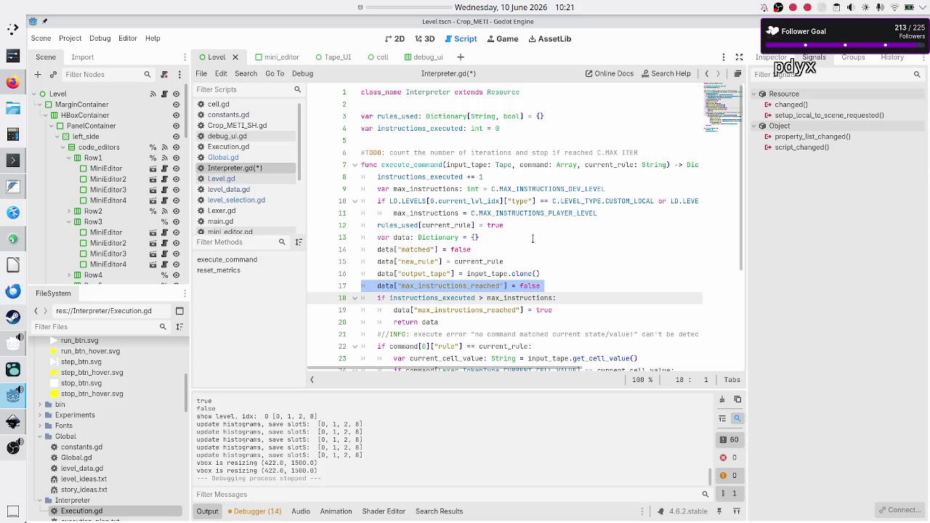
{"action": "key", "text": "shift+Left"}
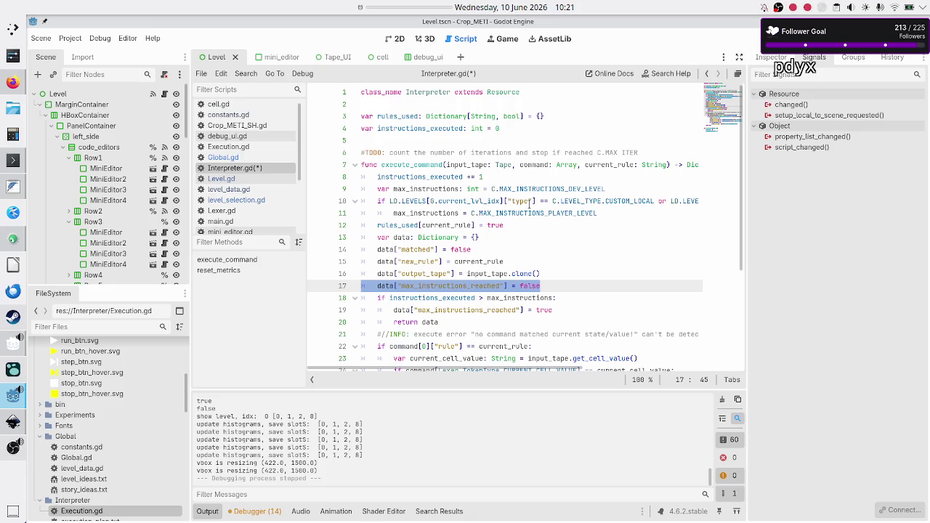
{"action": "left_click", "coordinate": [560, 284]}
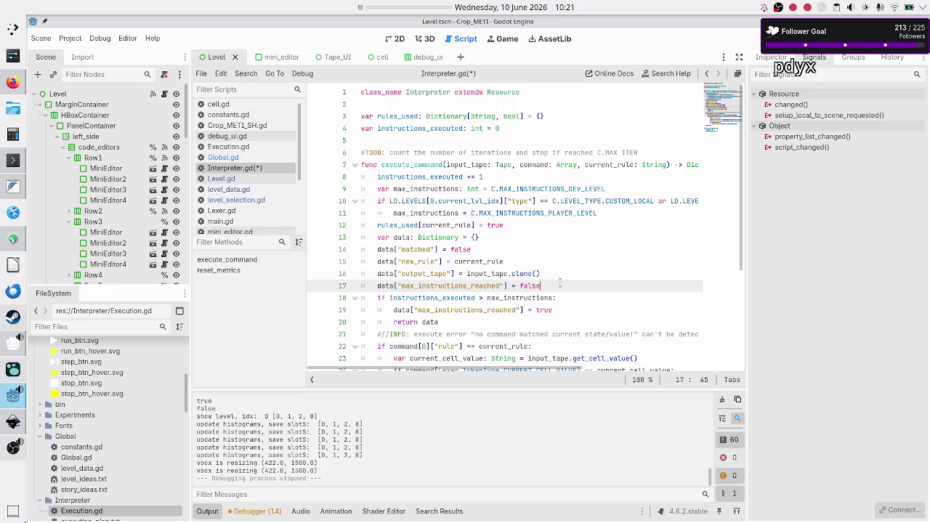
{"action": "key", "text": "Down"}
{"action": "key", "text": "Down"}
{"action": "key", "text": "Down"}
{"action": "key", "text": "Down"}
{"action": "key", "text": "Down"}
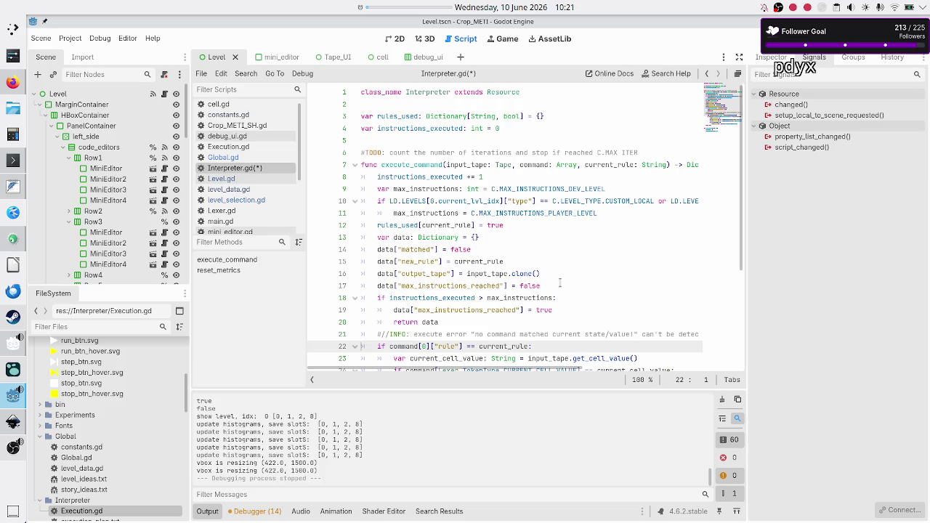
{"action": "key", "text": "ctrl+End"}
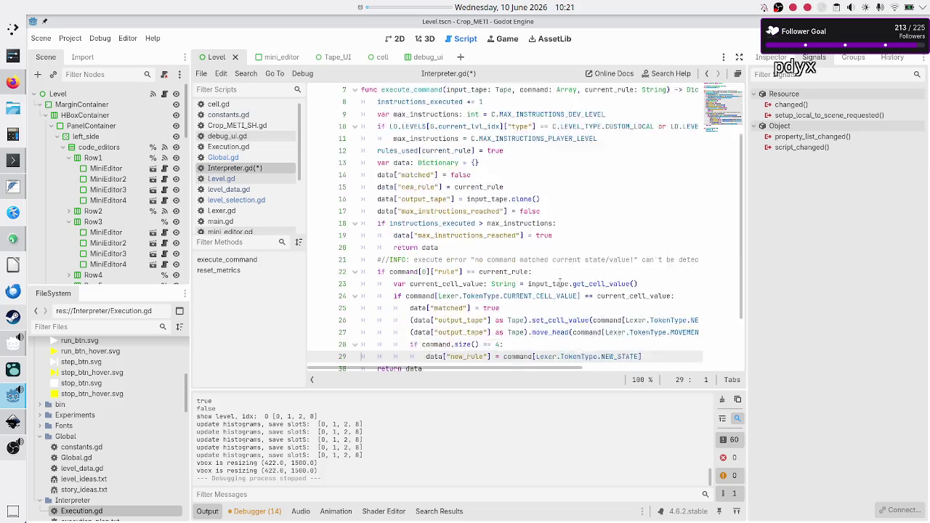
{"action": "key", "text": "ctrl+s"}
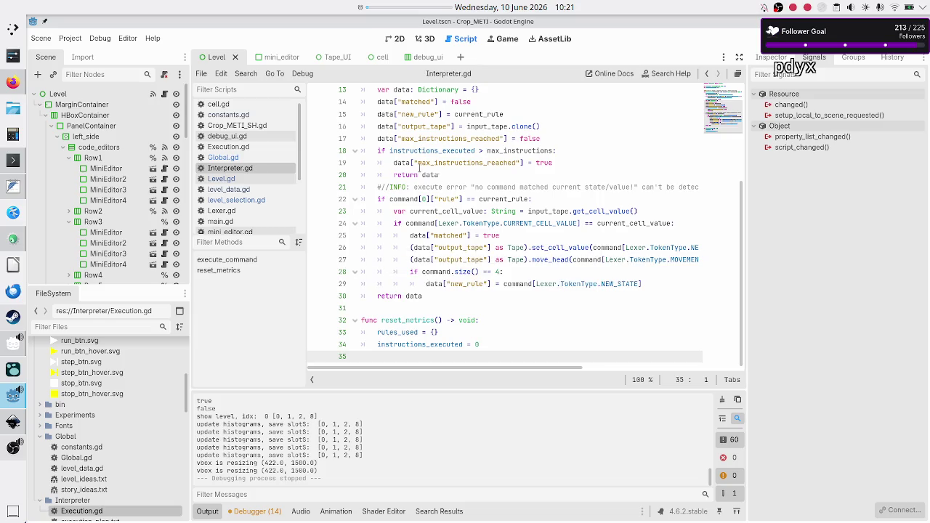
Step: Open Global.gd, add 'var in_sandbox: bool = false' on line 4 below current_lvl_idx, and save
{"action": "left_click", "coordinate": [223, 158]}
{"action": "left_click", "coordinate": [499, 115]}
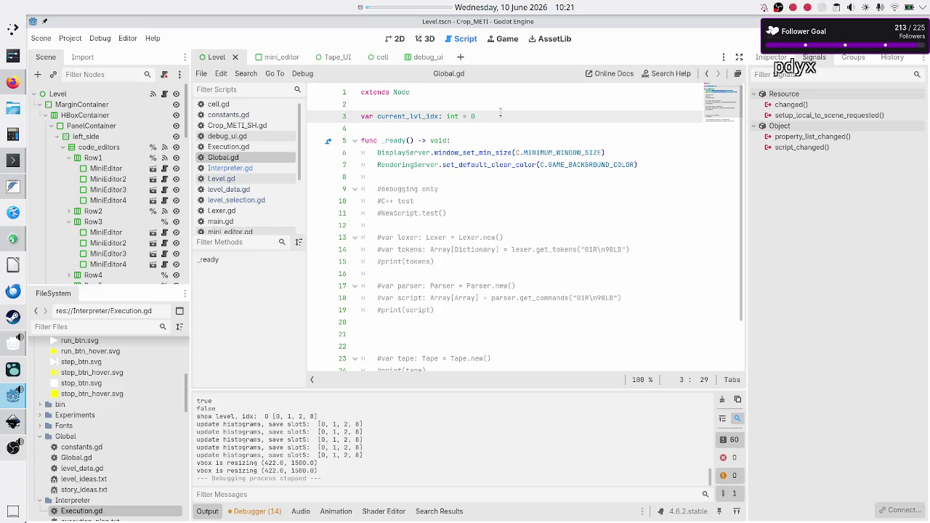
{"action": "key", "text": "Return"}
{"action": "type", "text": "var"}
{"action": "key", "text": "Escape"}
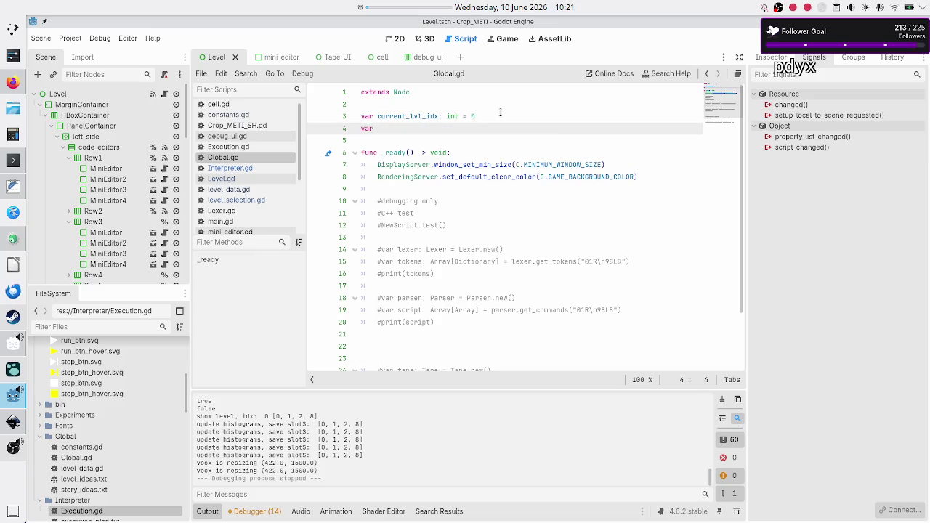
{"action": "type", "text": "is"}
{"action": "type", "text": "_in"}
{"action": "key", "text": "BackSpace"}
{"action": "key", "text": "BackSpace"}
{"action": "key", "text": "BackSpace"}
{"action": "type", "text": "in_sandbox: bool = false"}
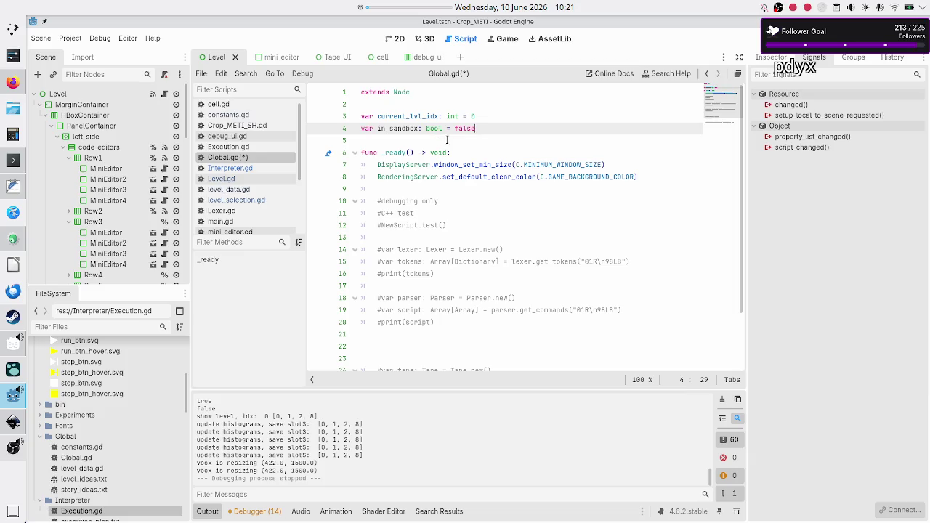
{"action": "key", "text": "Down"}
{"action": "key", "text": "ctrl+s"}
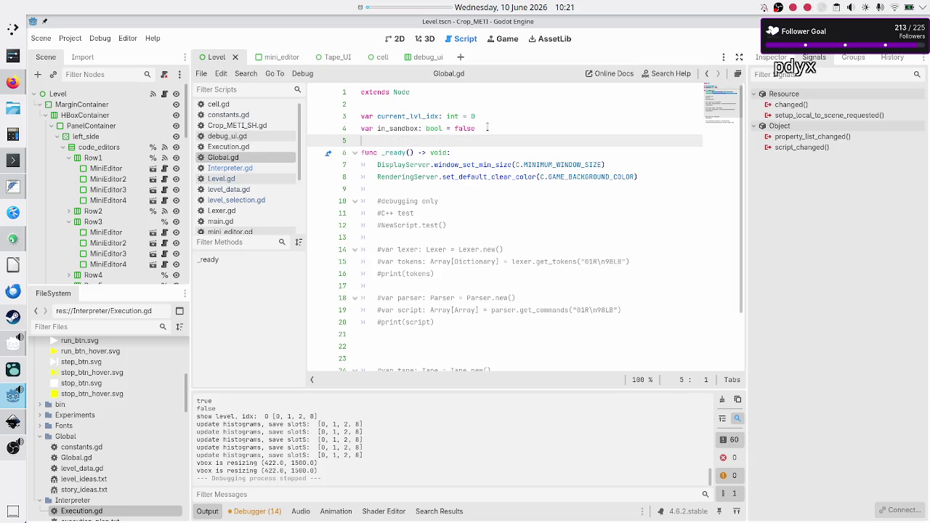
Step: Return to Interpreter.gd and locate the level-type if block on lines 10–11
{"action": "left_click", "coordinate": [262, 170]}
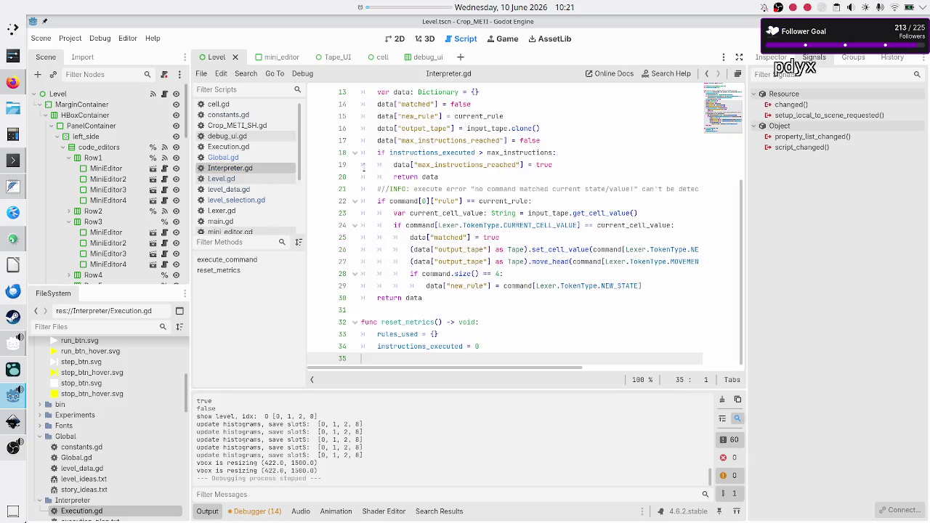
{"action": "scroll", "coordinate": [466, 177], "scroll_direction": "up", "scroll_amount": 4}
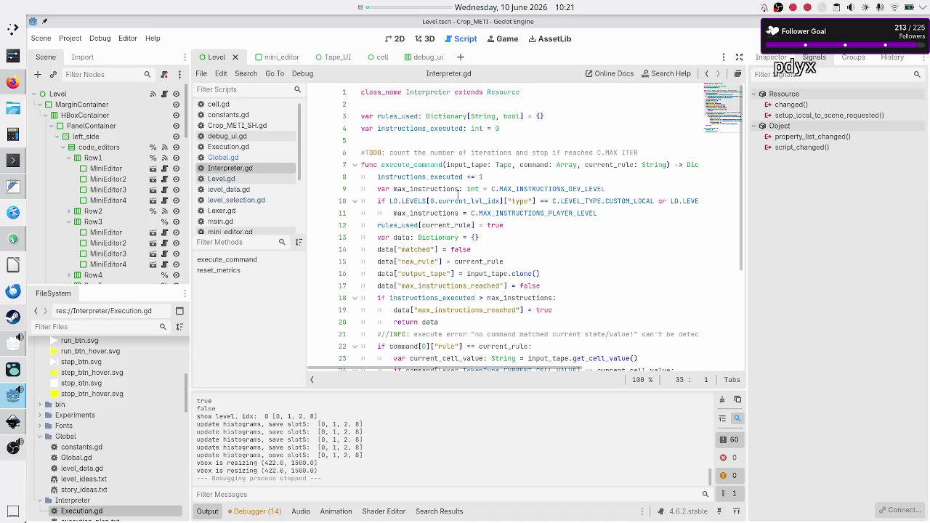
{"action": "left_click", "coordinate": [626, 187]}
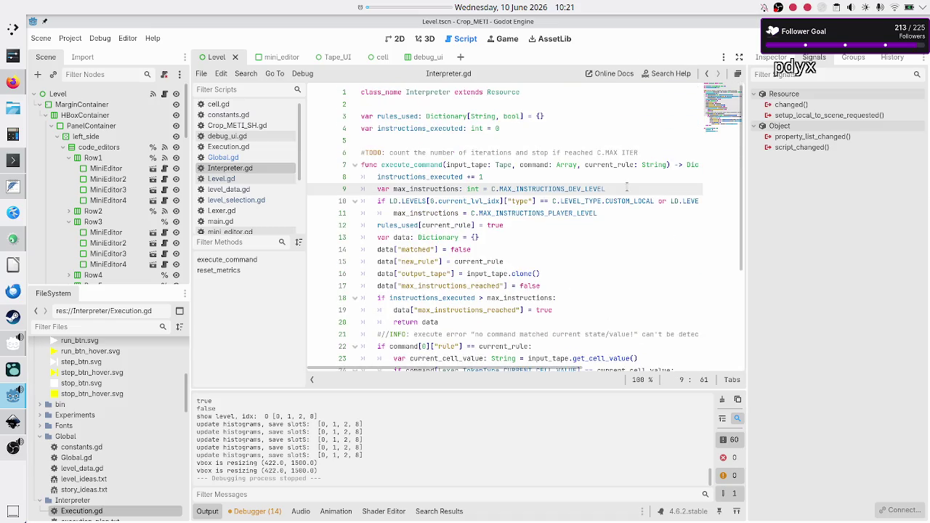
{"action": "key", "text": "Down"}
{"action": "key", "text": "Home"}
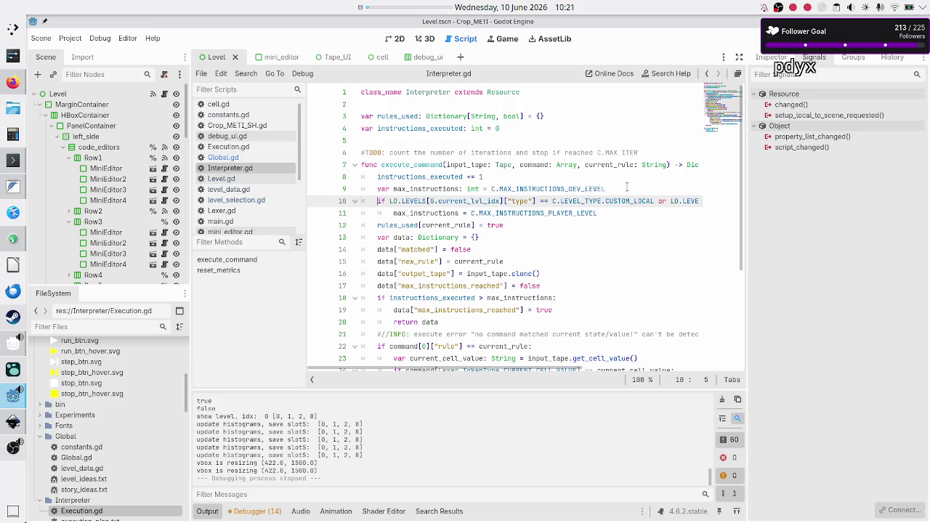
{"action": "key", "text": "shift+Down"}
{"action": "key", "text": "shift+Down"}
{"action": "key", "text": "shift+Up"}
{"action": "key", "text": "shift+End"}
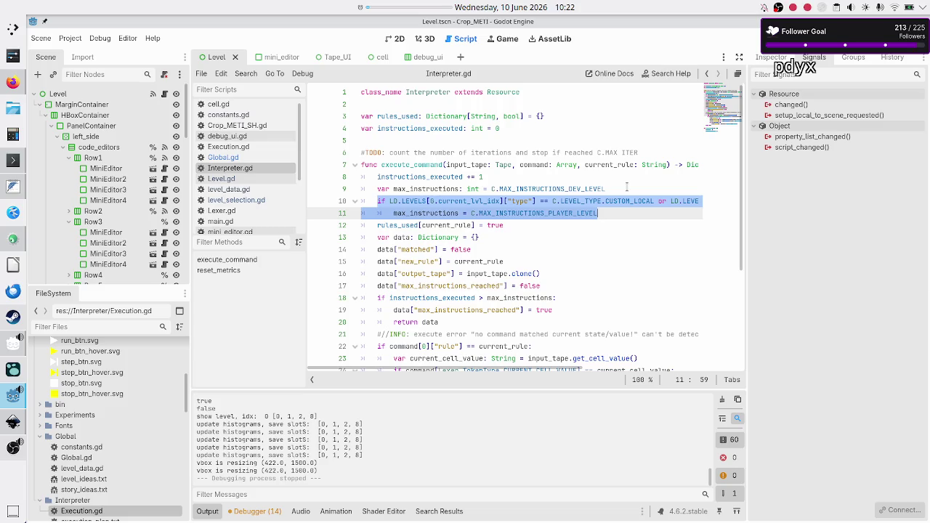
{"action": "key", "text": "Up"}
{"action": "key", "text": "Up"}
{"action": "key", "text": "Down"}
{"action": "key", "text": "Up"}
Step: Add an 'if G.in_sandbox:' branch setting max_instructions = C.MAX_INSTRUCTIONS_SANDBOX, followed by 'else:'
{"action": "key", "text": "Return"}
{"action": "type", "text": "i"}
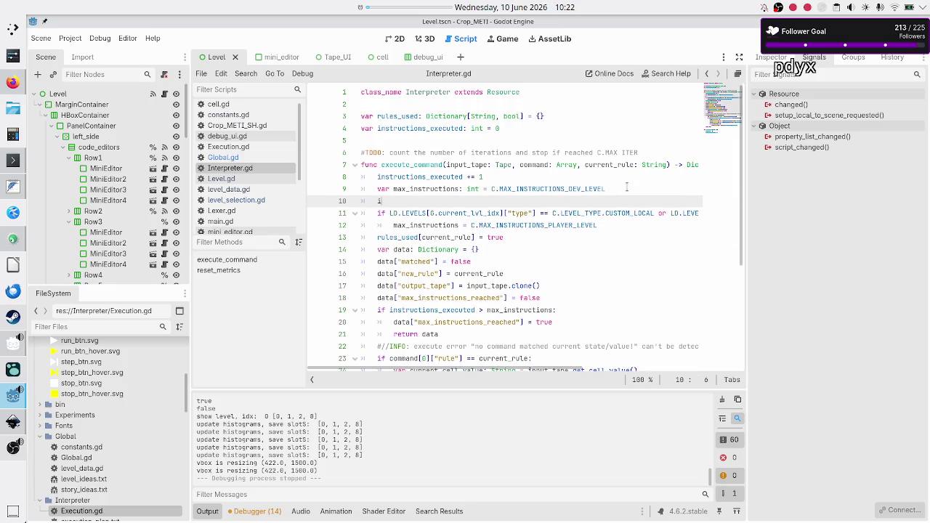
{"action": "type", "text": "f G.in_sandbox"}
{"action": "type", "text": ":"}
{"action": "key", "text": "Return"}
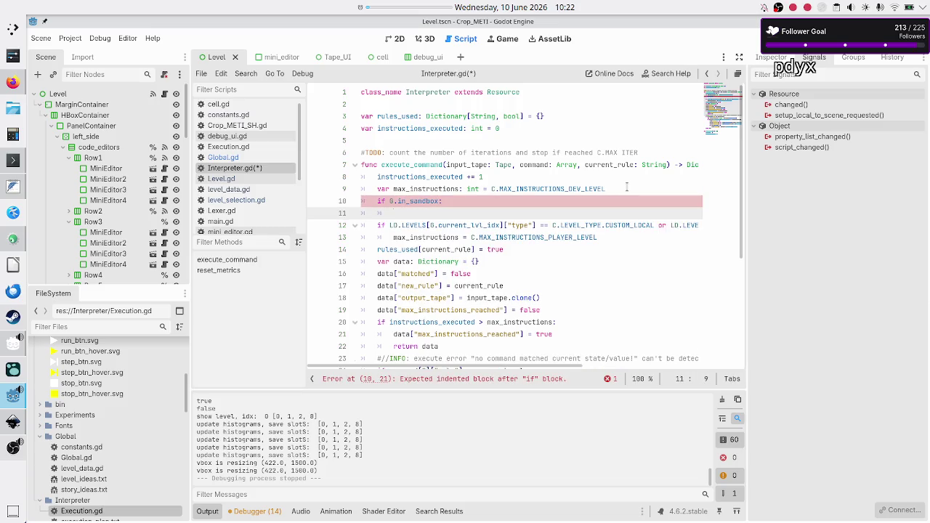
{"action": "type", "text": "max_instructions ="}
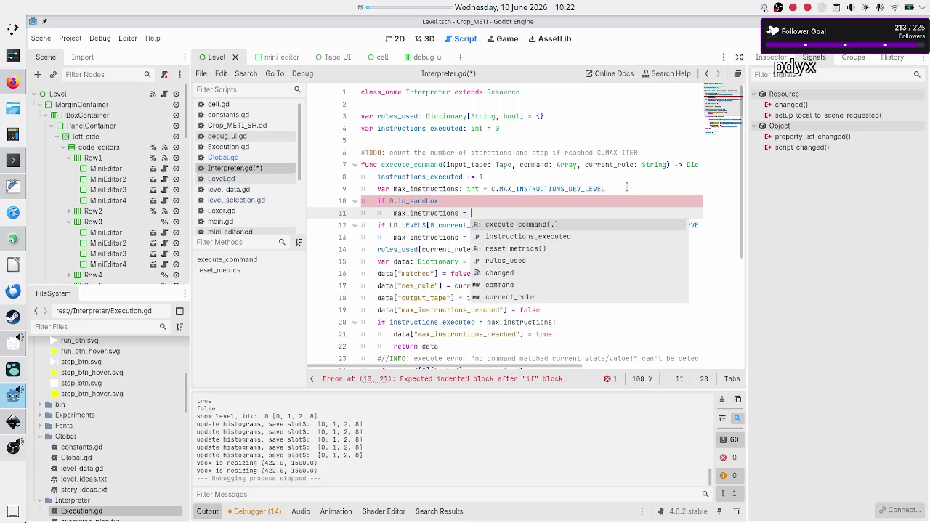
{"action": "type", "text": " C.MA"}
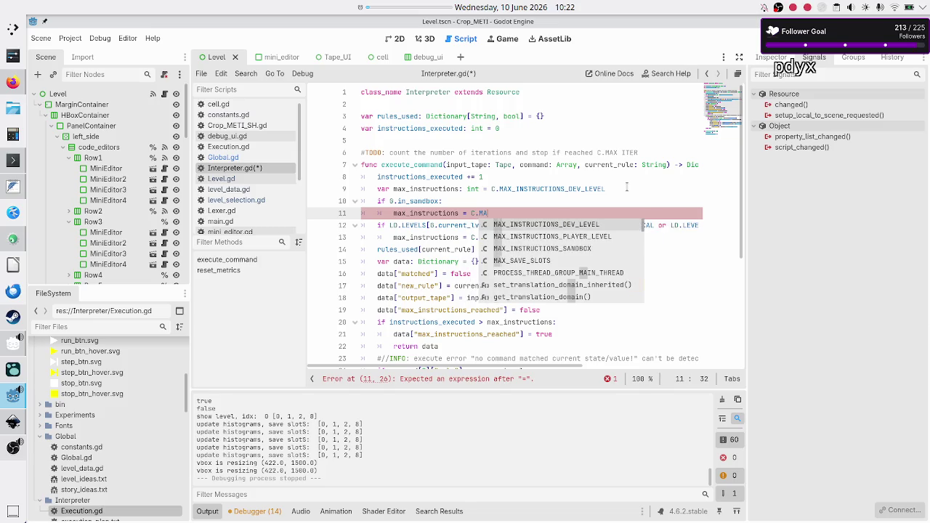
{"action": "key", "text": "Down"}
{"action": "key", "text": "Down"}
{"action": "key", "text": "Return"}
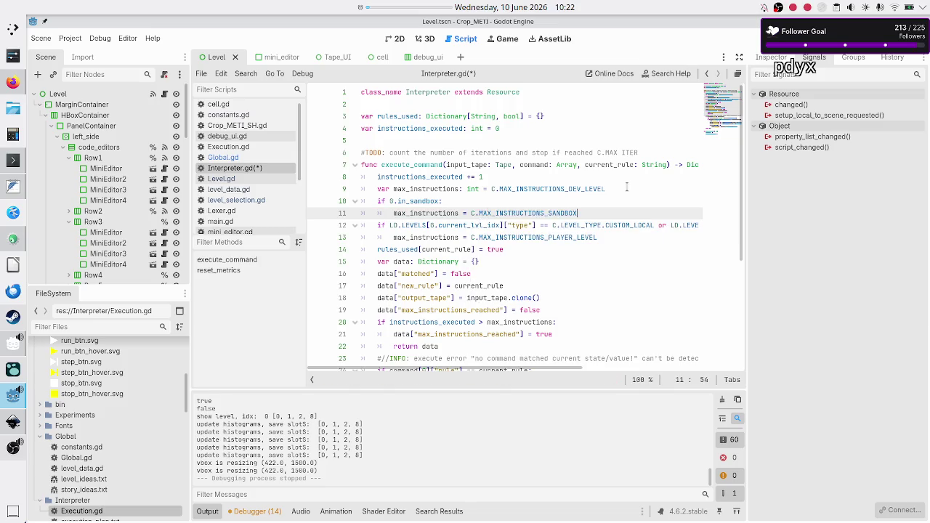
{"action": "key", "text": "Return"}
{"action": "key", "text": "BackSpace"}
{"action": "type", "text": "else:"}
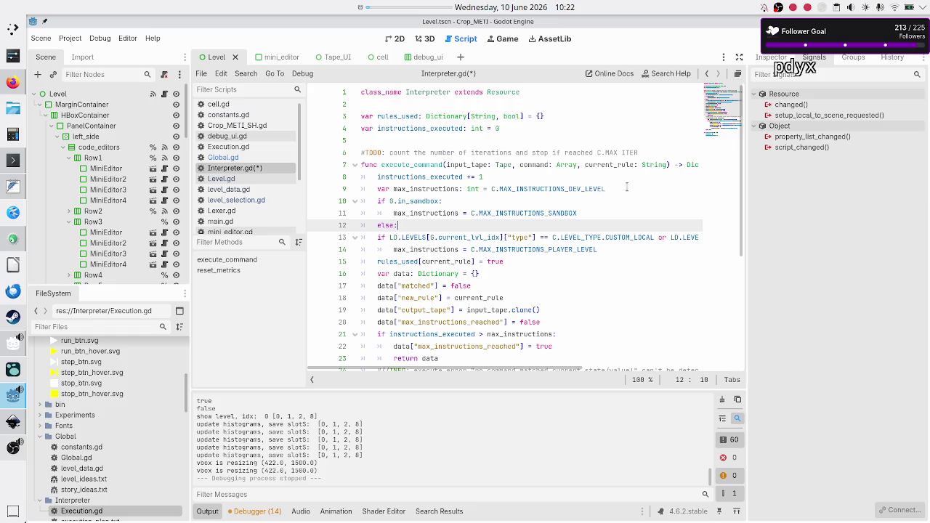
Step: Indent the level-type check and player-level assignment under the else branch
{"action": "key", "text": "Down"}
{"action": "key", "text": "Home"}
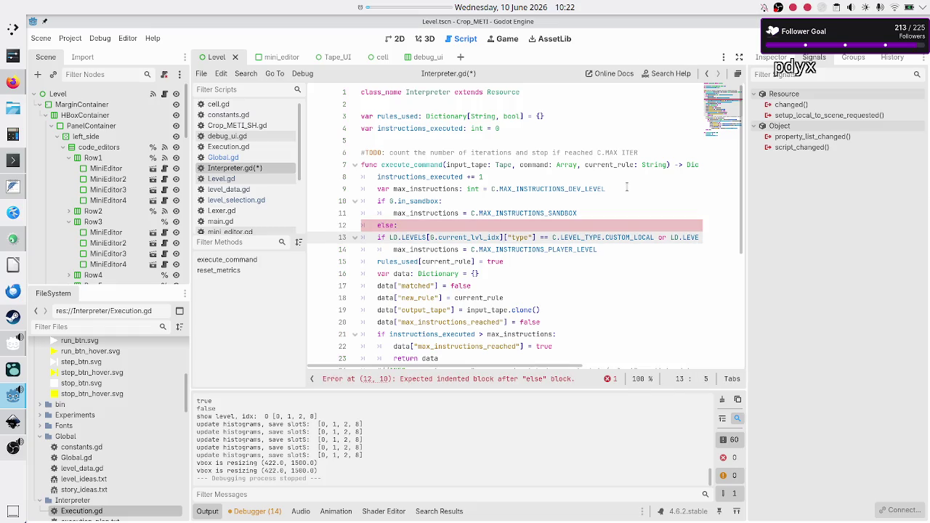
{"action": "key", "text": "Tab"}
{"action": "key", "text": "Down"}
{"action": "key", "text": "Tab"}
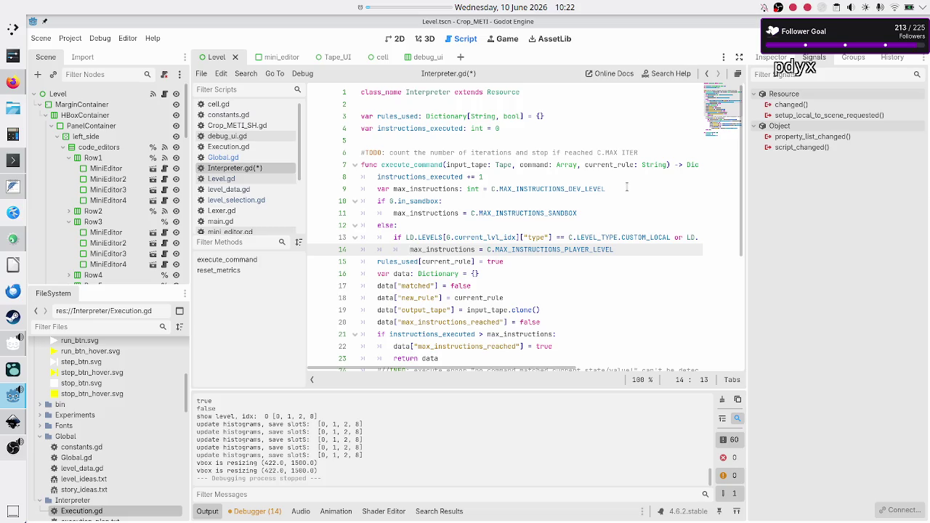
{"action": "key", "text": "Up"}
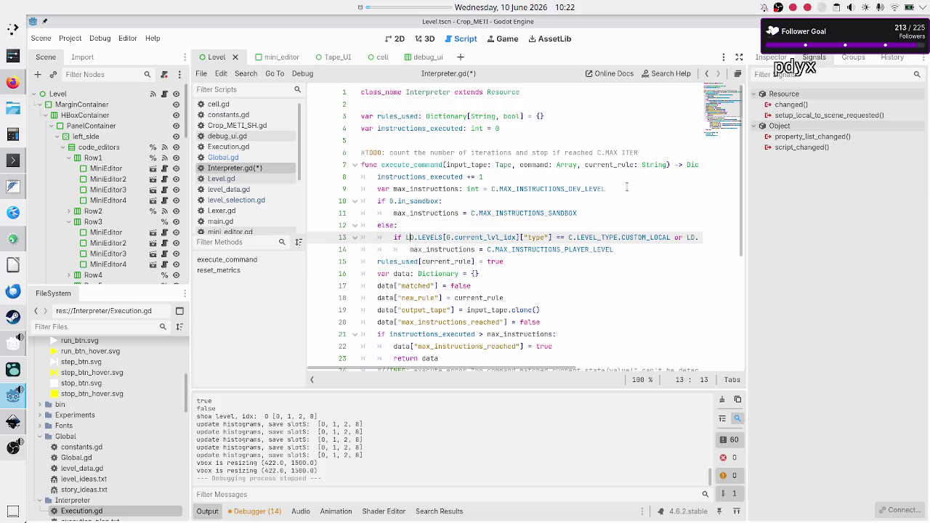
Step: Declare 'var lvl_type: C.LEVEL_TYPE' on a new line above the level-type check
{"action": "key", "text": "ctrl+shift+Return"}
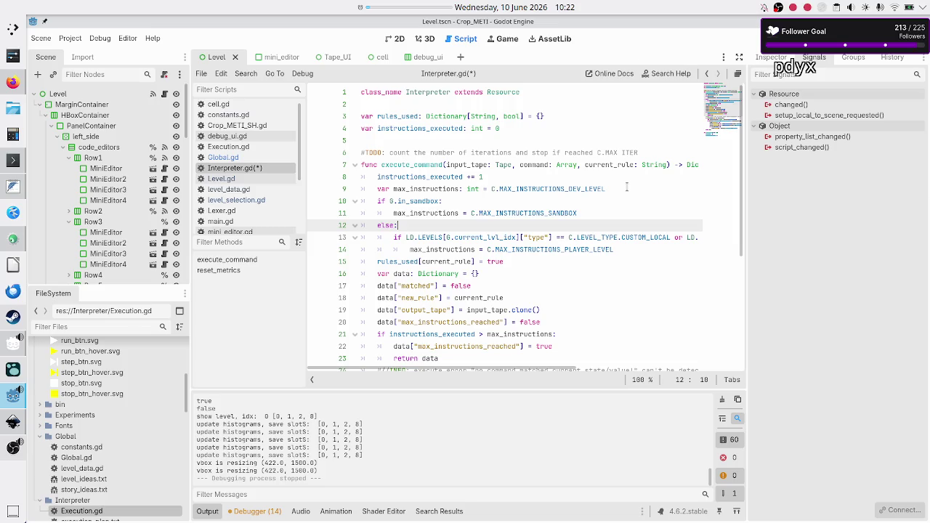
{"action": "type", "text": "var "}
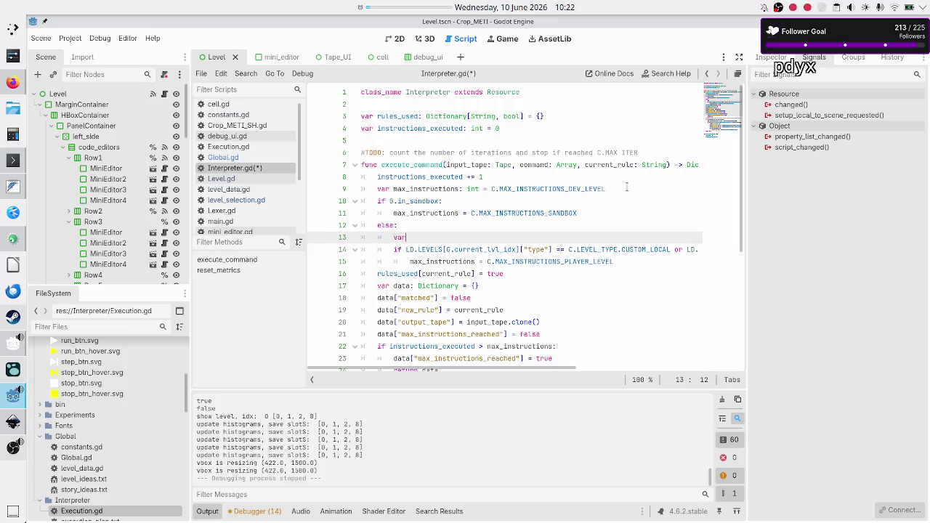
{"action": "type", "text": "lvl_ty"}
{"action": "type", "text": "pe:"}
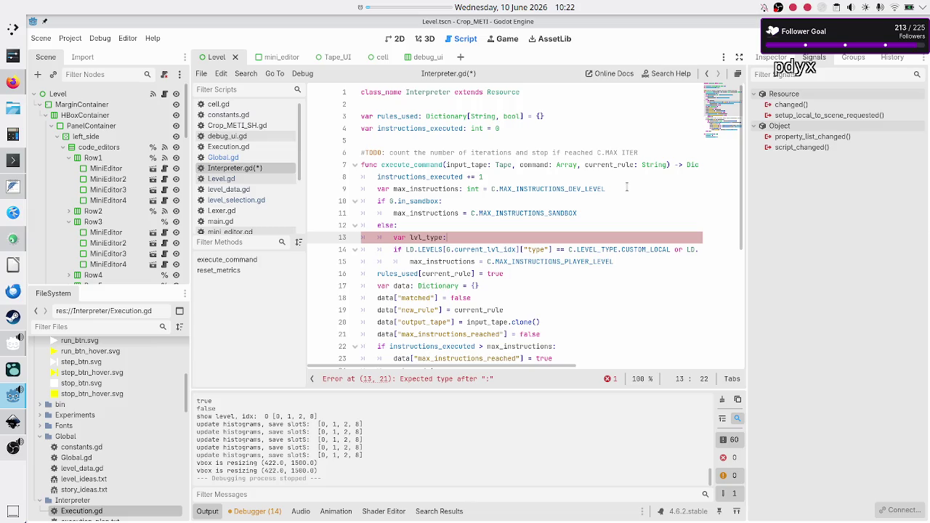
{"action": "type", "text": "C.LEV"}
{"action": "key", "text": "Return"}
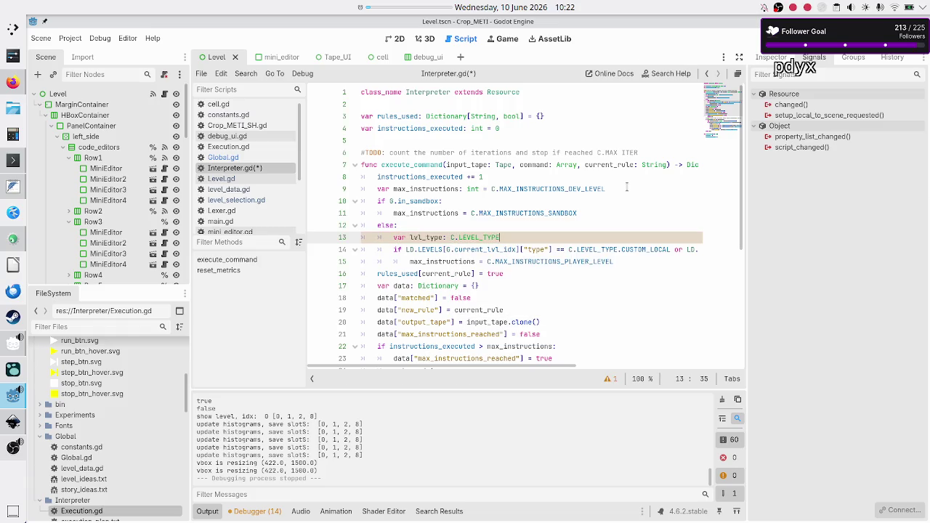
{"action": "key", "text": "Down"}
{"action": "key", "text": "Escape"}
{"action": "key", "text": "Down"}
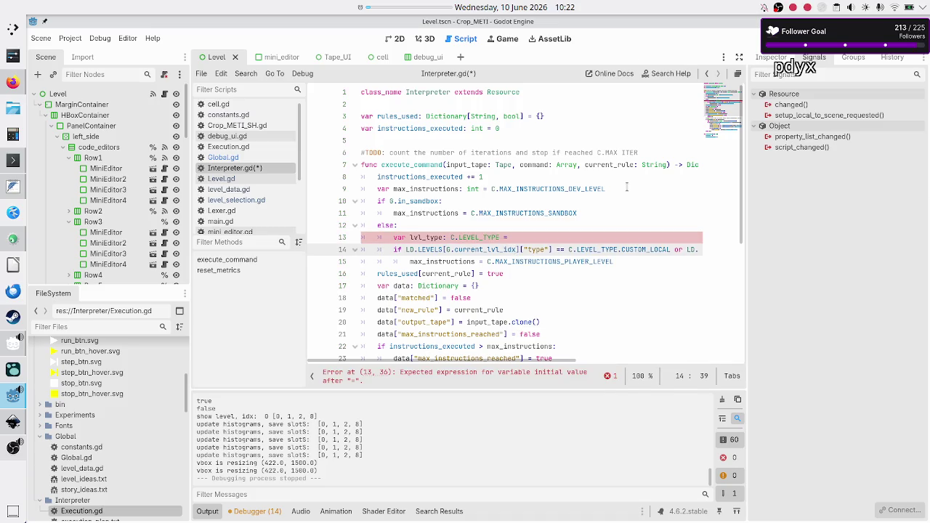
Step: Move the LD.LEVELS level lookup out of line 14 into lvl_type's value on line 13
{"action": "key", "text": "shift+Right"}
{"action": "key", "text": "shift+Right"}
{"action": "key", "text": "shift+Right"}
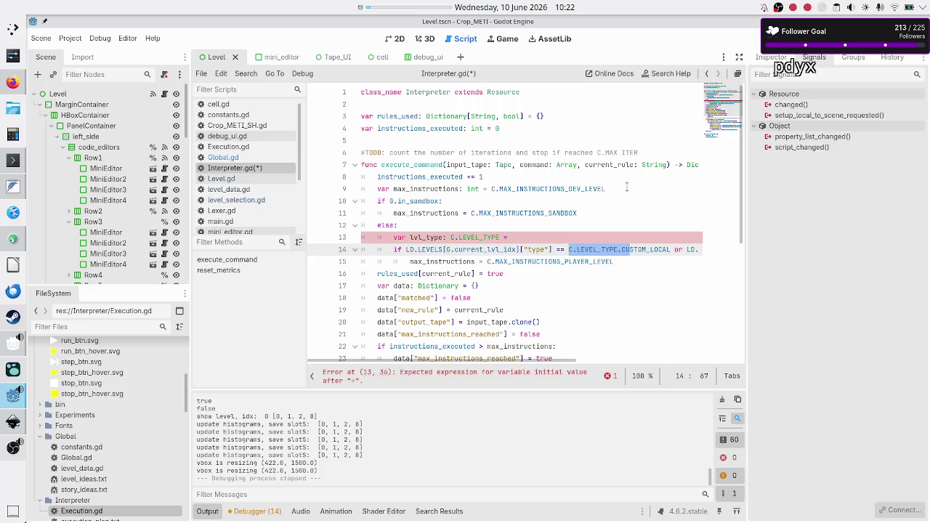
{"action": "key", "text": "Left"}
{"action": "key", "text": "Left"}
{"action": "key", "text": "Left"}
{"action": "key", "text": "shift+Left"}
{"action": "key", "text": "shift+Left"}
{"action": "key", "text": "shift+Left"}
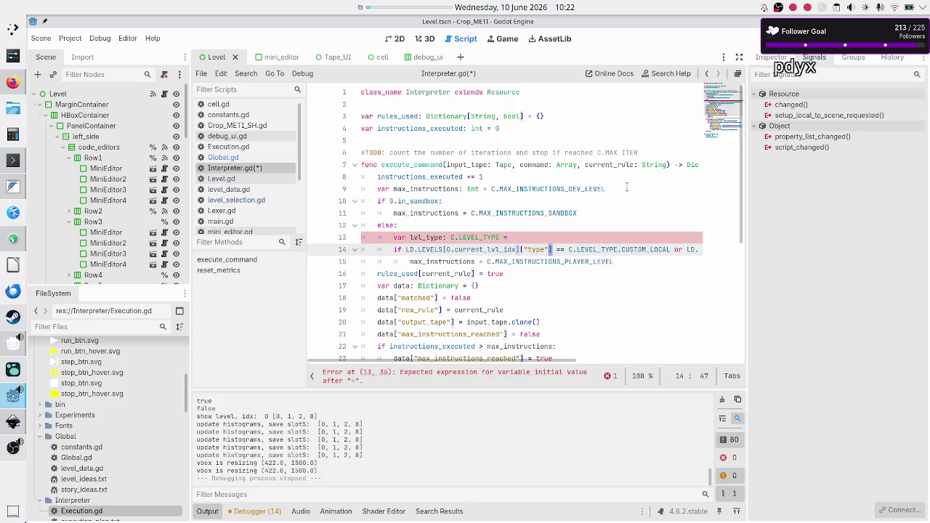
{"action": "key", "text": "shift+Left"}
{"action": "key", "text": "BackSpace"}
{"action": "key", "text": "Up"}
{"action": "key", "text": "Home"}
{"action": "key", "text": "End"}
{"action": "key", "text": "ctrl+v"}
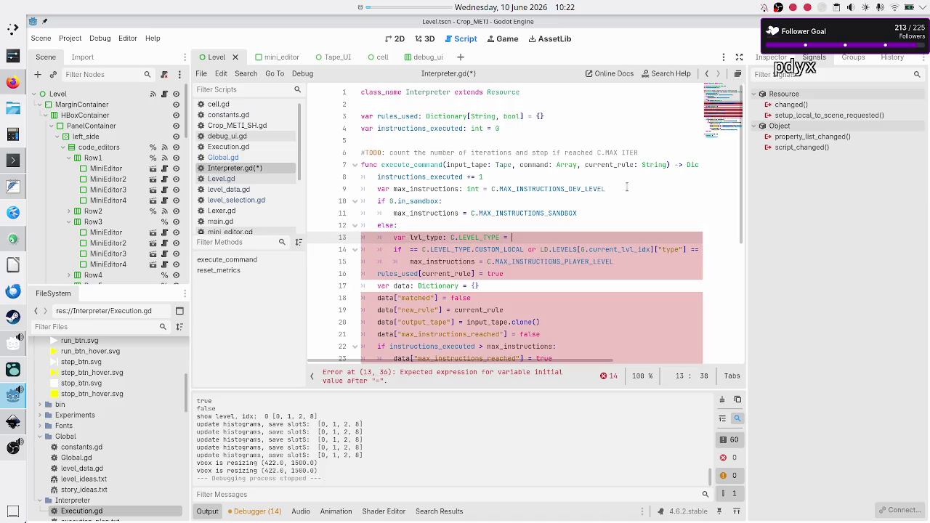
Step: Replace the repeated level lookups in line 14's condition with lvl_type
{"action": "key", "text": "Down"}
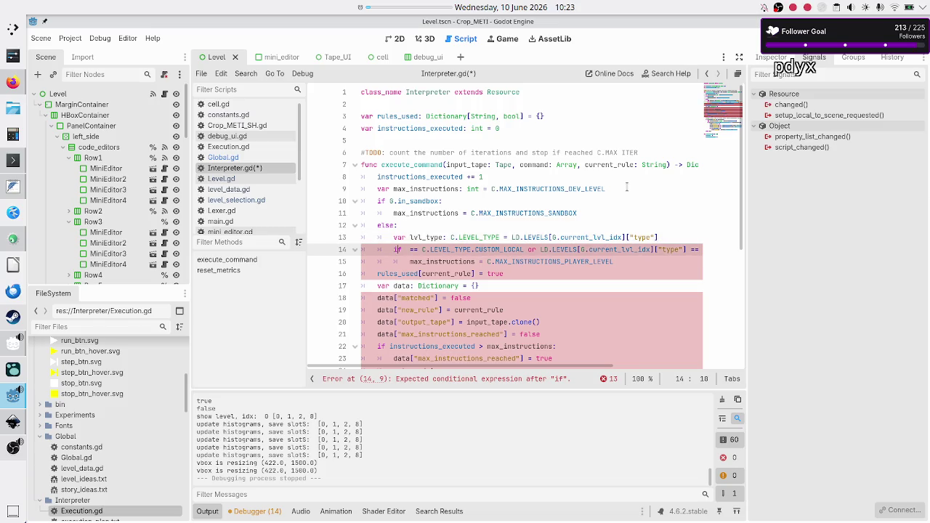
{"action": "type", "text": "lvl_type"}
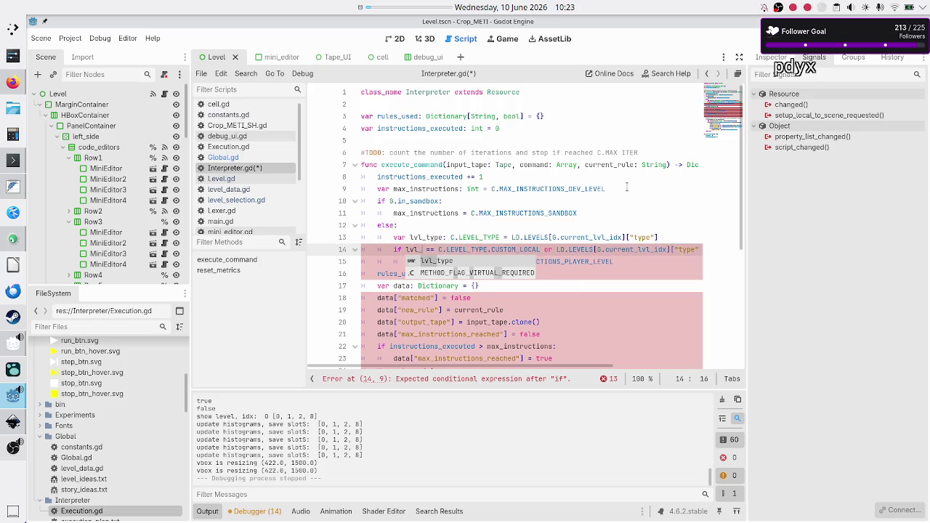
{"action": "key", "text": "Right"}
{"action": "key", "text": "Right"}
{"action": "key", "text": "Right"}
{"action": "key", "text": "shift+Right"}
{"action": "key", "text": "shift+Right"}
{"action": "key", "text": "shift+Right"}
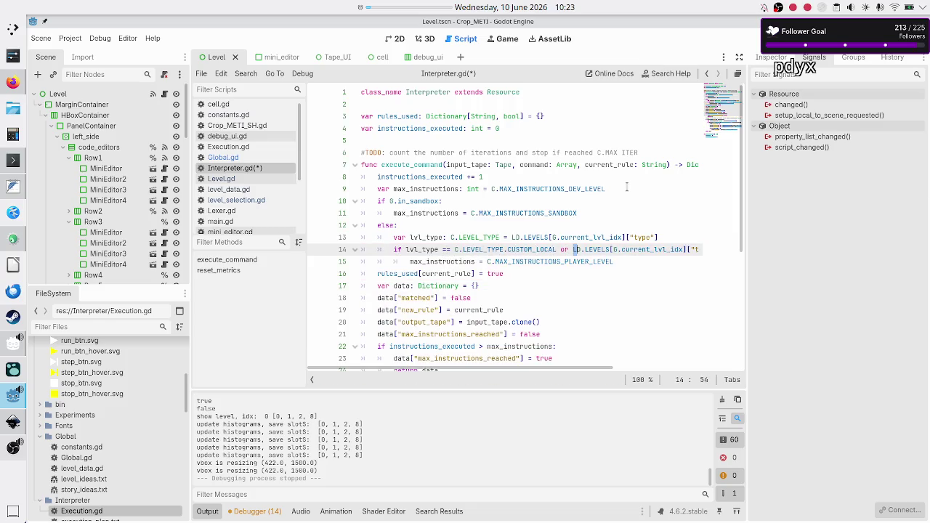
{"action": "key", "text": "shift+Right"}
{"action": "key", "text": "shift+Right"}
{"action": "key", "text": "shift+Right"}
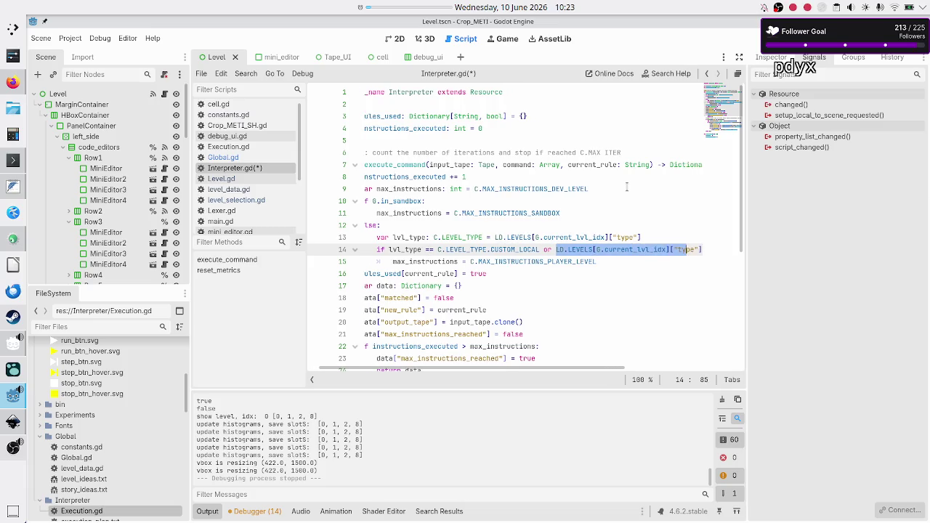
{"action": "type", "text": "lvl_type == C"}
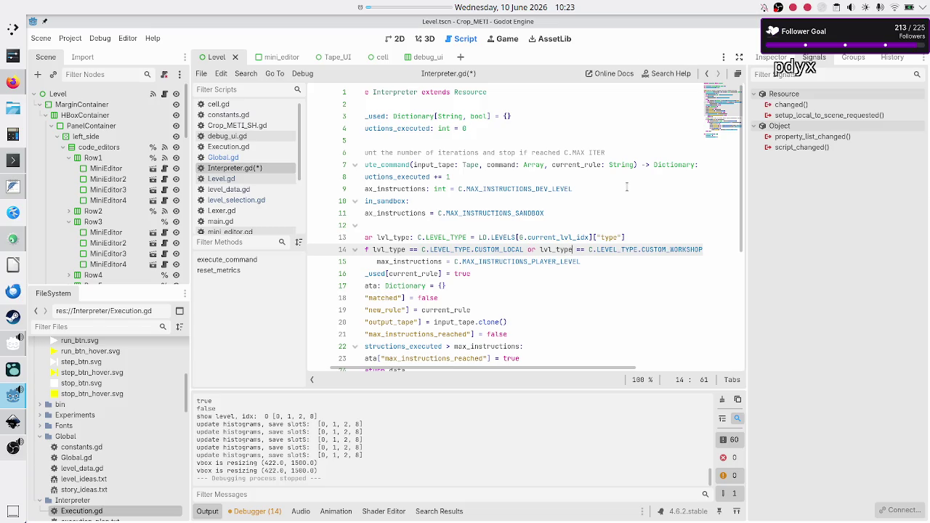
Step: Review lines 14–17, save Interpreter.gd, and place the caret in the TODO comment
{"action": "key", "text": "Home"}
{"action": "key", "text": "Home"}
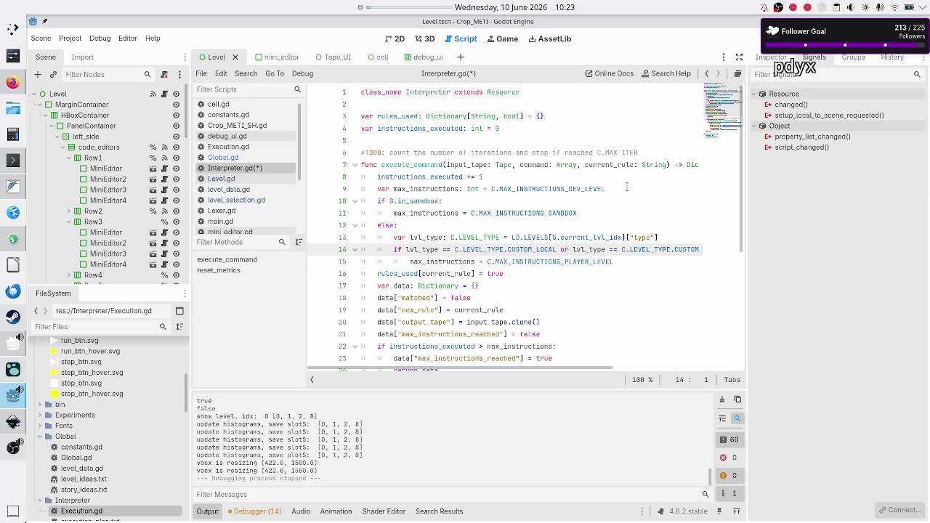
{"action": "key", "text": "End"}
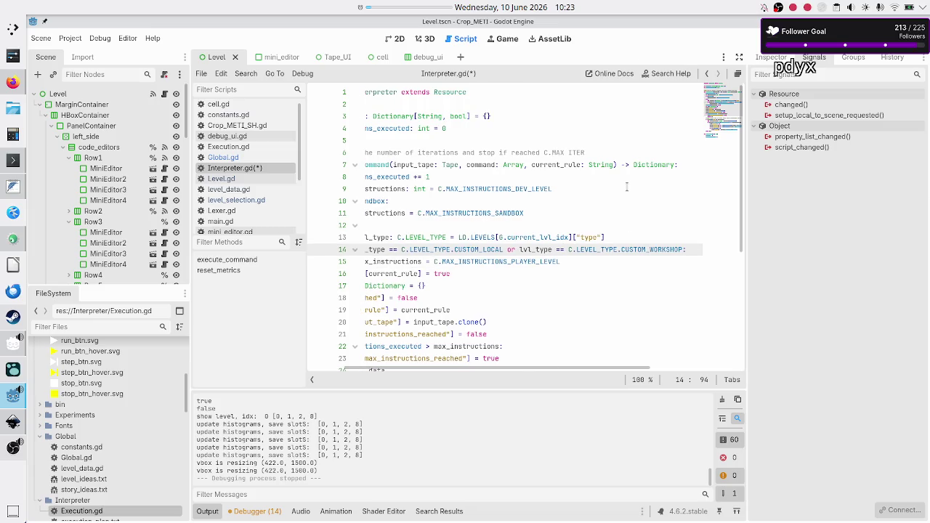
{"action": "key", "text": "Down"}
{"action": "key", "text": "Home"}
{"action": "key", "text": "Down"}
{"action": "key", "text": "Down"}
{"action": "key", "text": "Up"}
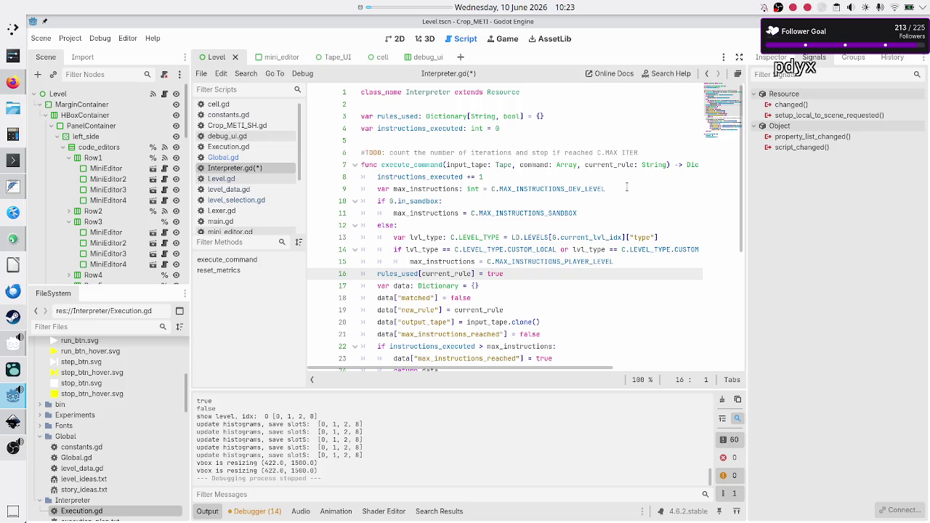
{"action": "key", "text": "Down"}
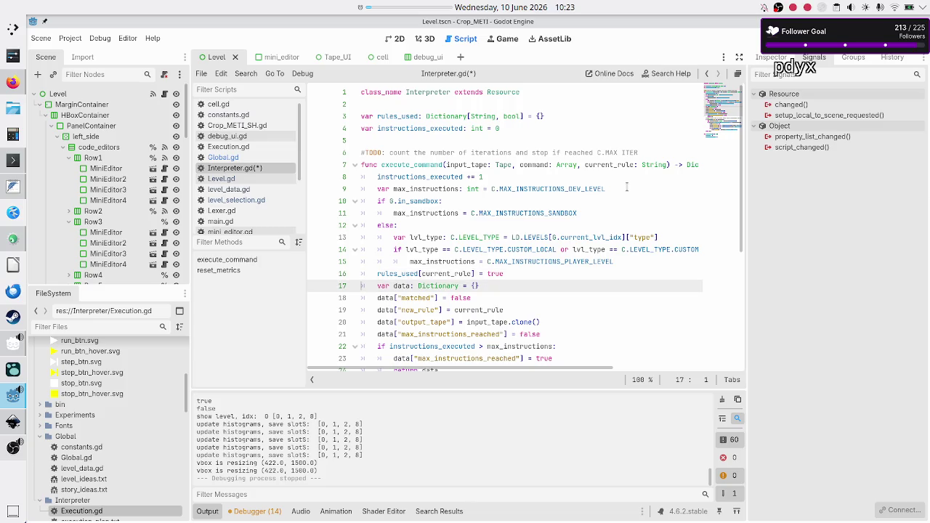
{"action": "key", "text": "ctrl+s"}
{"action": "left_click", "coordinate": [458, 152]}
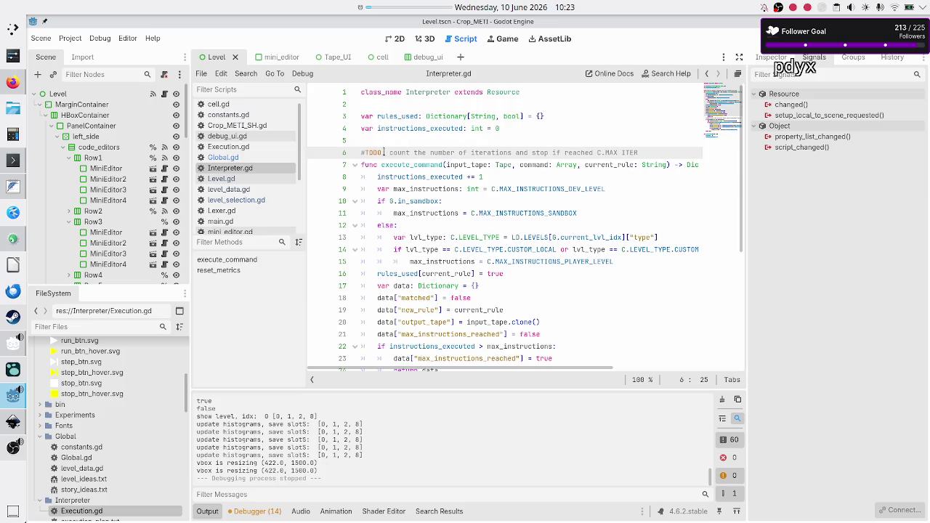
Step: Open Execution.gd, select its success, error and max_iterations_reached signals, then view execution_plan.txt
{"action": "left_click", "coordinate": [225, 146]}
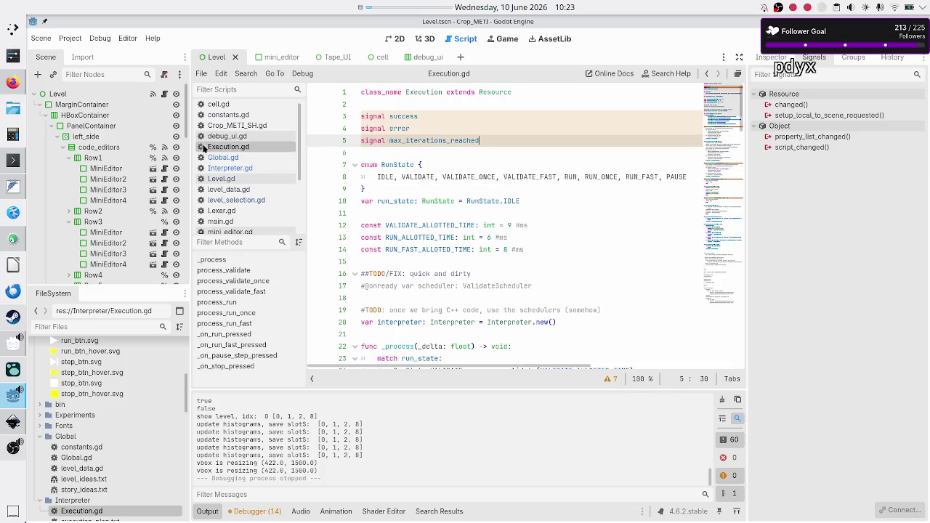
{"action": "double_click", "coordinate": [426, 140]}
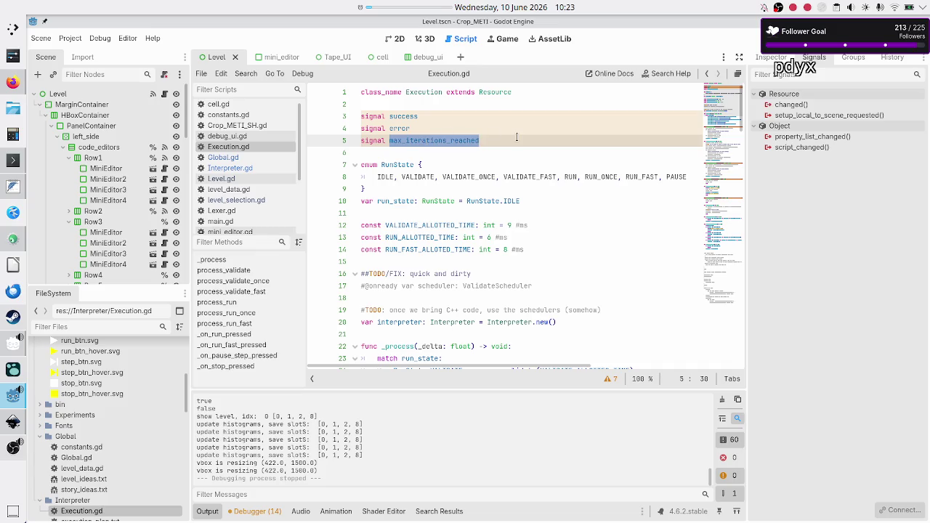
{"action": "key", "text": "Up"}
{"action": "key", "text": "Up"}
{"action": "key", "text": "Down"}
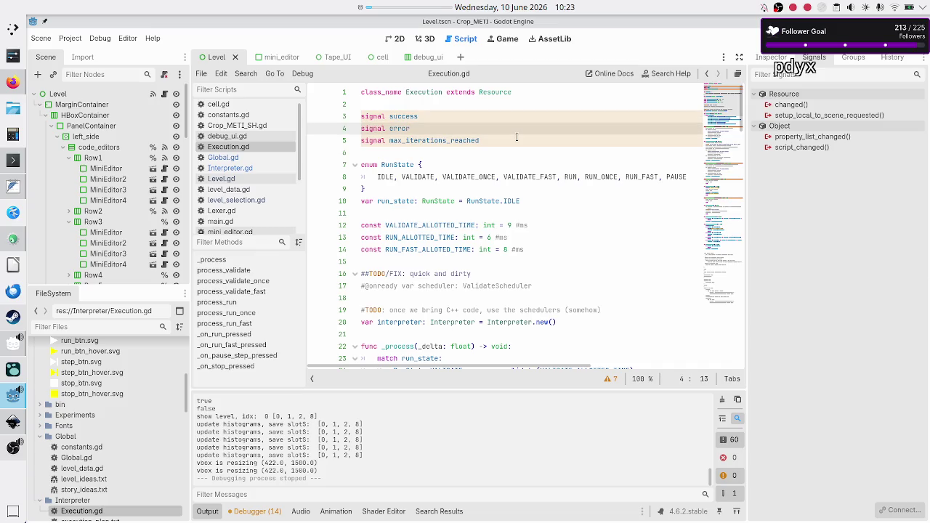
{"action": "left_click", "coordinate": [517, 137]}
{"action": "triple_click", "coordinate": [517, 136]}
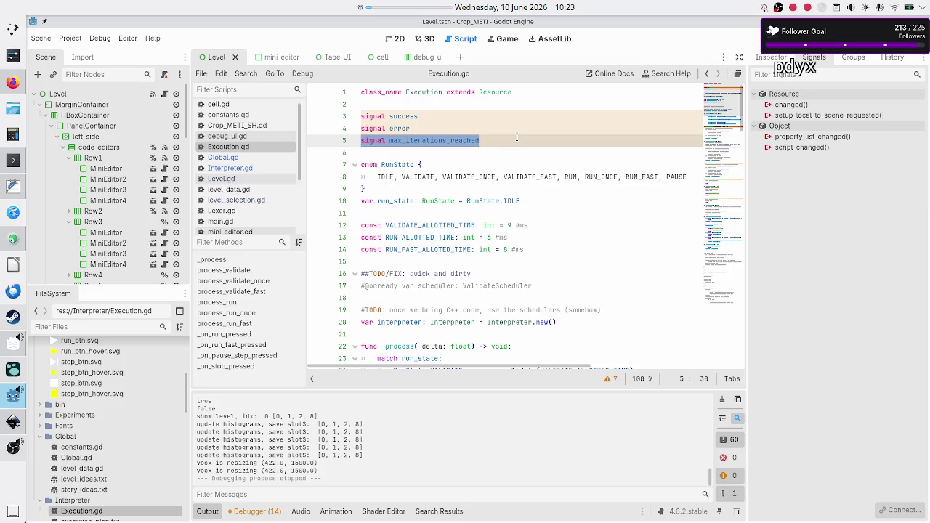
{"action": "key", "text": "Up"}
{"action": "key", "text": "Up"}
{"action": "key", "text": "shift+Left"}
{"action": "key", "text": "shift+Left"}
{"action": "key", "text": "shift+Left"}
{"action": "key", "text": "shift+Left"}
{"action": "key", "text": "shift+Left"}
{"action": "key", "text": "Home"}
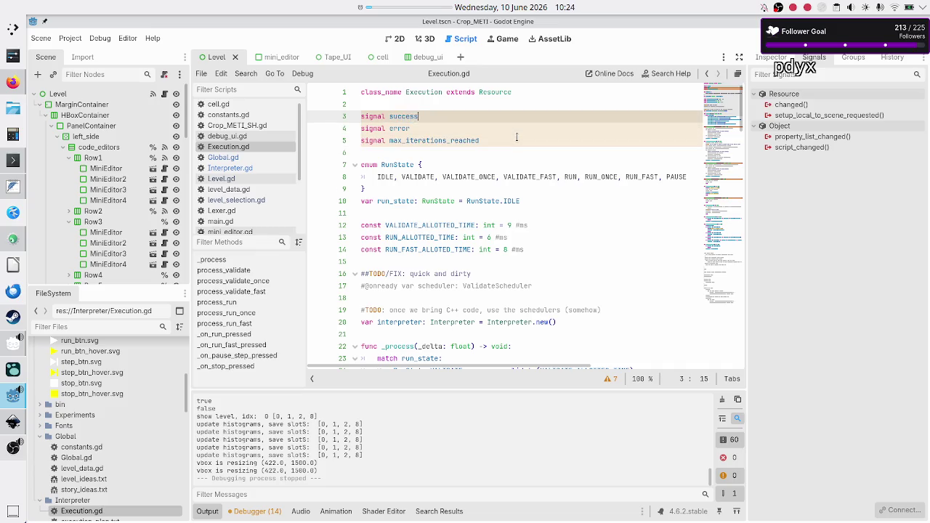
{"action": "key", "text": "shift+Down"}
{"action": "key", "text": "shift+Down"}
{"action": "key", "text": "shift+End"}
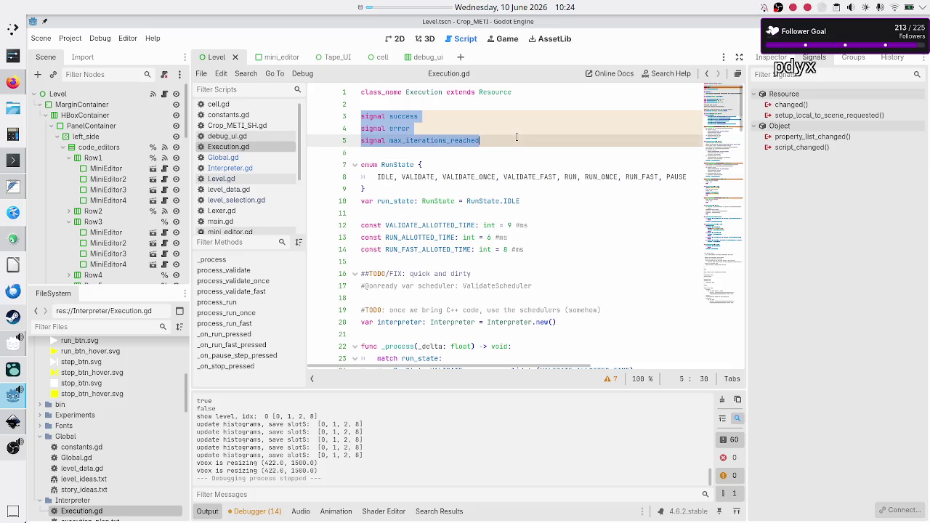
{"action": "key", "text": "Up"}
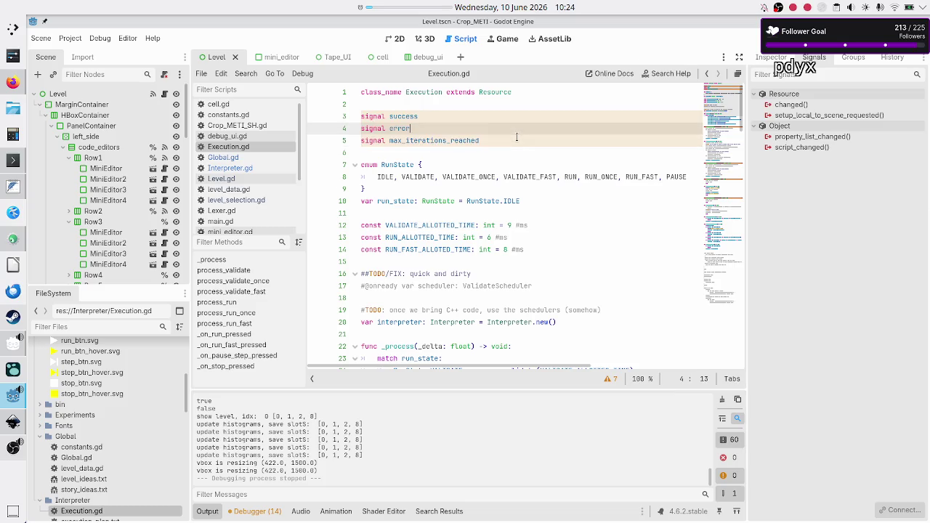
{"action": "key", "text": "Down"}
{"action": "key", "text": "Down"}
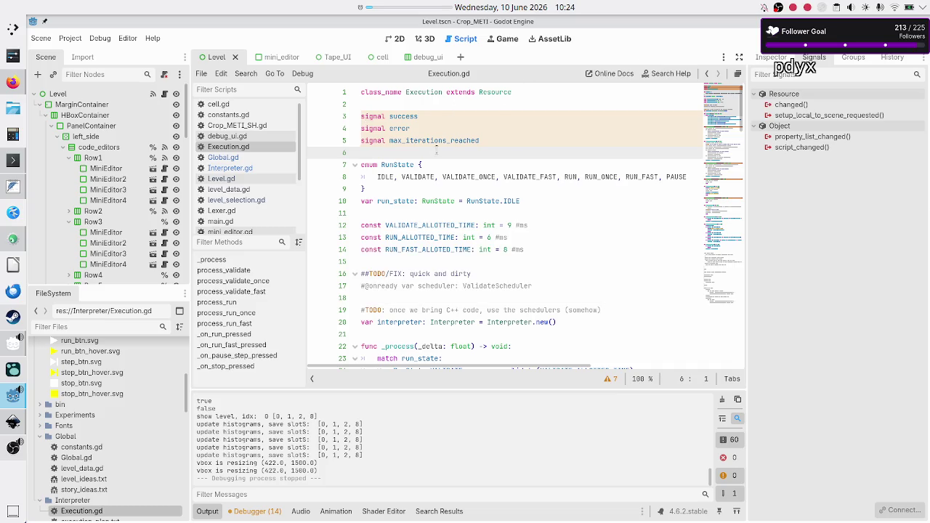
{"action": "left_click", "coordinate": [15, 190]}
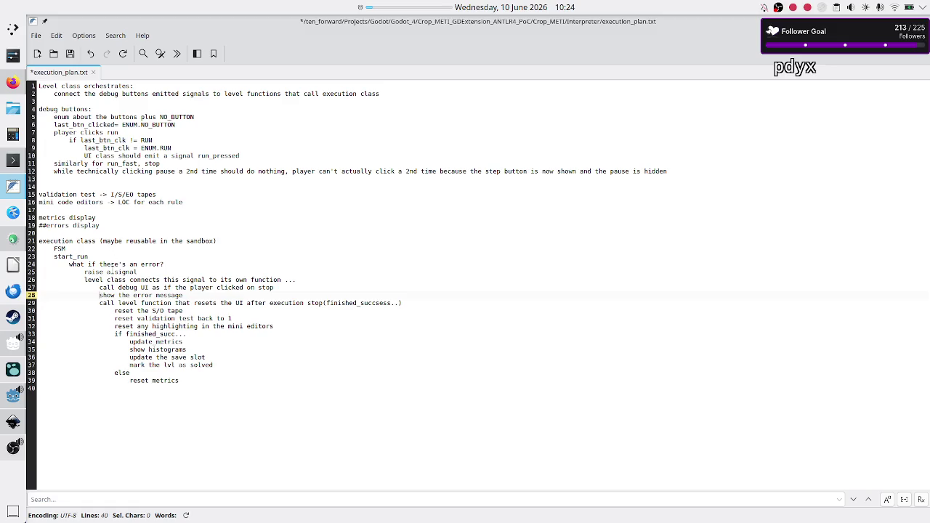
{"action": "double_click", "coordinate": [119, 271]}
{"action": "double_click", "coordinate": [109, 279]}
{"action": "double_click", "coordinate": [148, 279]}
{"action": "double_click", "coordinate": [261, 280]}
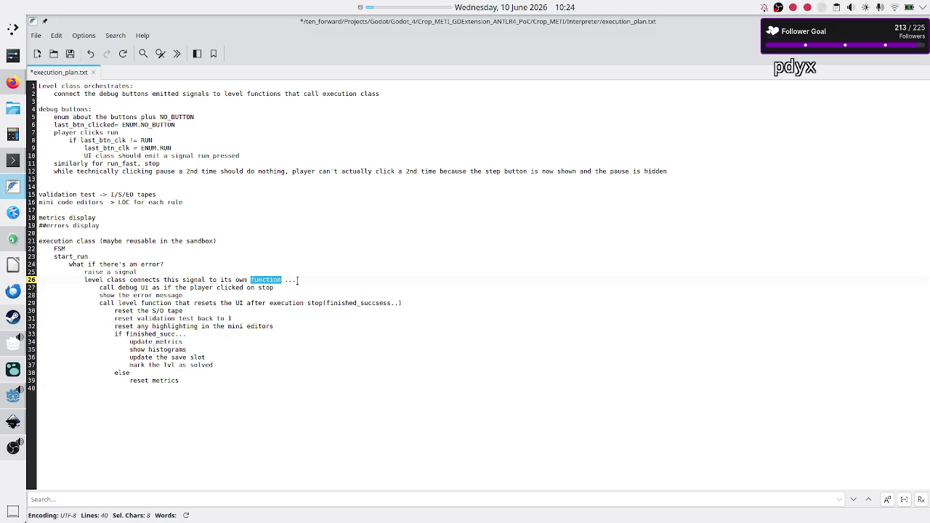
{"action": "key", "text": "alt+Tab"}
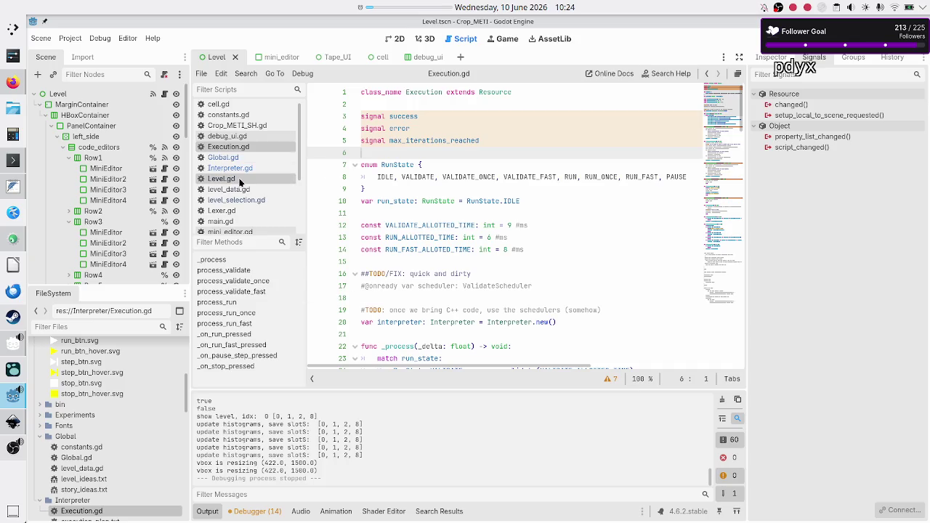
Step: In Level.gd, add the comment '#connection of execution signals' below the run connection
{"action": "left_click", "coordinate": [240, 178]}
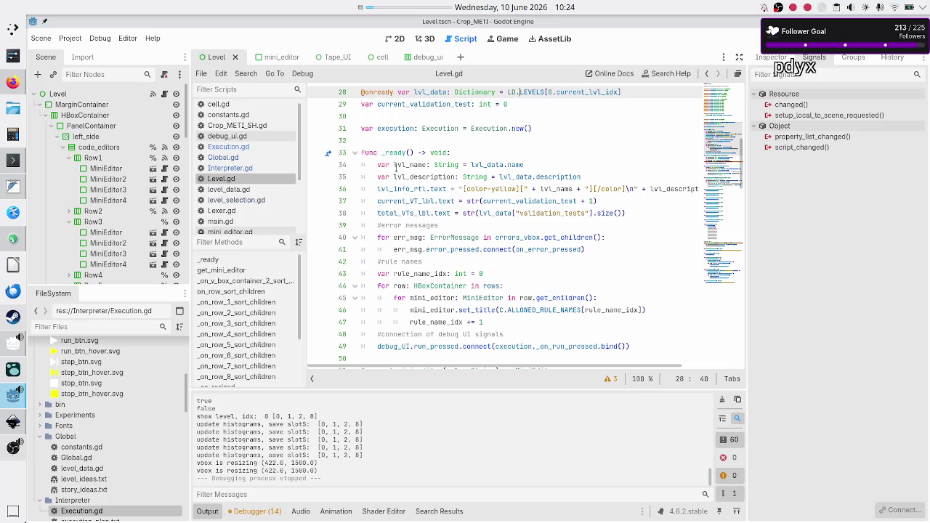
{"action": "scroll", "coordinate": [398, 193], "scroll_direction": "down", "scroll_amount": 3}
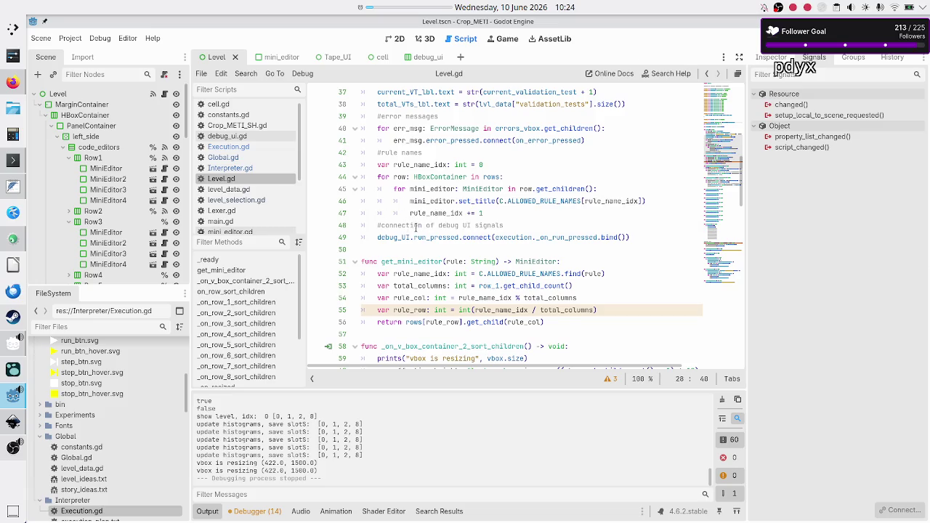
{"action": "left_click", "coordinate": [644, 236]}
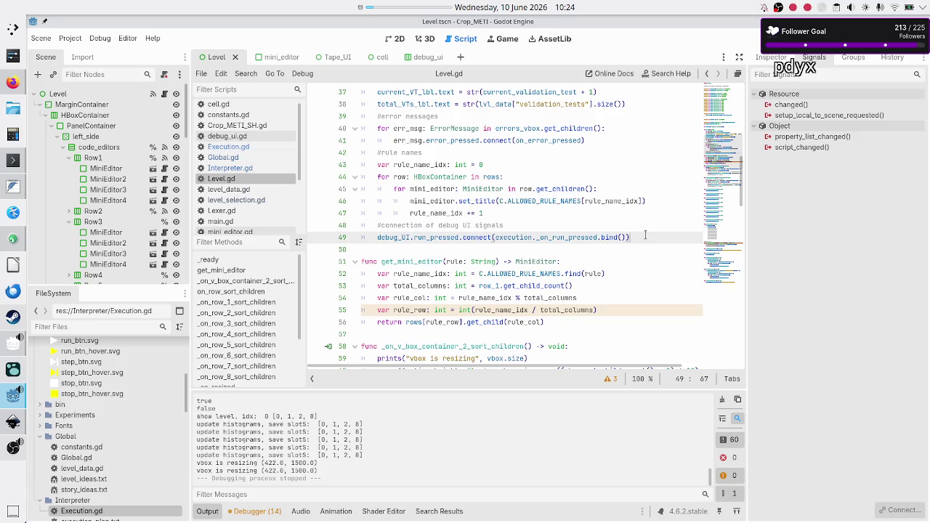
{"action": "key", "text": "Return"}
{"action": "type", "text": "#connec"}
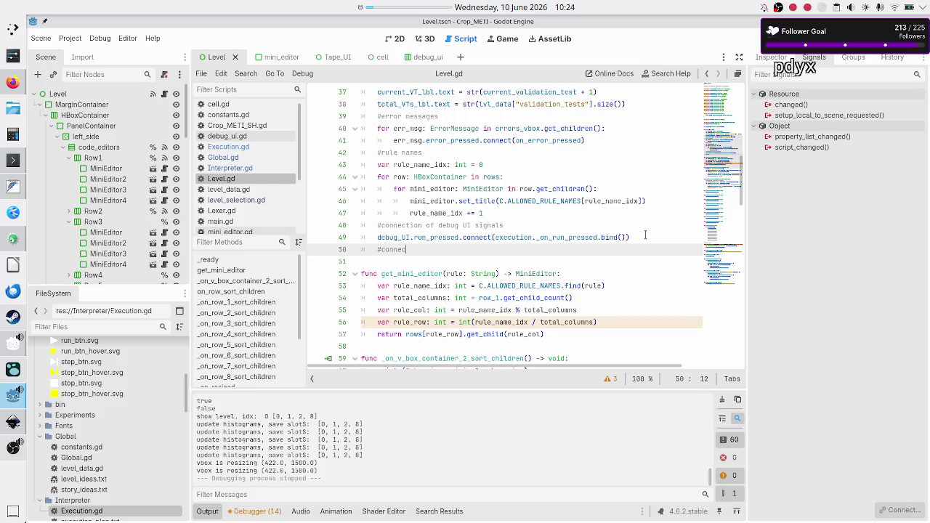
{"action": "type", "text": "tion of execution signals"}
{"action": "key", "text": "Return"}
Step: Connect execution.success to the on_success_execution handler on line 51
{"action": "type", "text": "execution."}
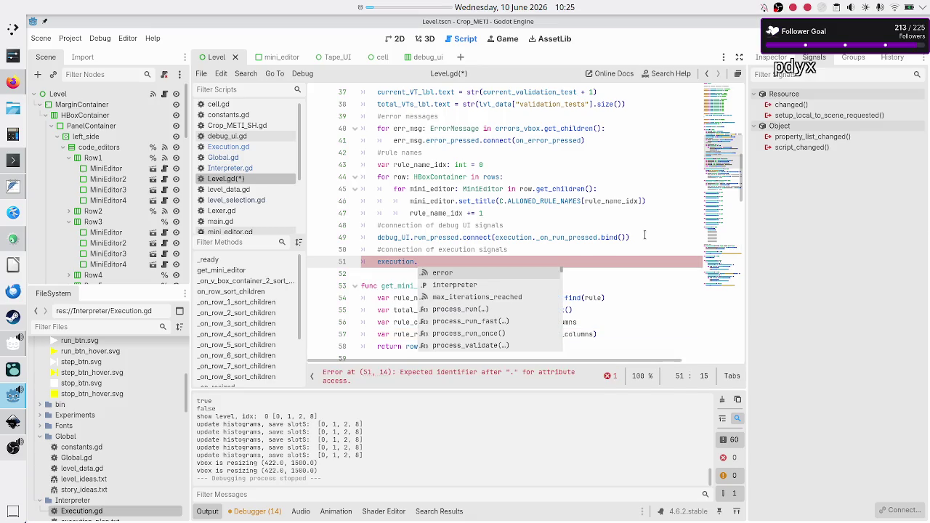
{"action": "type", "text": "success."}
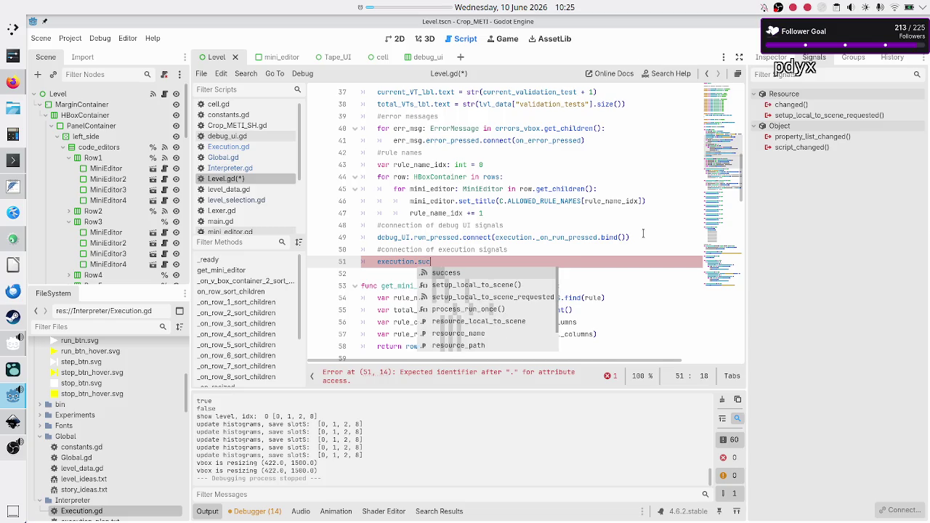
{"action": "key", "text": "Return"}
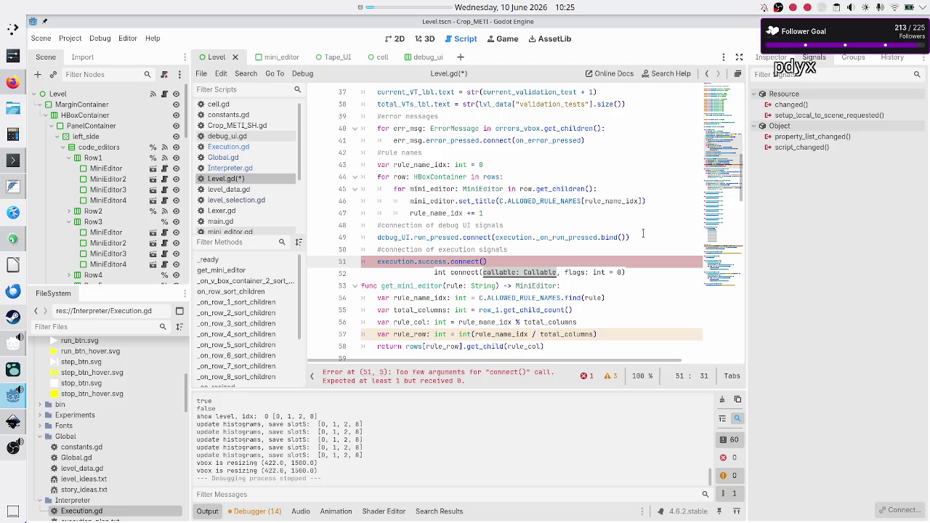
{"action": "type", "text": "on_suc"}
{"action": "type", "text": "cess_e"}
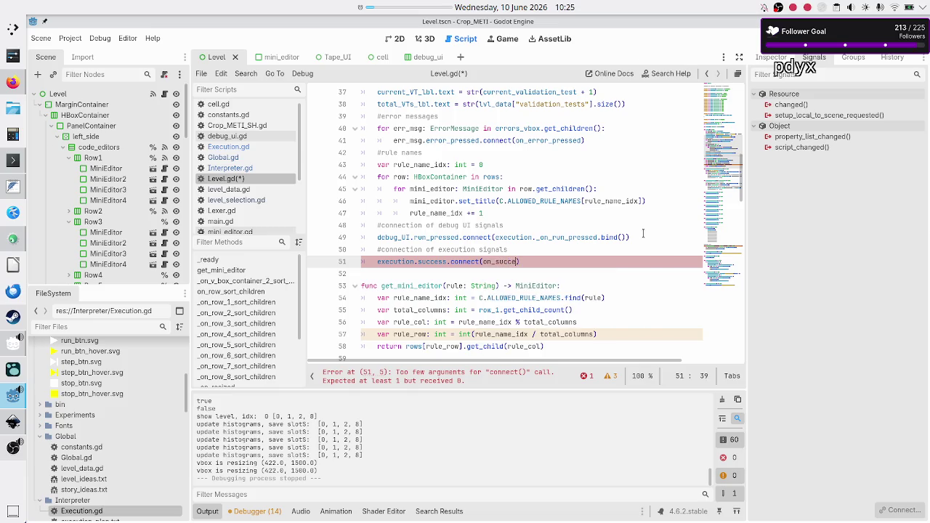
{"action": "type", "text": "xecutio"}
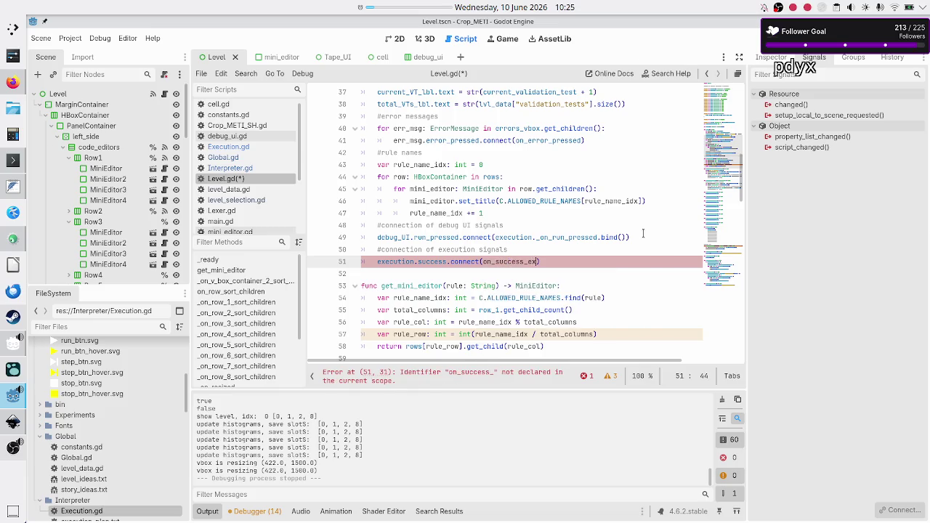
{"action": "key", "text": "BackSpace"}
{"action": "key", "text": "BackSpace"}
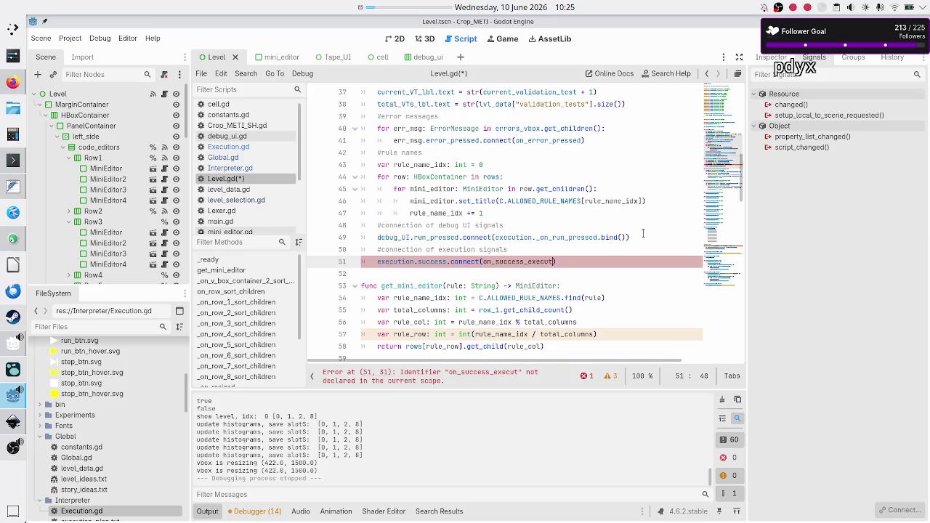
{"action": "type", "text": "ed"}
{"action": "key", "text": "alt+Tab"}
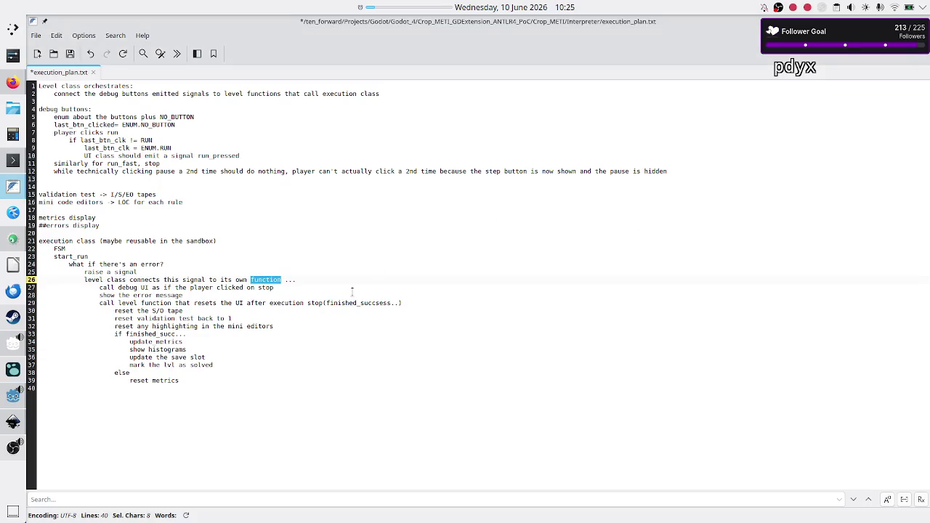
{"action": "left_click_drag", "start_coordinate": [349, 303], "coordinate": [393, 303]}
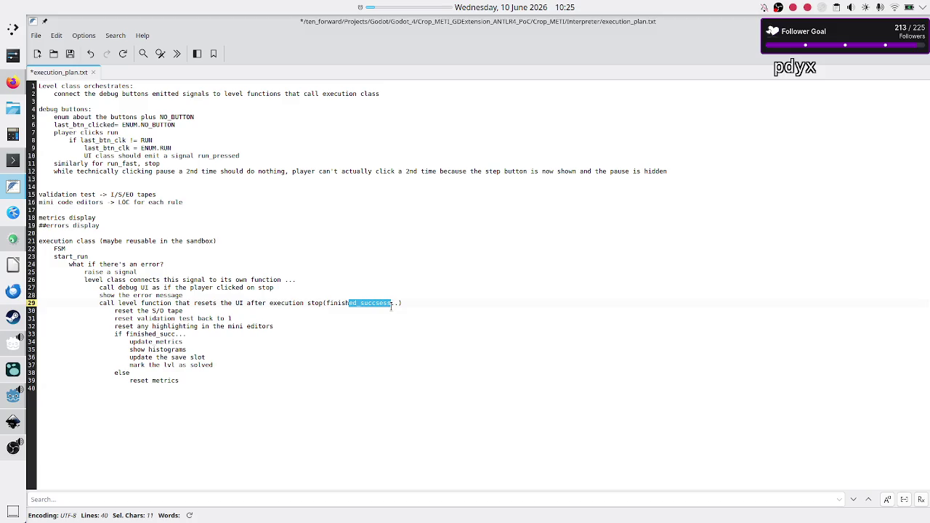
{"action": "left_click_drag", "start_coordinate": [148, 302], "coordinate": [312, 304]}
{"action": "double_click", "coordinate": [358, 303]}
Step: Back in Level.gd, append .bind() to on_success_execution on line 51
{"action": "key", "text": "alt+Tab"}
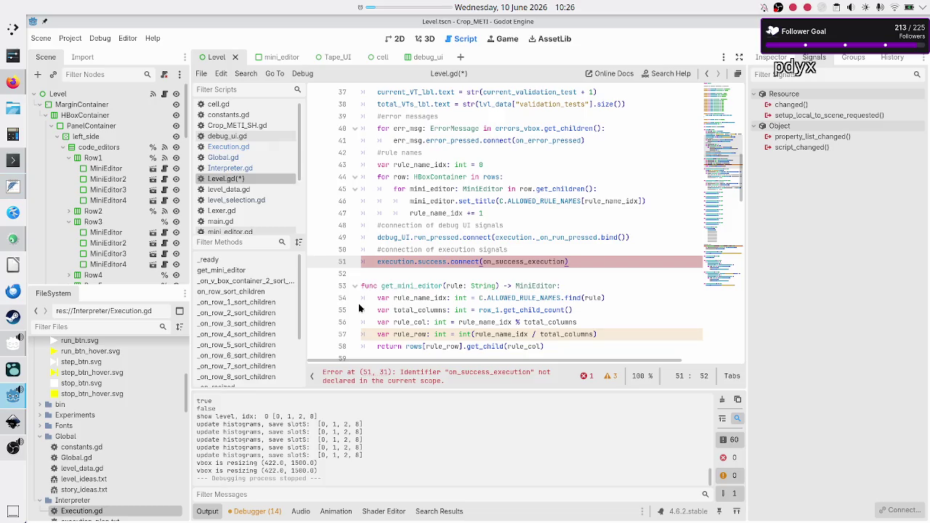
{"action": "type", "text": ".b"}
{"action": "type", "text": "ind()"}
{"action": "key", "text": "Down"}
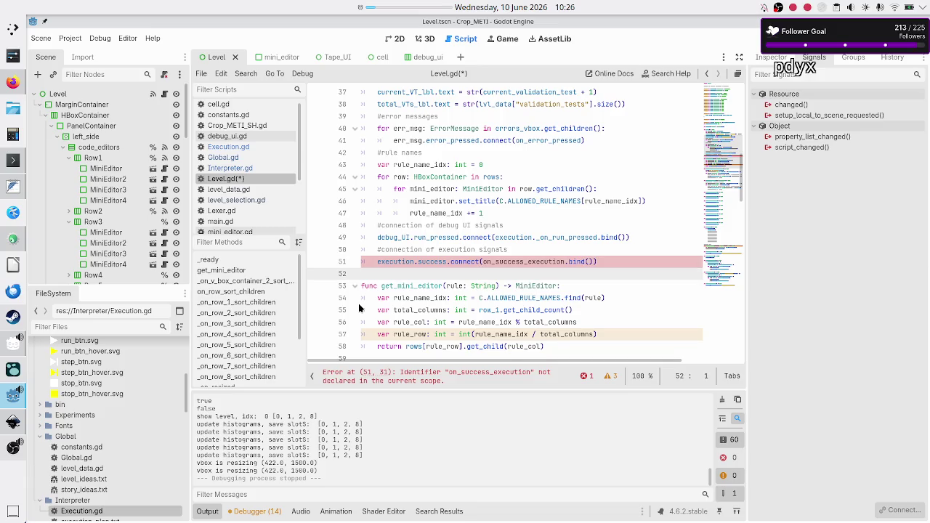
Step: Scroll to the end of Level.gd and place the caret on blank line 138
{"action": "scroll", "coordinate": [403, 278], "scroll_direction": "down", "scroll_amount": 3}
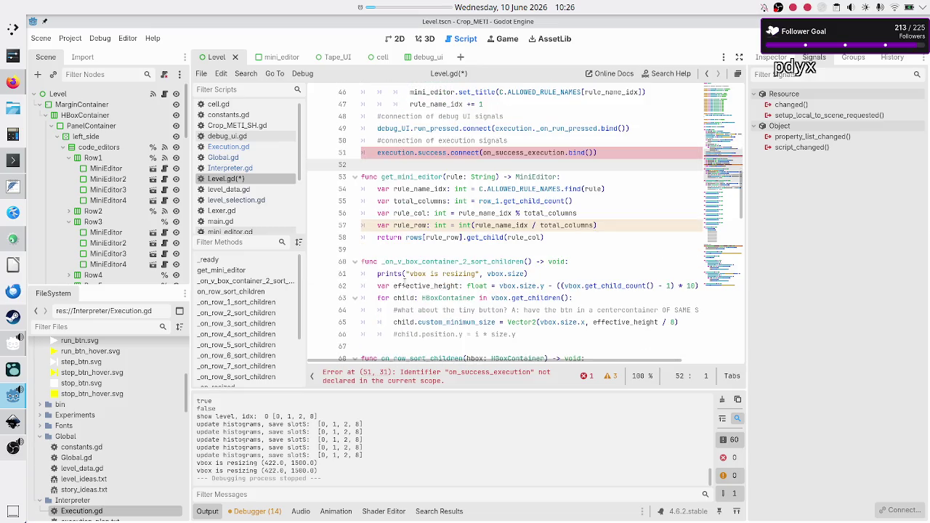
{"action": "scroll", "coordinate": [404, 278], "scroll_direction": "down", "scroll_amount": 4}
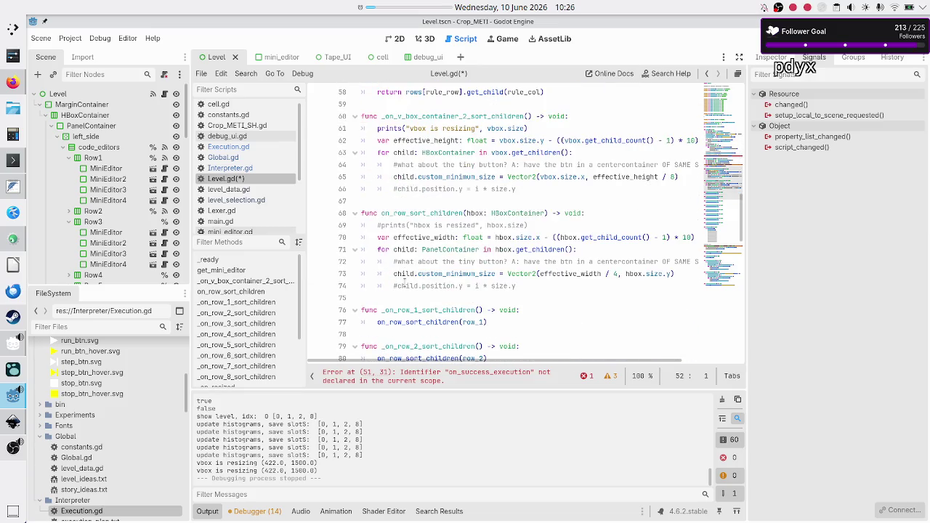
{"action": "scroll", "coordinate": [404, 281], "scroll_direction": "down", "scroll_amount": 11}
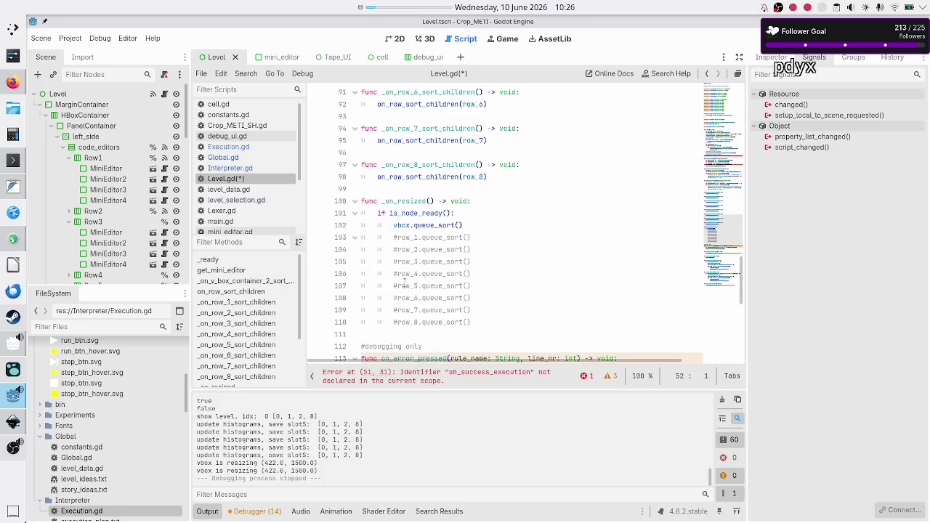
{"action": "scroll", "coordinate": [404, 284], "scroll_direction": "down", "scroll_amount": 4}
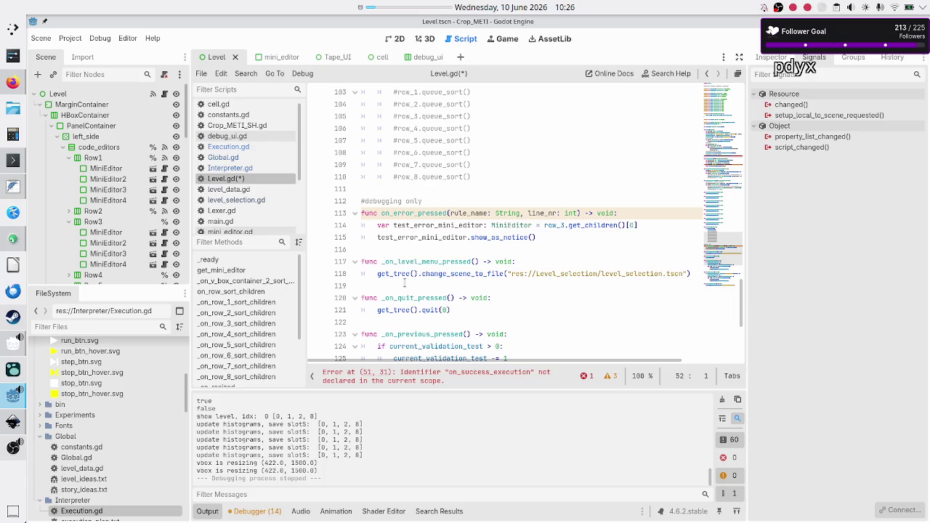
{"action": "scroll", "coordinate": [436, 253], "scroll_direction": "down", "scroll_amount": 2}
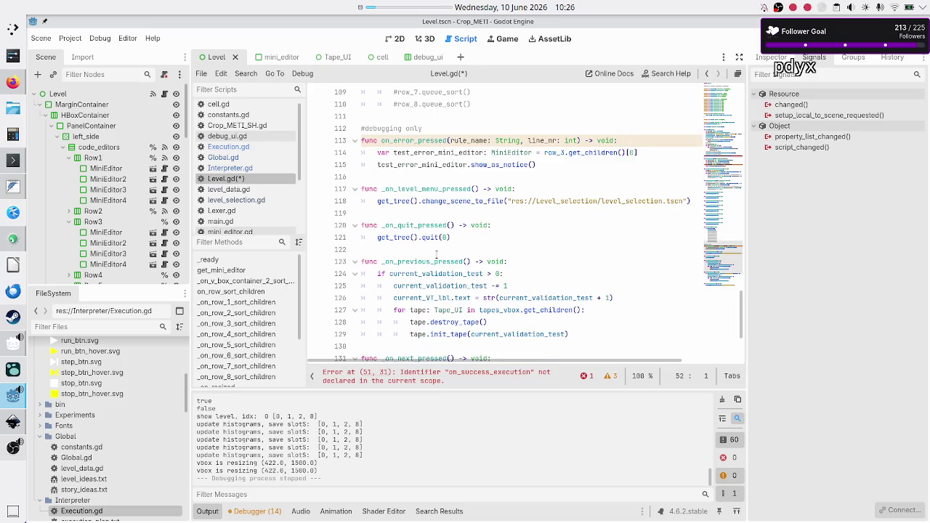
{"action": "scroll", "coordinate": [436, 253], "scroll_direction": "down", "scroll_amount": 3}
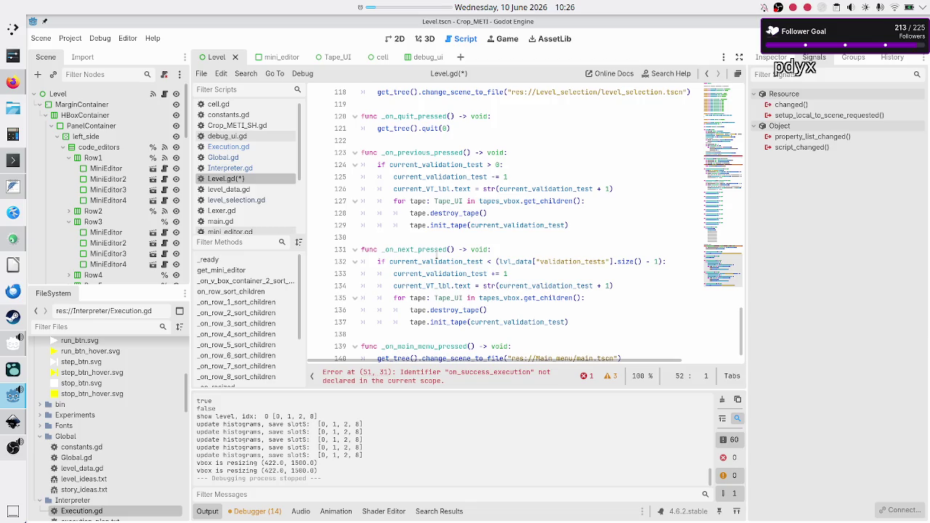
{"action": "scroll", "coordinate": [436, 253], "scroll_direction": "down", "scroll_amount": 1}
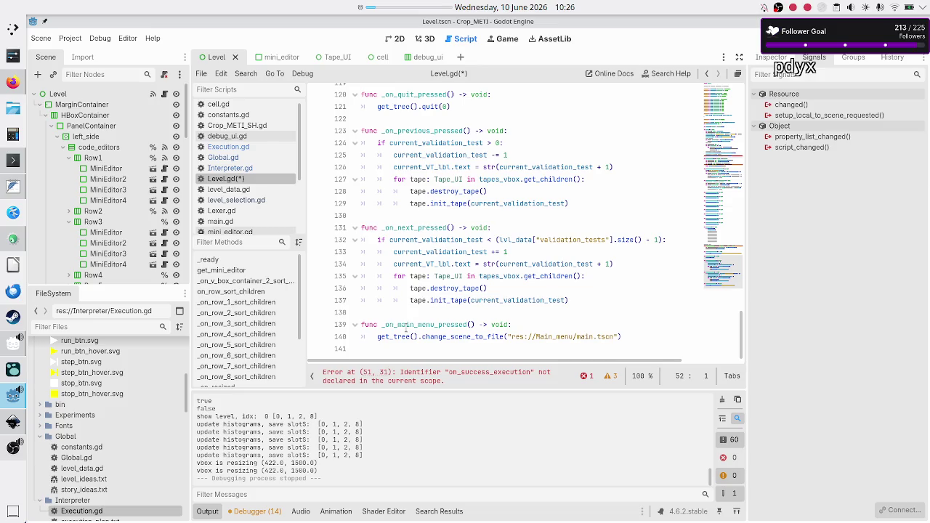
{"action": "left_click", "coordinate": [411, 313]}
Step: Open blank lines at line 139 and begin a new func declaration
{"action": "key", "text": "Return"}
{"action": "key", "text": "Return"}
{"action": "key", "text": "Up"}
{"action": "type", "text": "func on_su"}
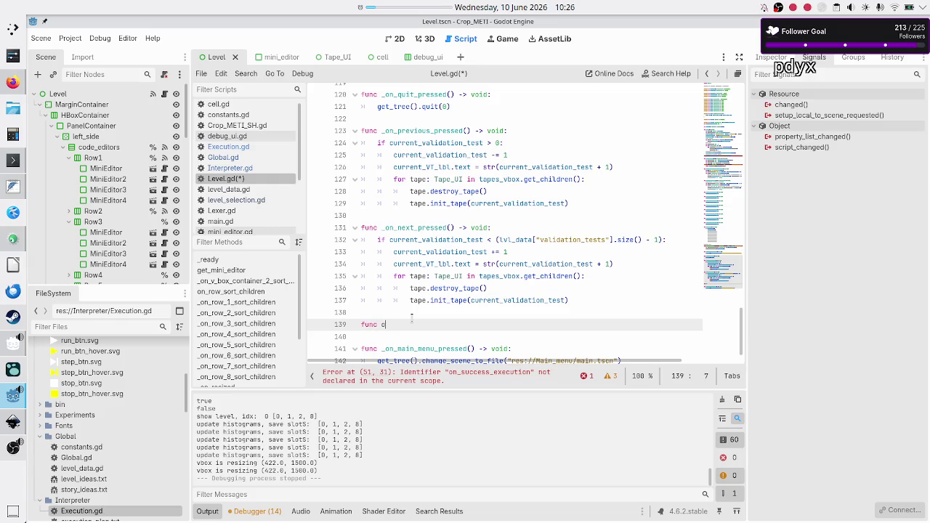
{"action": "key", "text": "BackSpace"}
{"action": "key", "text": "BackSpace"}
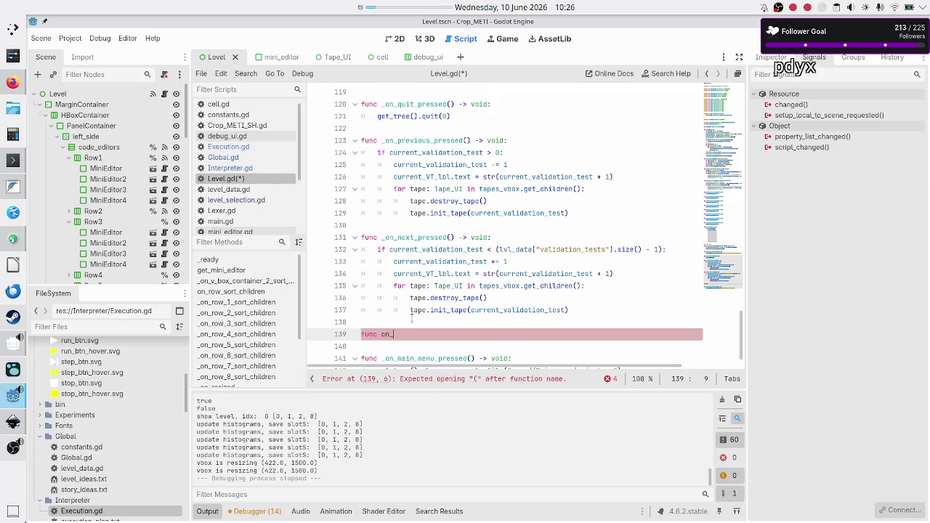
{"action": "type", "text": "r"}
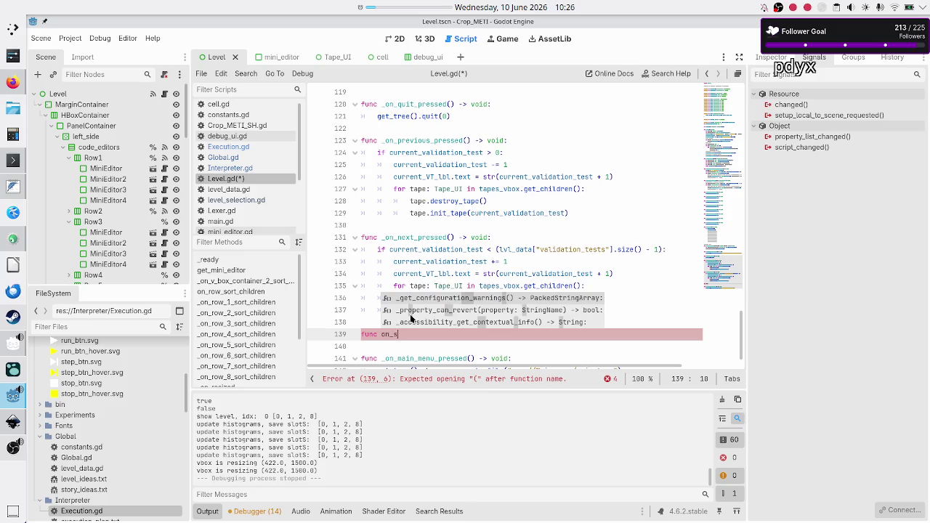
{"action": "scroll", "coordinate": [503, 204], "scroll_direction": "up", "scroll_amount": 15}
{"action": "scroll", "coordinate": [503, 204], "scroll_direction": "up", "scroll_amount": 18}
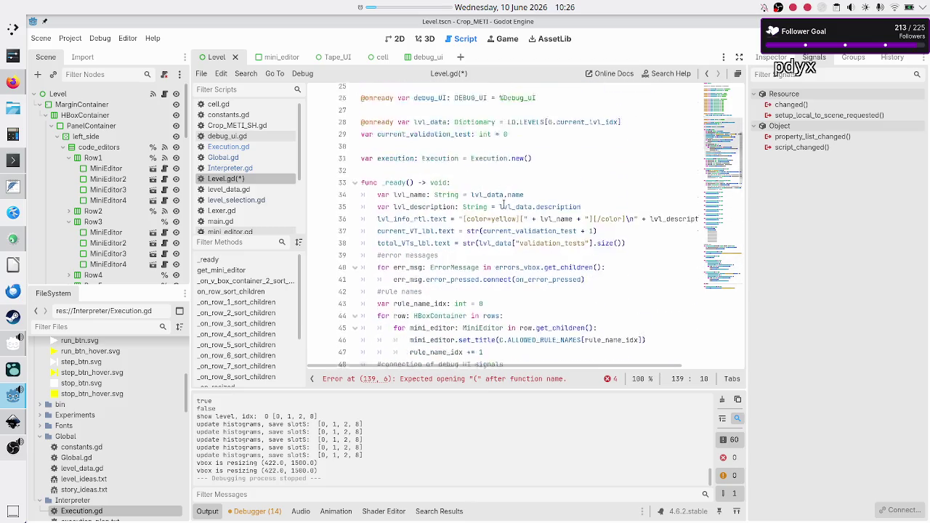
{"action": "scroll", "coordinate": [503, 204], "scroll_direction": "down", "scroll_amount": 8}
{"action": "scroll", "coordinate": [504, 204], "scroll_direction": "down", "scroll_amount": 2}
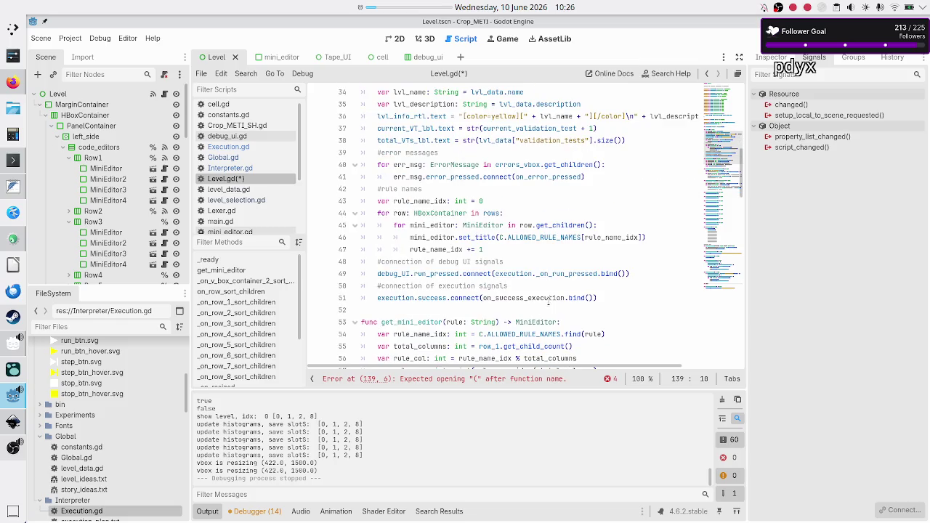
Step: Reuse the name on_success_execution from line 51 for the new declaration on line 139
{"action": "double_click", "coordinate": [550, 298]}
{"action": "key", "text": "ctrl+c"}
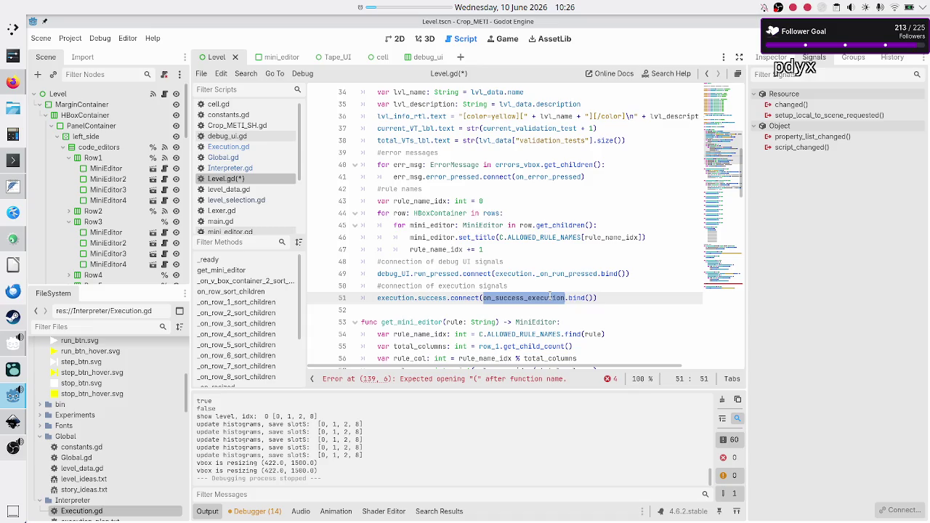
{"action": "scroll", "coordinate": [503, 261], "scroll_direction": "down", "scroll_amount": 20}
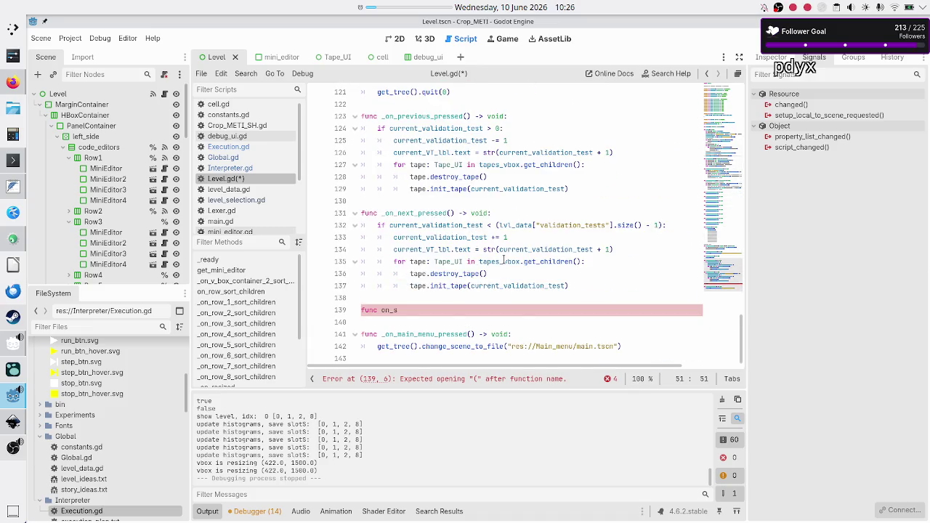
{"action": "key", "text": "ctrl+z"}
{"action": "key", "text": "ctrl+z"}
{"action": "key", "text": "ctrl+z"}
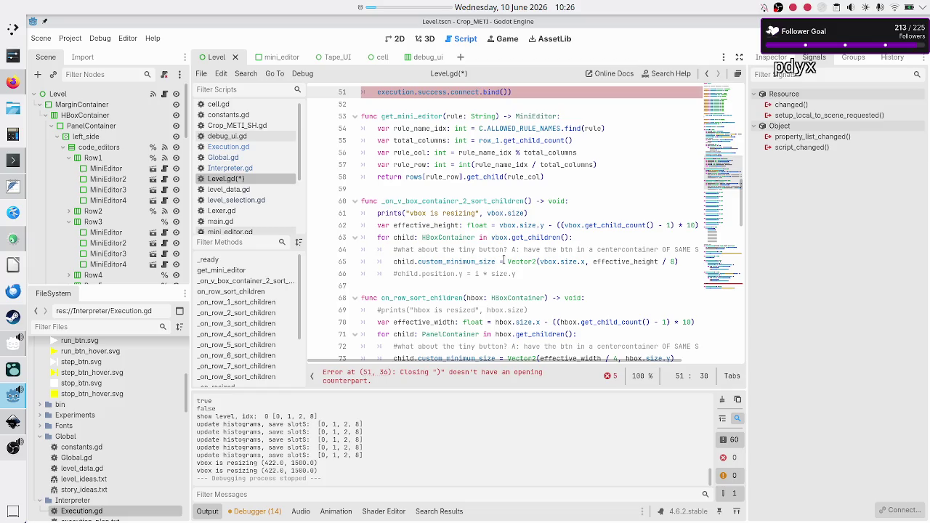
{"action": "key", "text": "ctrl+shift+z"}
{"action": "left_click", "coordinate": [480, 273]}
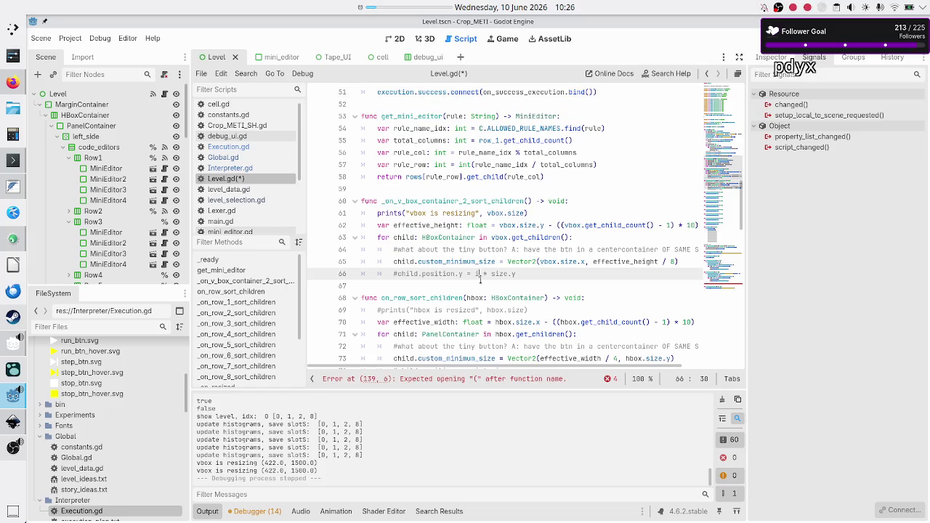
{"action": "scroll", "coordinate": [509, 262], "scroll_direction": "down", "scroll_amount": 20}
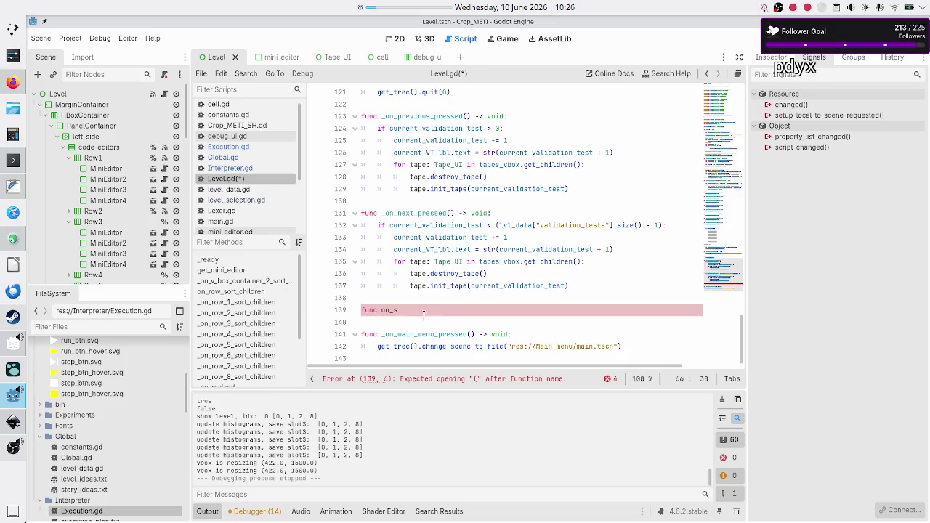
{"action": "double_click", "coordinate": [420, 311]}
{"action": "key", "text": "ctrl+v"}
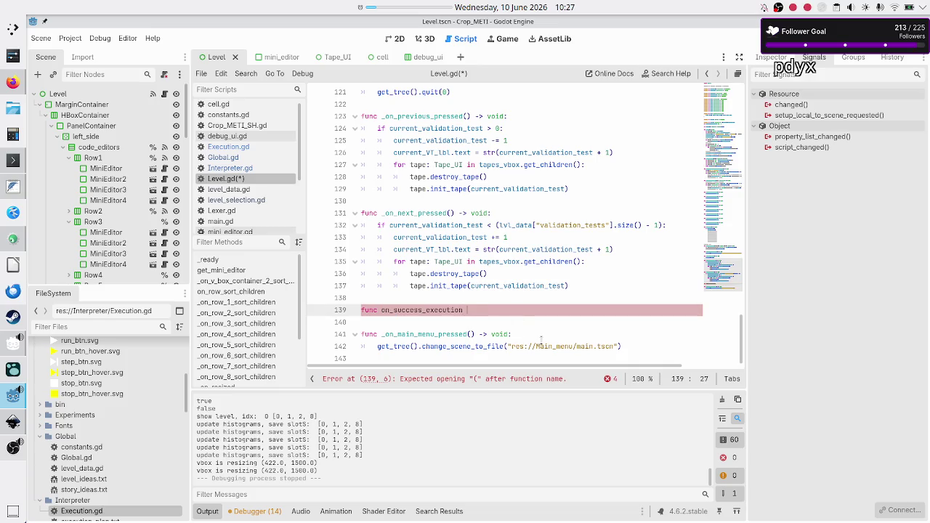
Step: Complete it as func on_success_execution() -> void: with a pass body
{"action": "key", "text": "BackSpace"}
{"action": "type", "text": "() -> void"}
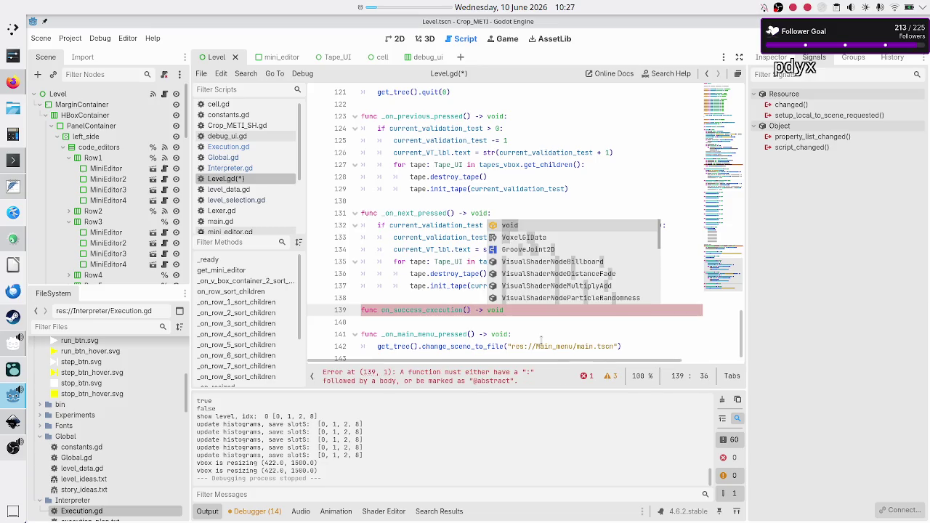
{"action": "type", "text": ":"}
{"action": "key", "text": "Return"}
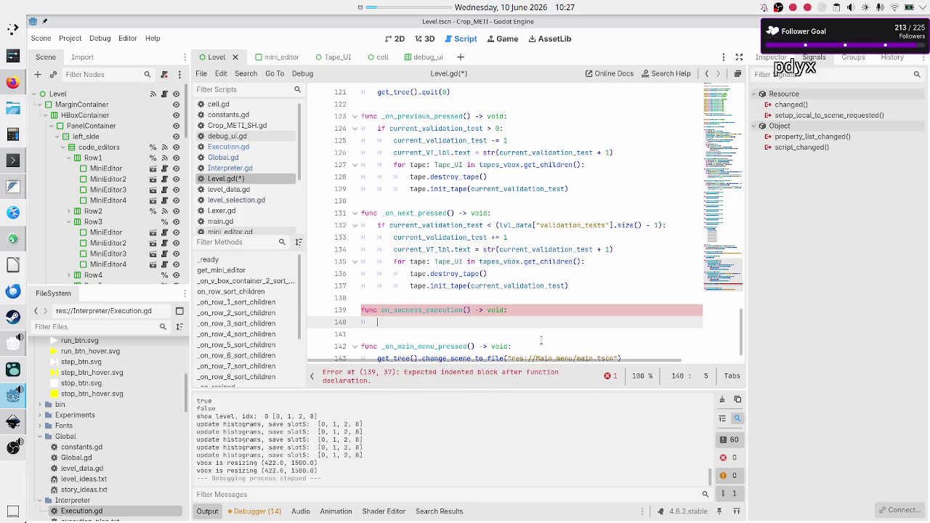
{"action": "type", "text": "pass"}
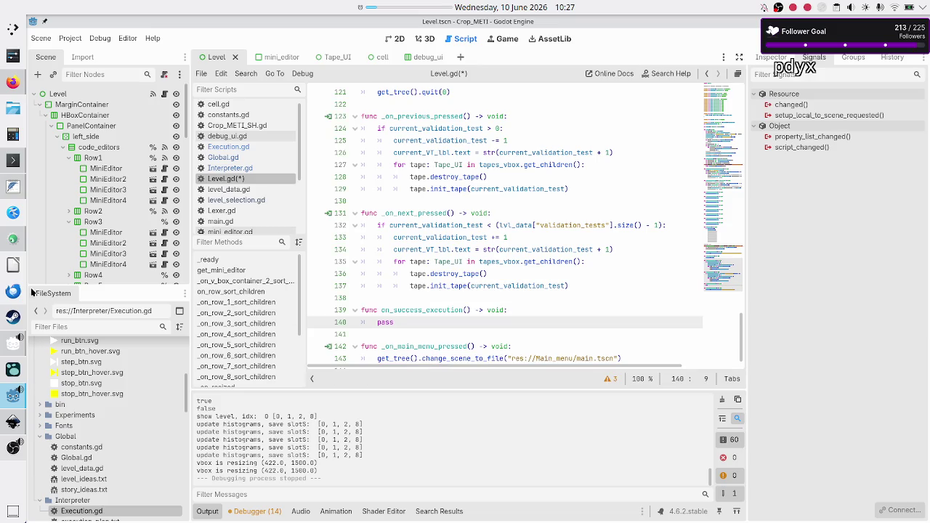
{"action": "left_click", "coordinate": [13, 186]}
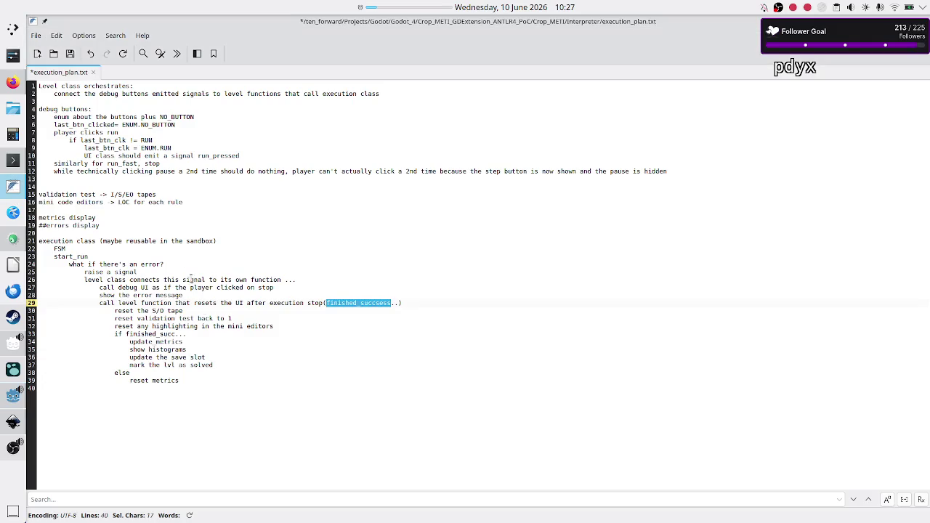
Step: In execution_plan.txt, copy the four success steps from update metrics to mark the lvl as solved
{"action": "left_click", "coordinate": [307, 313]}
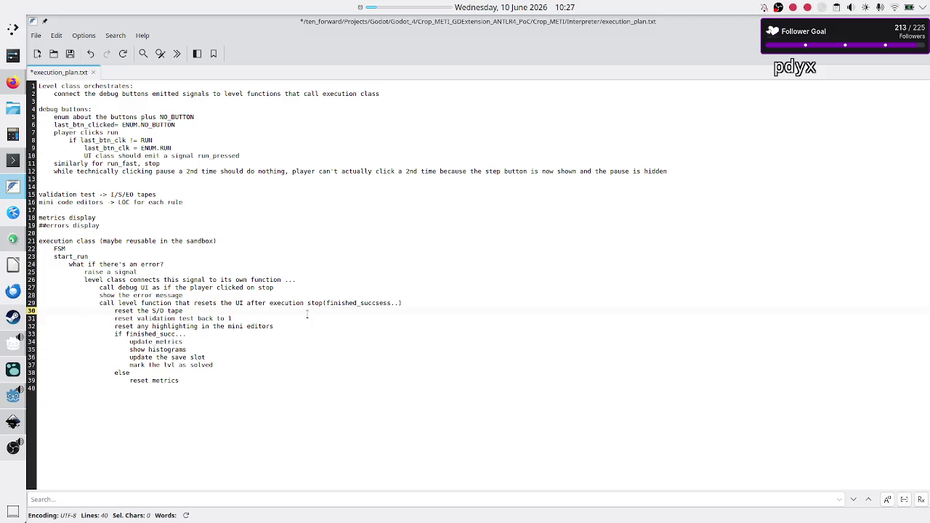
{"action": "key", "text": "shift+Down"}
{"action": "key", "text": "shift+Down"}
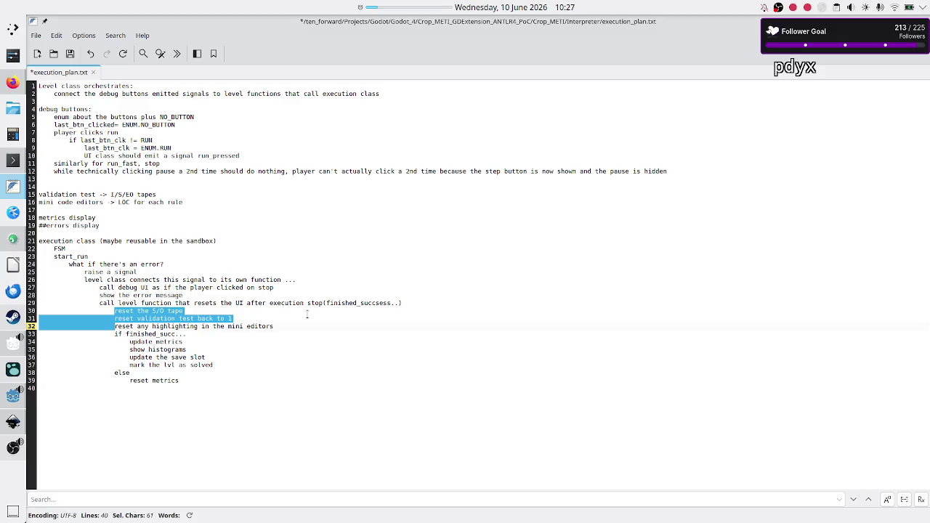
{"action": "key", "text": "Down"}
{"action": "key", "text": "Down"}
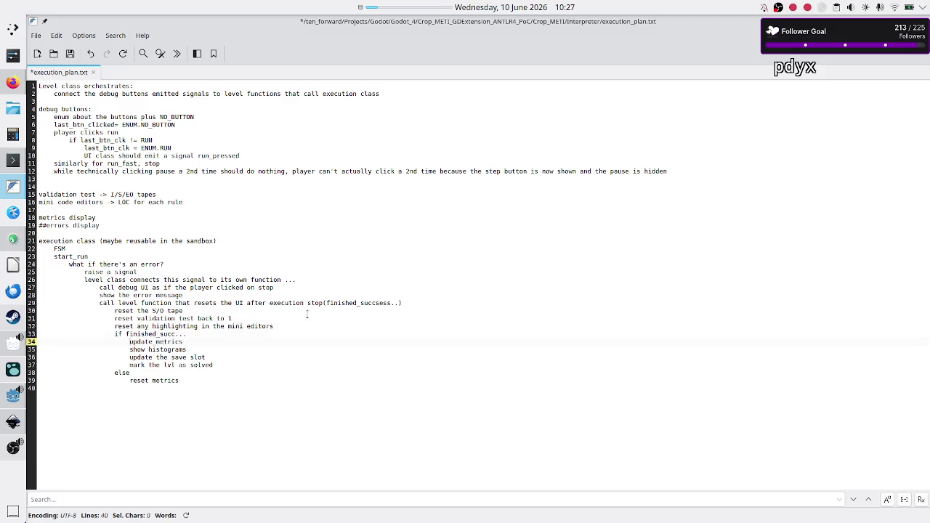
{"action": "key", "text": "shift+Down"}
{"action": "key", "text": "shift+Down"}
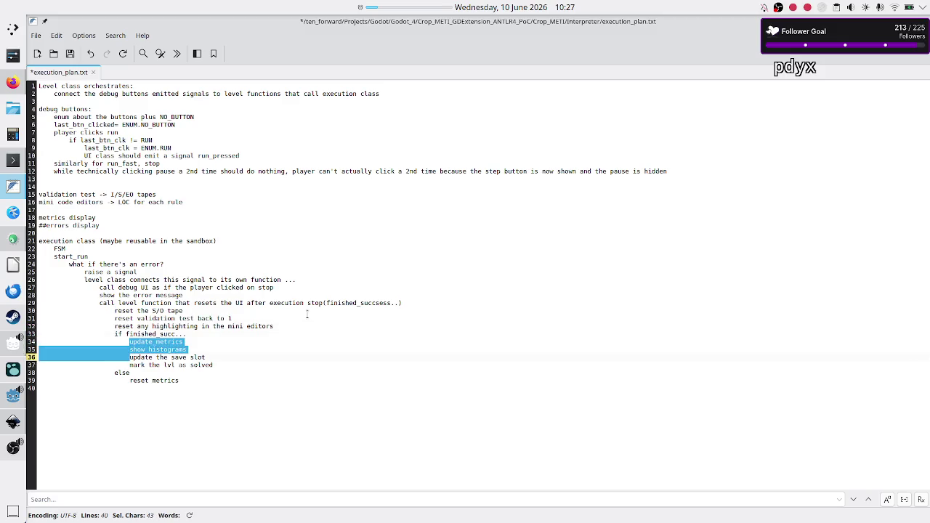
{"action": "key", "text": "shift+Down"}
{"action": "key", "text": "shift+Down"}
{"action": "key", "text": "shift+Left"}
{"action": "key", "text": "shift+Left"}
{"action": "key", "text": "shift+Left"}
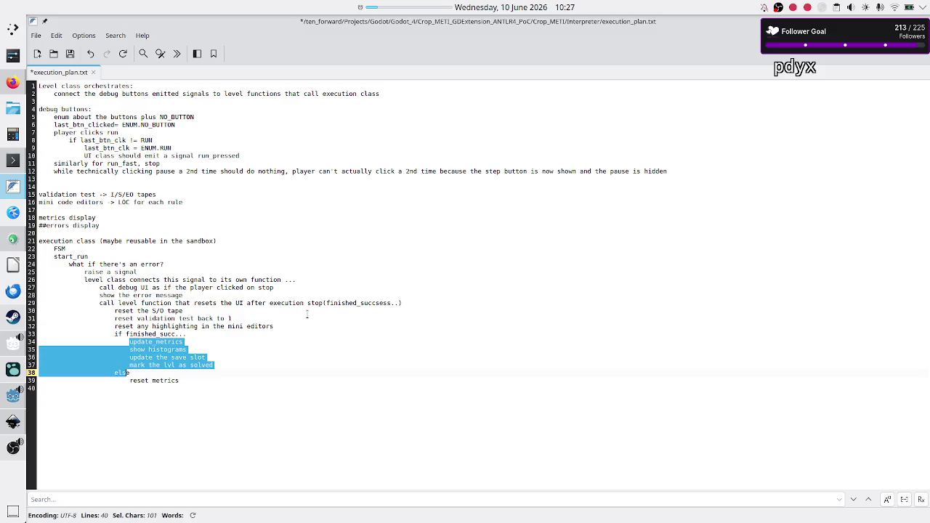
{"action": "key", "text": "shift+Left"}
{"action": "key", "text": "shift+Left"}
{"action": "key", "text": "shift+Left"}
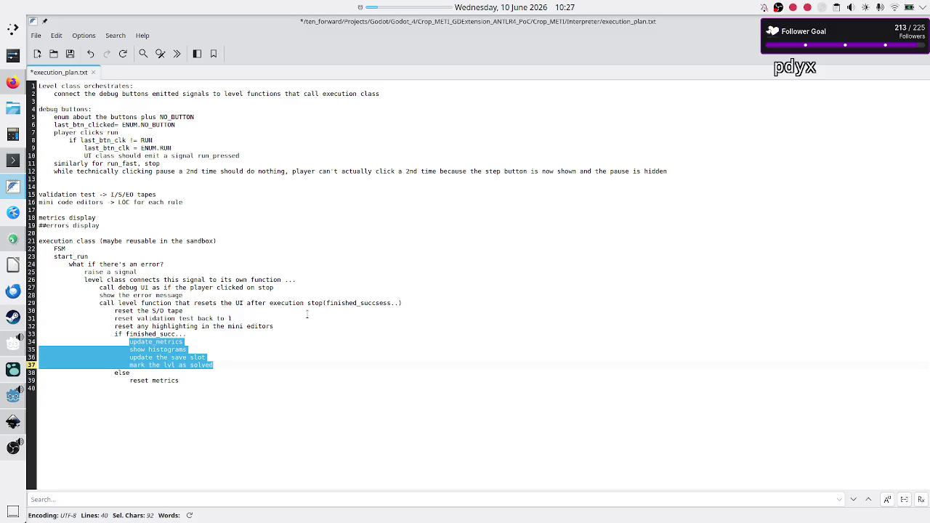
{"action": "key", "text": "alt+Tab"}
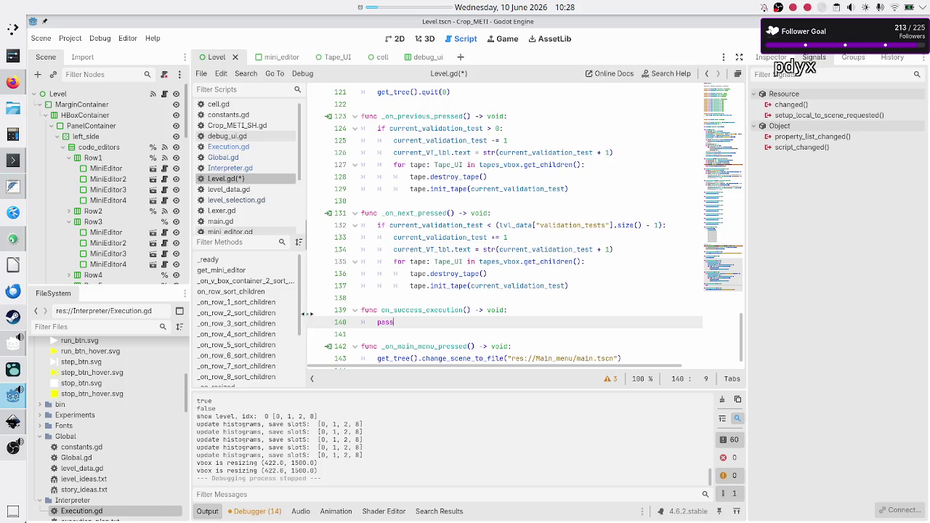
Step: Paste the success steps into on_success_execution and remove their extra indentation
{"action": "type", "text": "update_metrics \t\t\t\t\t\tshow histograms \t\t\t\t\t\tupdate the save slot \t\t\t\t\t\tmark the lvl as solved"}
{"action": "key", "text": "Up"}
{"action": "key", "text": "Up"}
{"action": "key", "text": "Up"}
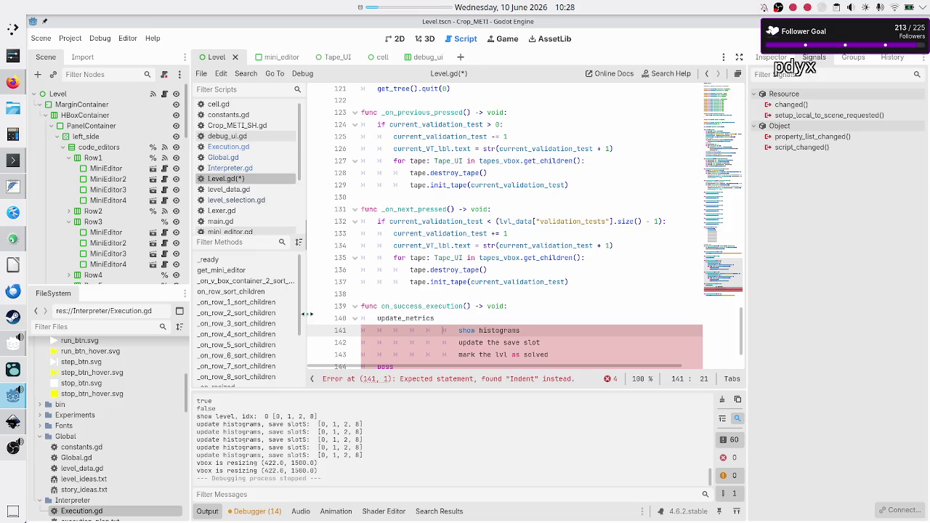
{"action": "key", "text": "BackSpace"}
{"action": "key", "text": "BackSpace"}
{"action": "key", "text": "BackSpace"}
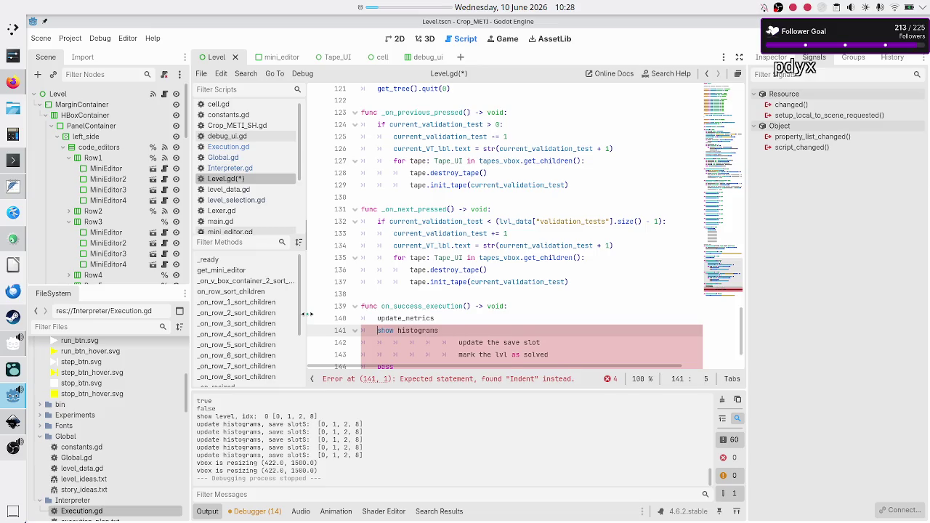
{"action": "key", "text": "Down"}
{"action": "key", "text": "BackSpace"}
{"action": "key", "text": "BackSpace"}
{"action": "key", "text": "BackSpace"}
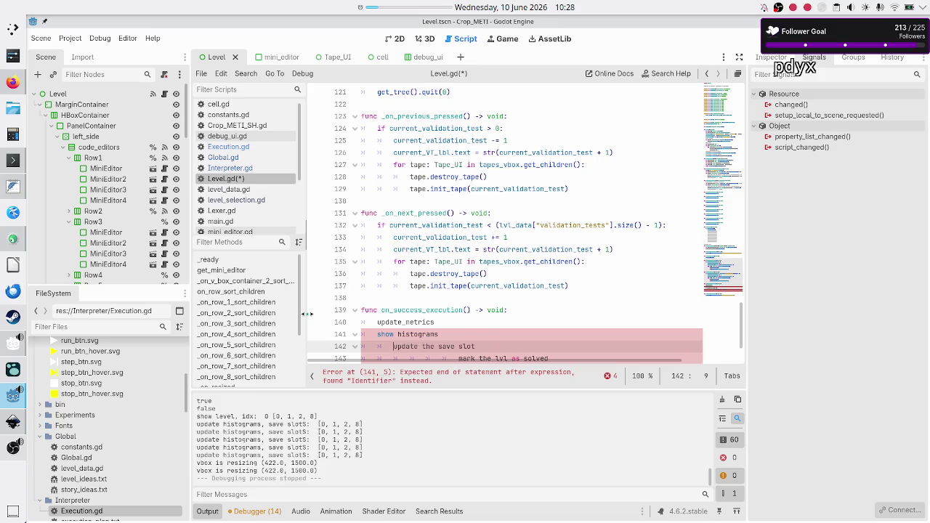
{"action": "key", "text": "Down"}
{"action": "key", "text": "BackSpace"}
{"action": "key", "text": "BackSpace"}
{"action": "key", "text": "BackSpace"}
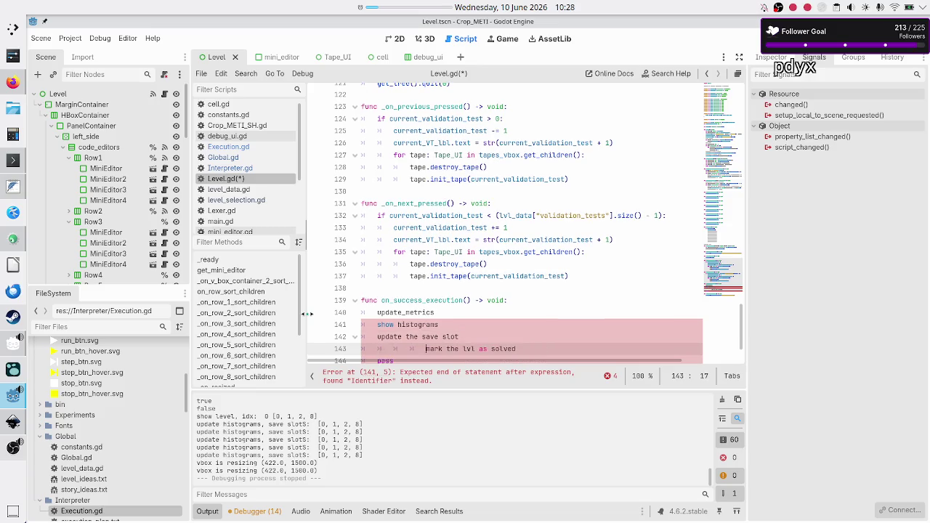
{"action": "key", "text": "Down"}
{"action": "key", "text": "Up"}
{"action": "key", "text": "Up"}
{"action": "key", "text": "Up"}
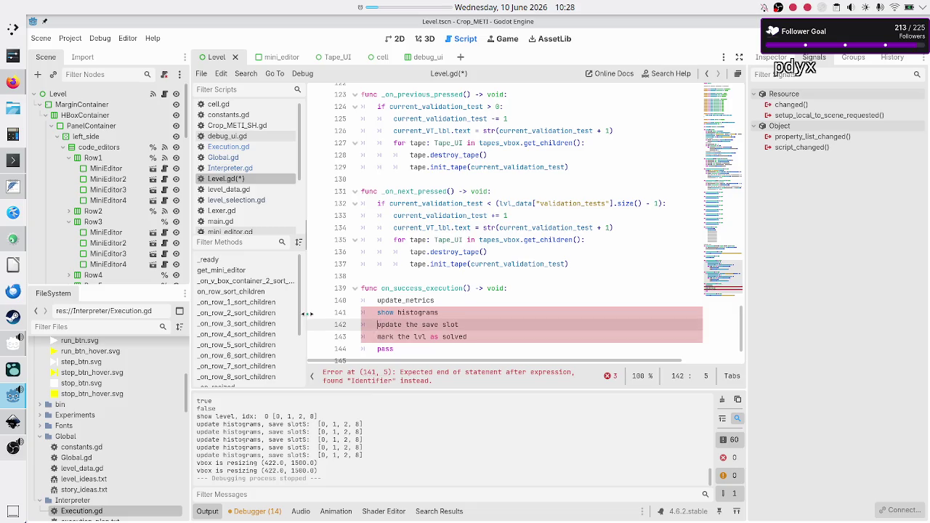
Step: Comment out the four pasted step lines with #
{"action": "type", "text": "#"}
{"action": "key", "text": "Down"}
{"action": "key", "text": "Left"}
{"action": "type", "text": "#"}
{"action": "key", "text": "Down"}
{"action": "type", "text": "#"}
{"action": "key", "text": "Down"}
{"action": "key", "text": "Left"}
{"action": "type", "text": "#"}
{"action": "key", "text": "Down"}
{"action": "key", "text": "Down"}
{"action": "key", "text": "Down"}
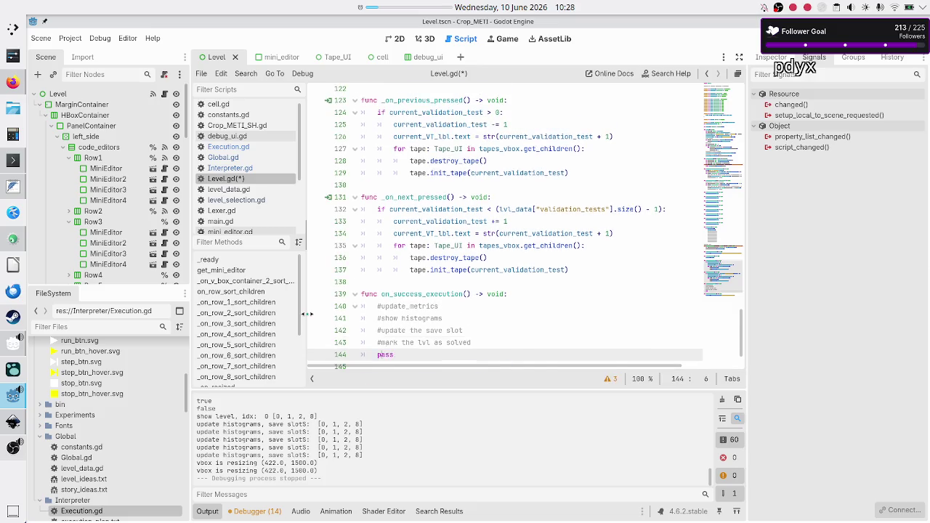
{"action": "key", "text": "Up"}
{"action": "key", "text": "Up"}
{"action": "key", "text": "Up"}
{"action": "key", "text": "Up"}
{"action": "key", "text": "Up"}
{"action": "key", "text": "Up"}
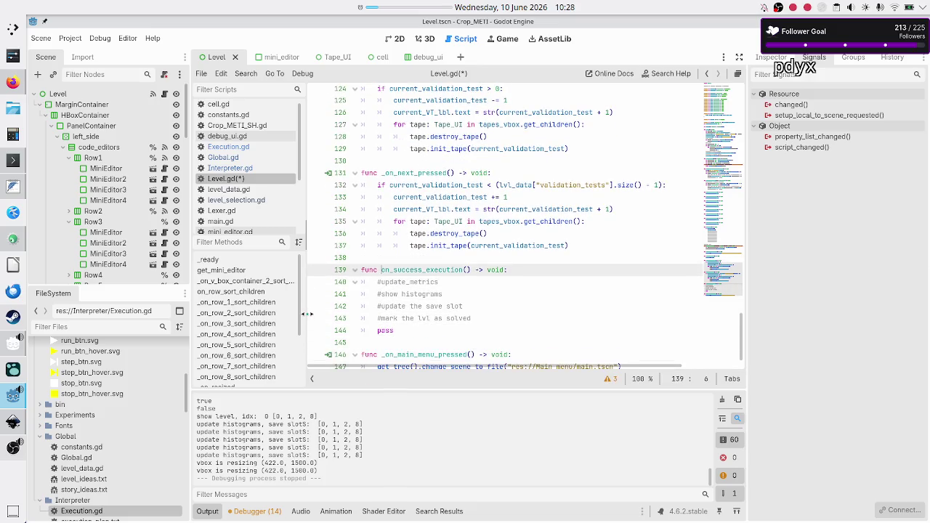
Step: Add print("execution success") directly under the function header
{"action": "key", "text": "Down"}
{"action": "key", "text": "End"}
{"action": "key", "text": "Return"}
{"action": "type", "text": "print("}
{"action": "type", "text": "\"execu"}
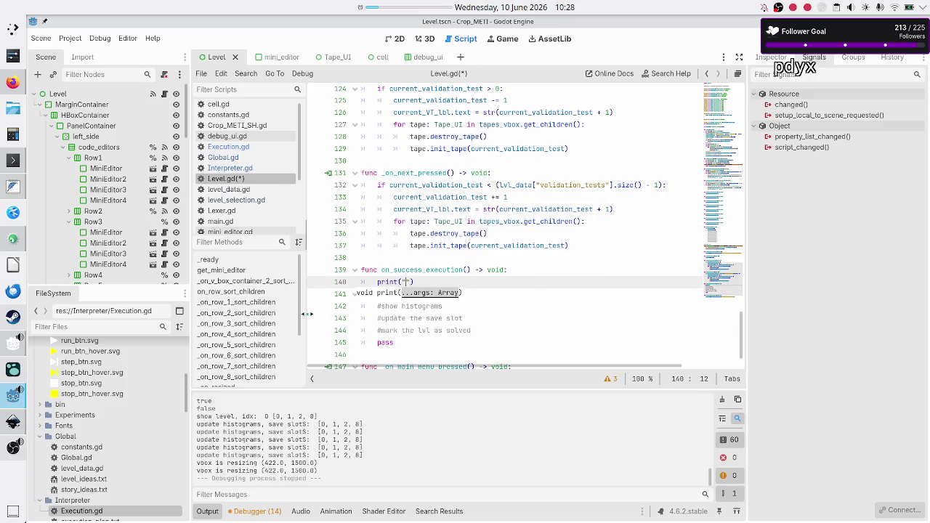
{"action": "type", "text": "tion success"}
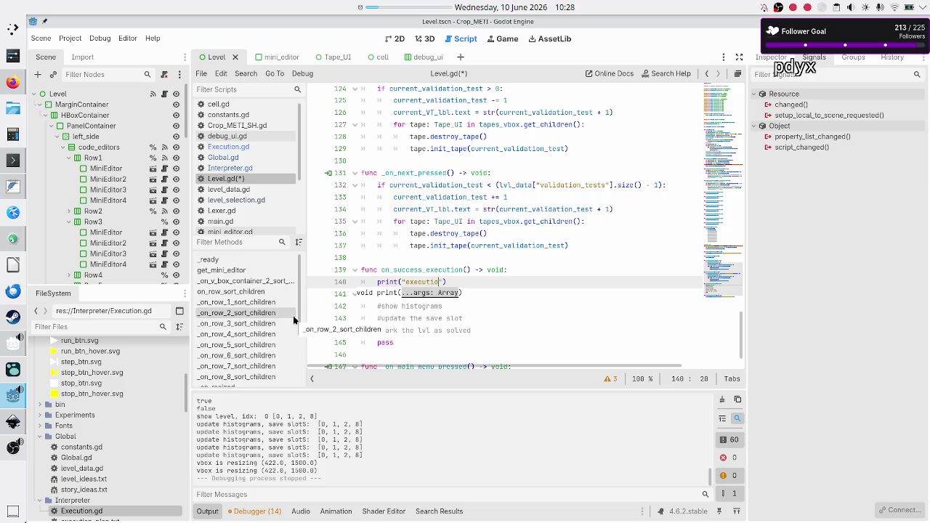
{"action": "key", "text": "End"}
{"action": "key", "text": "Right"}
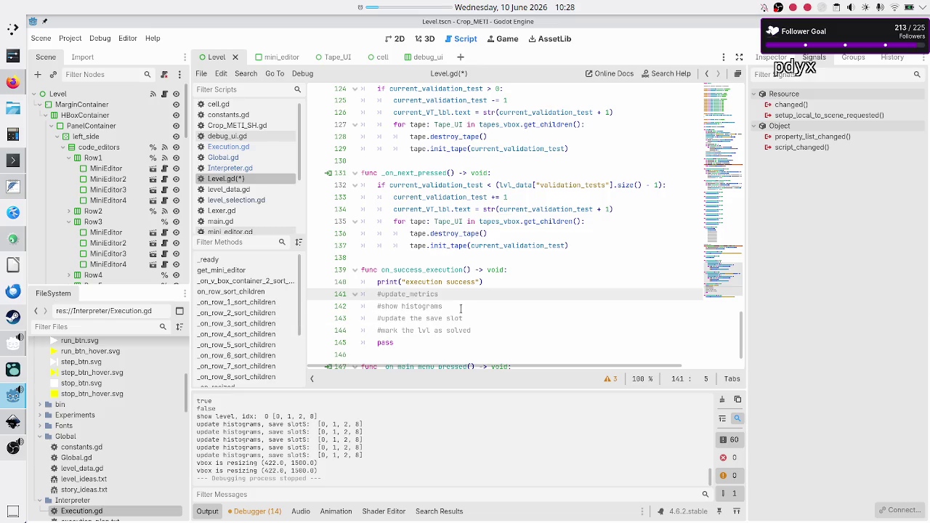
Step: Add blank lines below the success handler and start a new func on_executi declaration
{"action": "key", "text": "Down"}
{"action": "key", "text": "Down"}
{"action": "key", "text": "Down"}
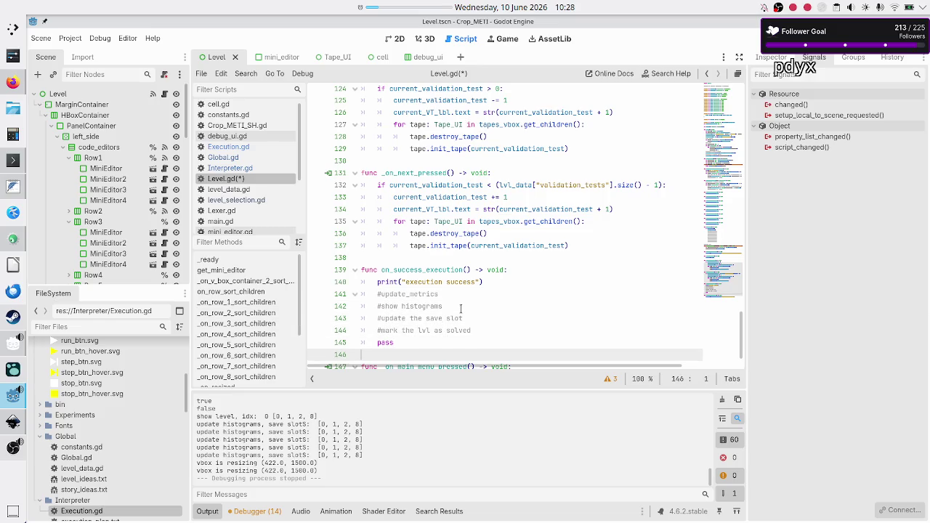
{"action": "key", "text": "Return"}
{"action": "key", "text": "Return"}
{"action": "key", "text": "Up"}
{"action": "type", "text": "func "}
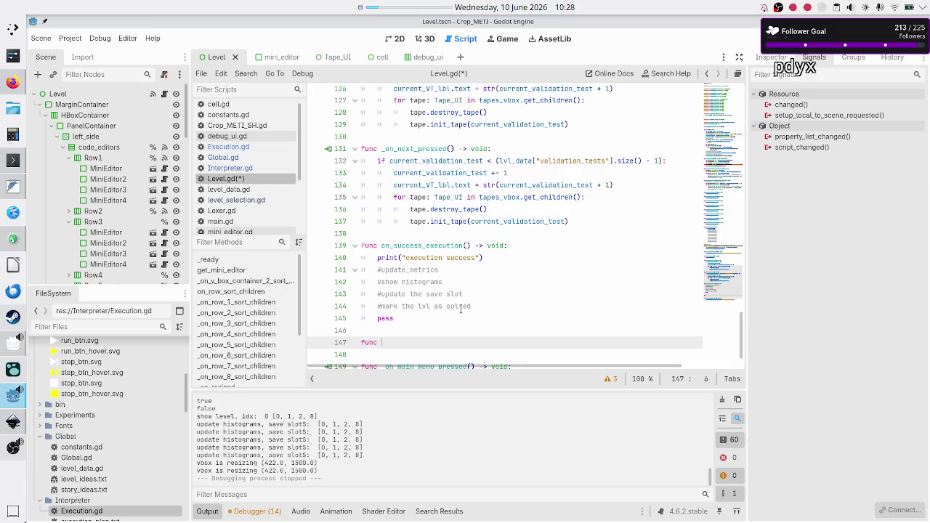
{"action": "type", "text": "on_executi"}
Step: Rename the success handler to on_execution_success
{"action": "key", "text": "BackSpace"}
{"action": "key", "text": "BackSpace"}
{"action": "key", "text": "BackSpace"}
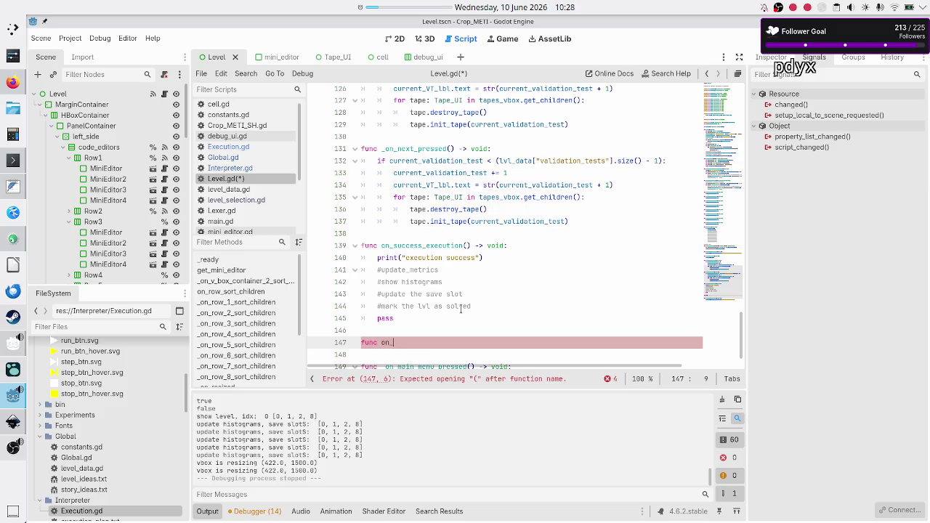
{"action": "key", "text": "Up"}
{"action": "key", "text": "Up"}
{"action": "key", "text": "Up"}
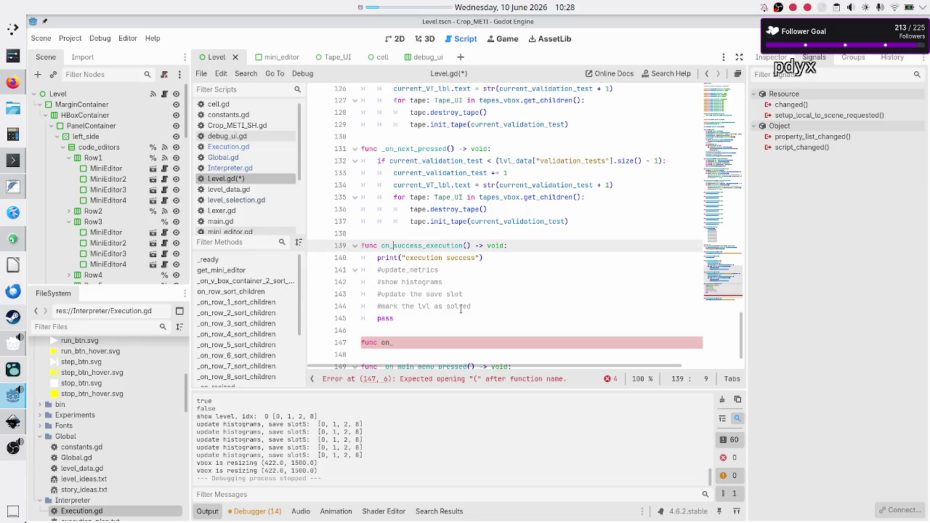
{"action": "key", "text": "BackSpace"}
{"action": "key", "text": "BackSpace"}
{"action": "key", "text": "BackSpace"}
{"action": "key", "text": "BackSpace"}
{"action": "type", "text": "_success"}
Step: Complete the next declaration as func on_execution_error() -> void:
{"action": "key", "text": "Down"}
{"action": "key", "text": "Down"}
{"action": "key", "text": "Down"}
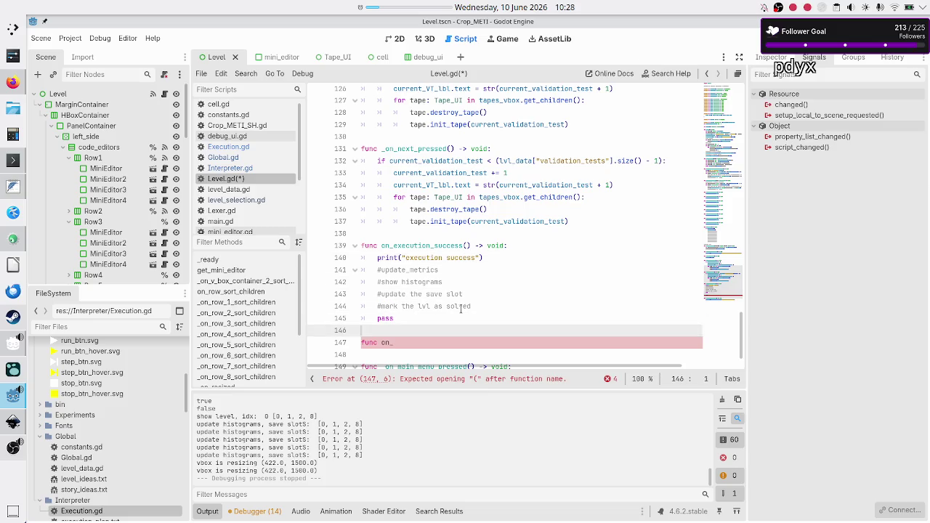
{"action": "type", "text": "executio"}
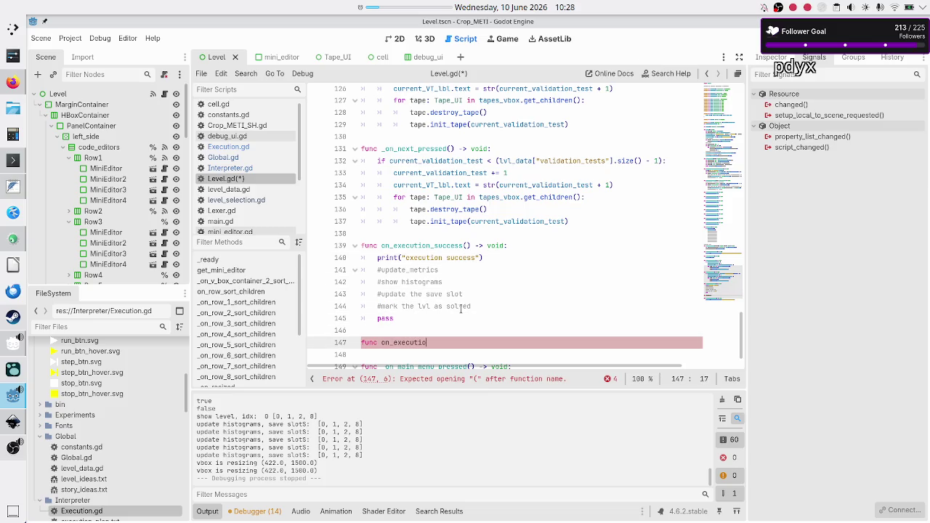
{"action": "type", "text": "n_error() -"}
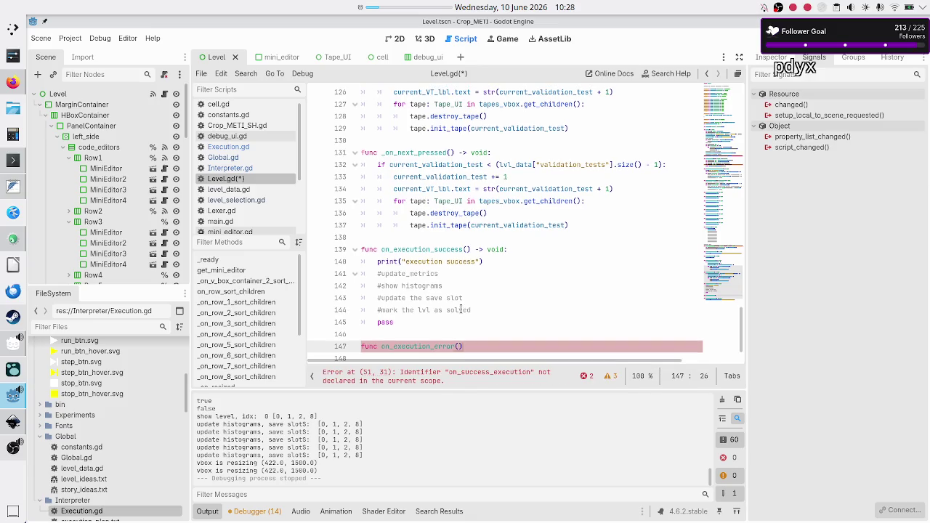
{"action": "type", "text": "> void:"}
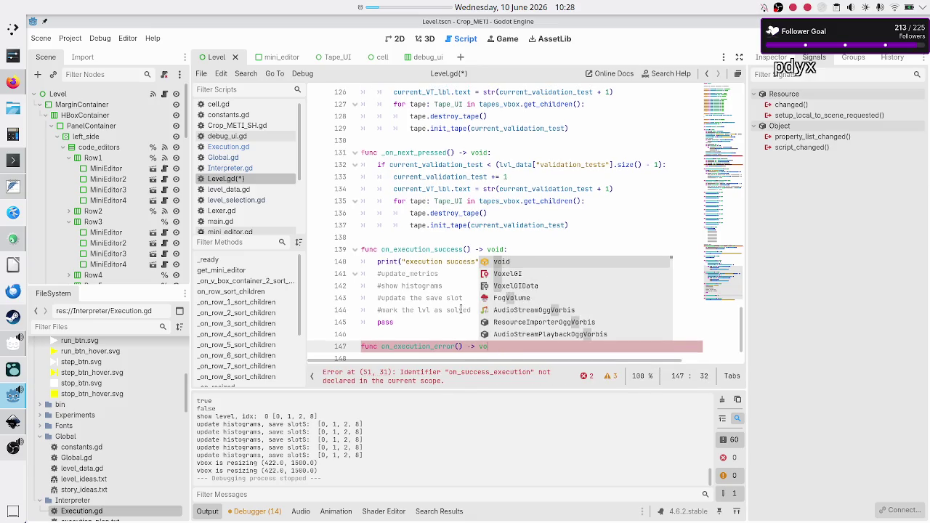
{"action": "key", "text": "Return"}
{"action": "key", "text": "alt+Tab"}
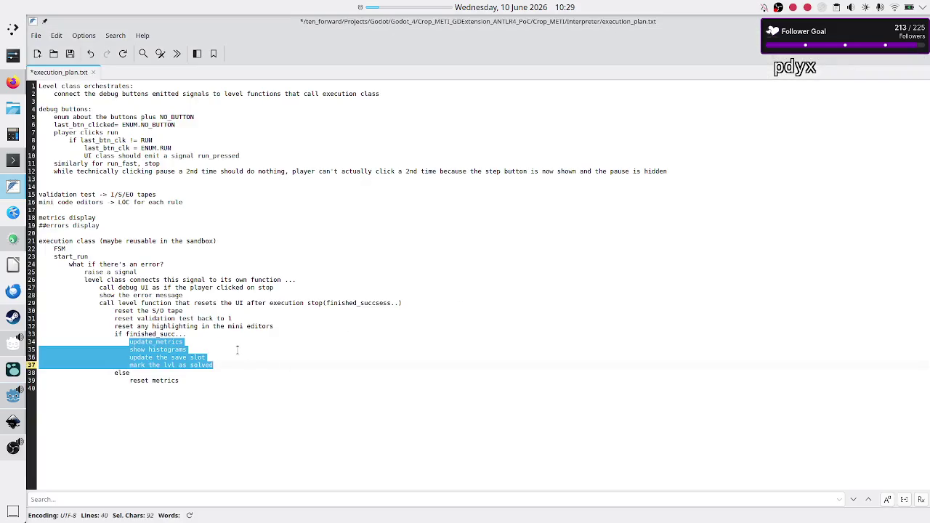
Step: Copy the three reset steps: S/O tape, validation test and mini-editor highlighting
{"action": "left_click", "coordinate": [256, 318]}
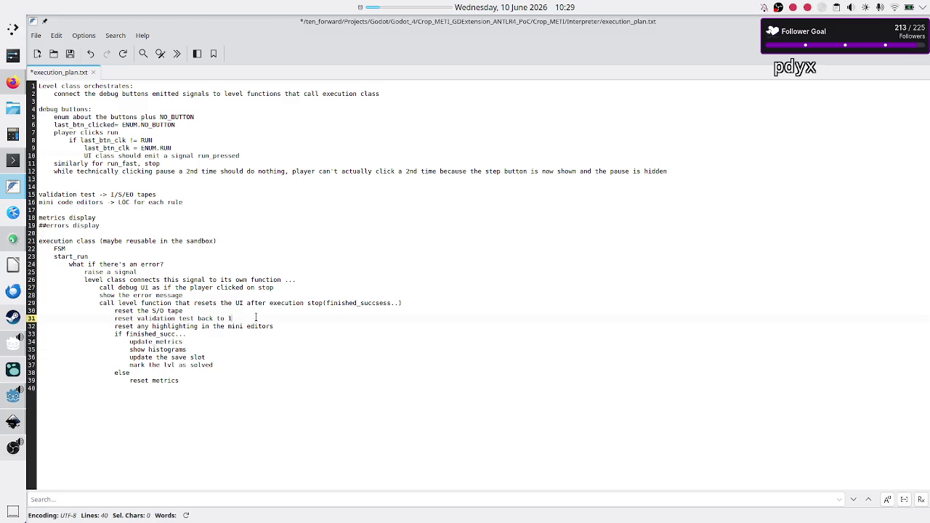
{"action": "key", "text": "Up"}
{"action": "key", "text": "Home"}
{"action": "key", "text": "shift+Down"}
{"action": "key", "text": "shift+Down"}
{"action": "key", "text": "shift+End"}
{"action": "key", "text": "ctrl+c"}
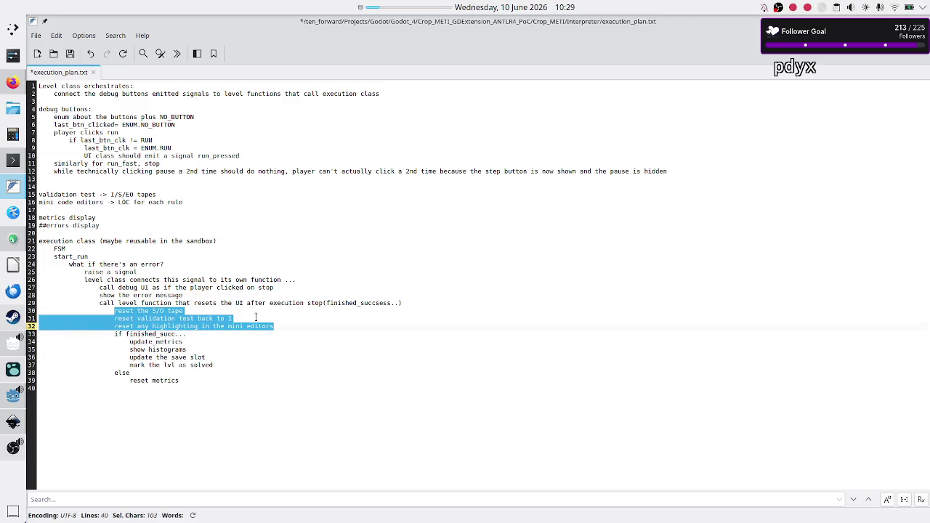
{"action": "key", "text": "alt+Tab"}
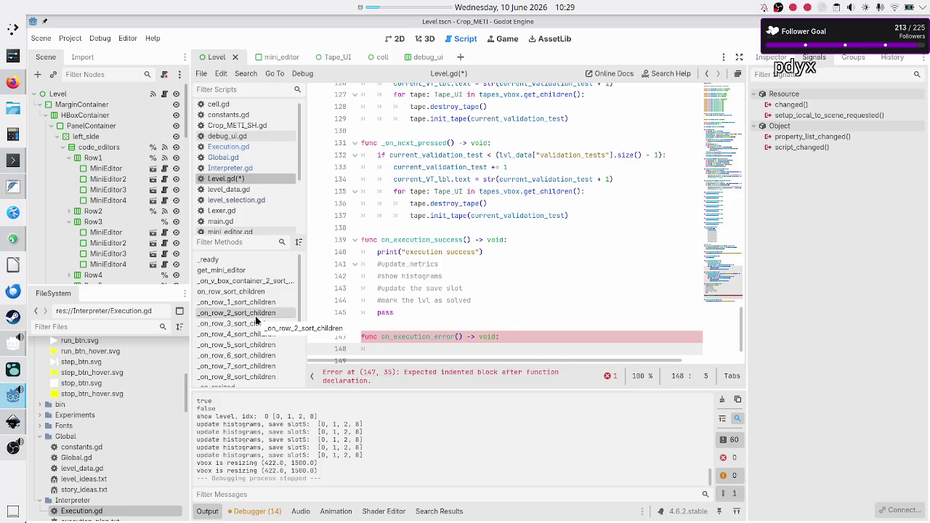
Step: Paste the three reset steps into on_execution_error
{"action": "key", "text": "ctrl+v"}
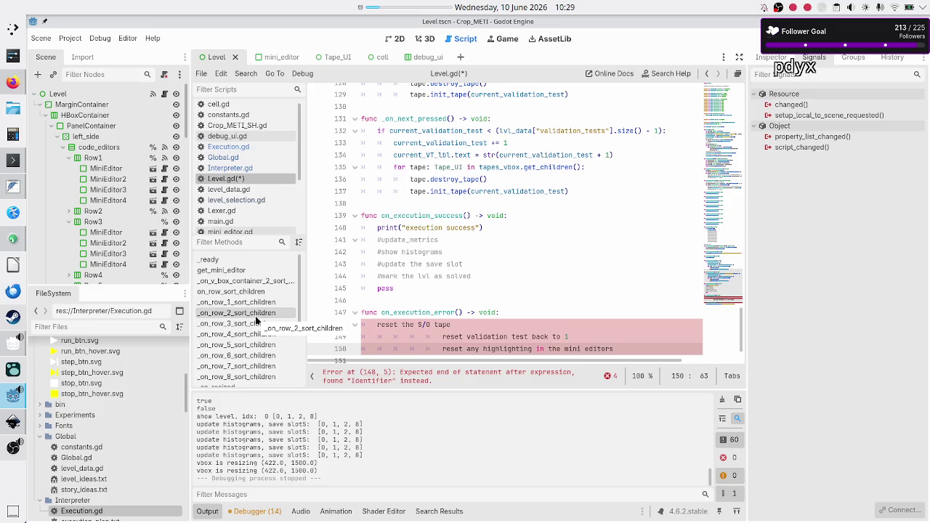
{"action": "key", "text": "Up"}
{"action": "key", "text": "Up"}
{"action": "key", "text": "Up"}
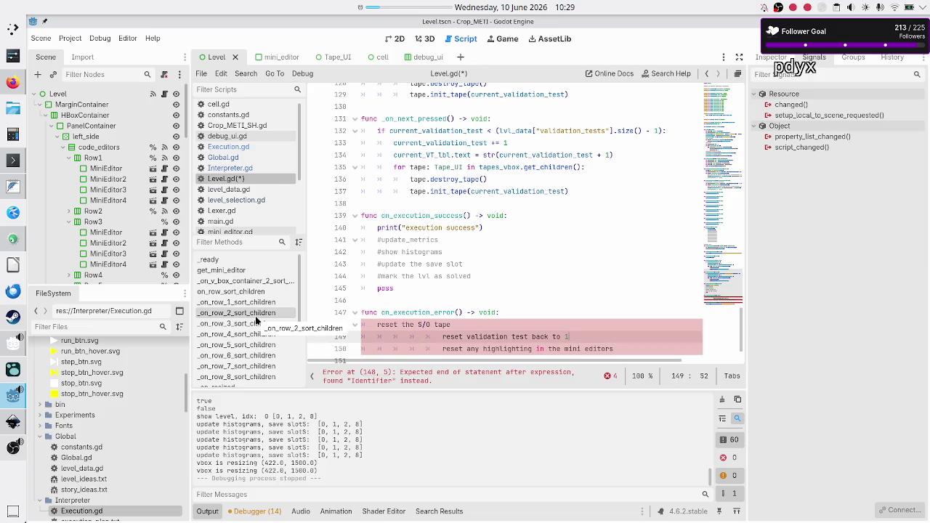
{"action": "key", "text": "Up"}
{"action": "key", "text": "Up"}
{"action": "key", "text": "Up"}
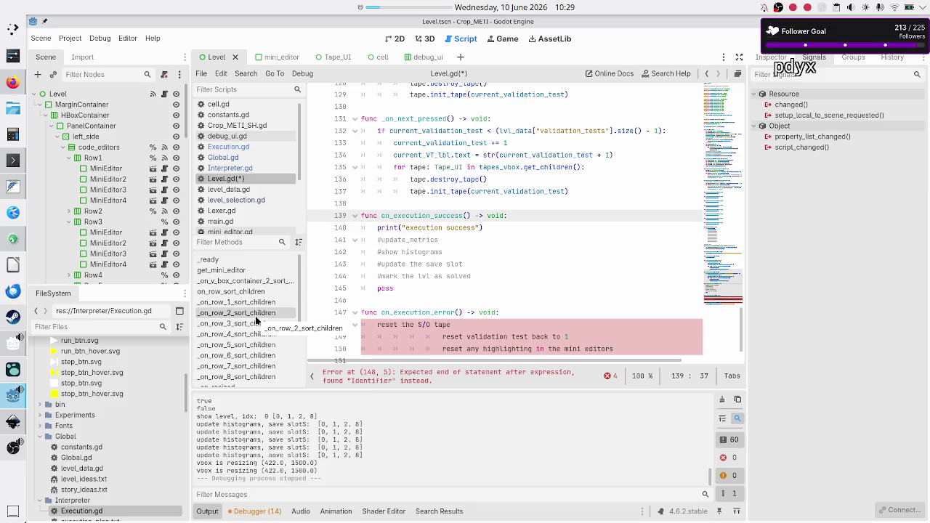
Step: Above on_execution_success, open blank lines and start typing func reset_ex
{"action": "key", "text": "Down"}
{"action": "key", "text": "Down"}
{"action": "key", "text": "Down"}
{"action": "key", "text": "Up"}
{"action": "key", "text": "Up"}
{"action": "key", "text": "Up"}
{"action": "key", "text": "Return"}
{"action": "key", "text": "Return"}
{"action": "key", "text": "Up"}
{"action": "type", "text": "func r"}
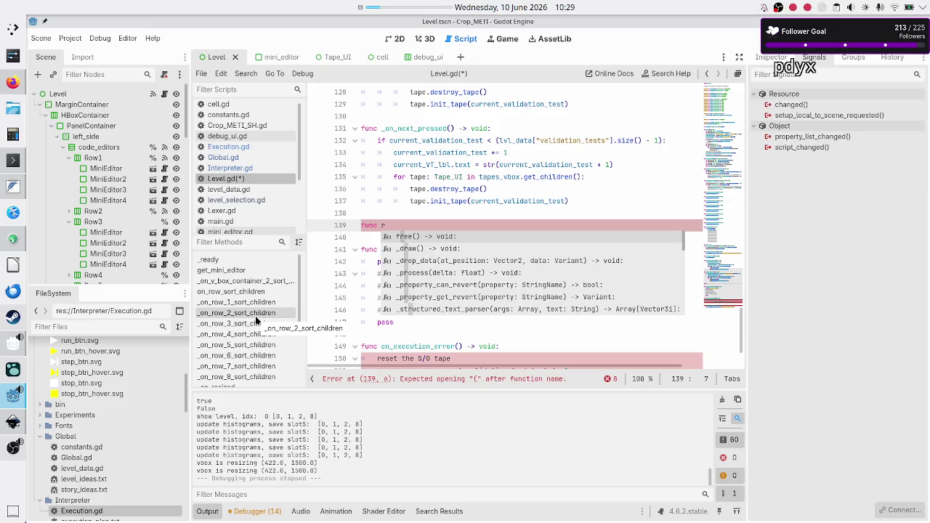
{"action": "type", "text": "eset"}
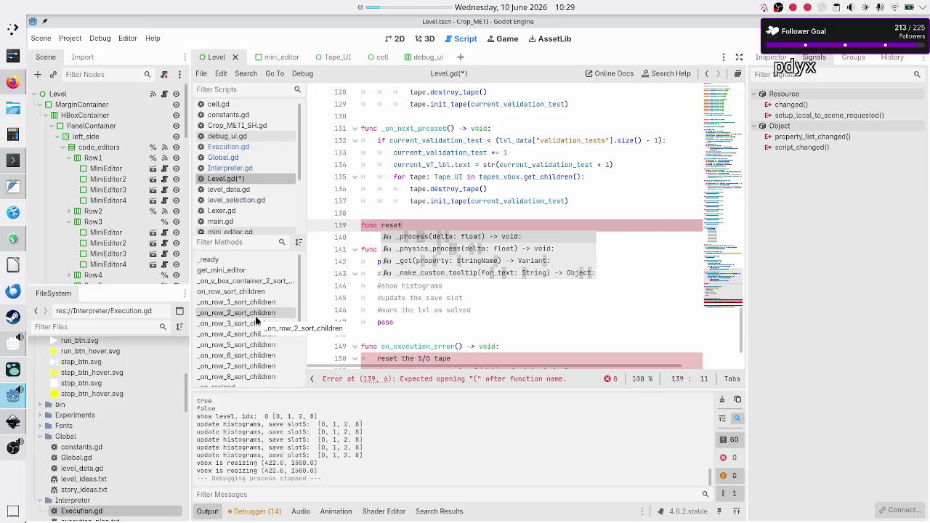
{"action": "type", "text": "_ex"}
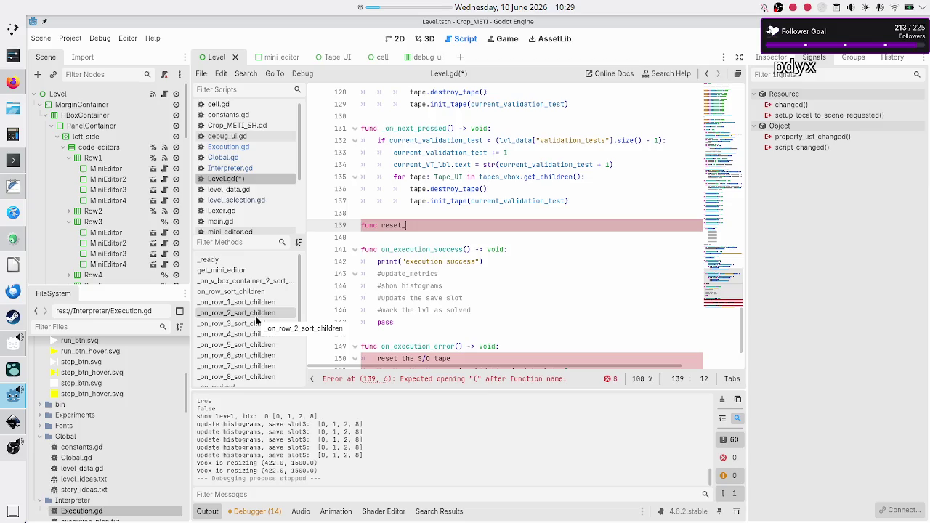
Step: Name the function on_execution_finished() -> void: and paste the reset notes into it
{"action": "key", "text": "BackSpace"}
{"action": "key", "text": "BackSpace"}
{"action": "key", "text": "BackSpace"}
{"action": "key", "text": "BackSpace"}
{"action": "key", "text": "BackSpace"}
{"action": "type", "text": "on_execut"}
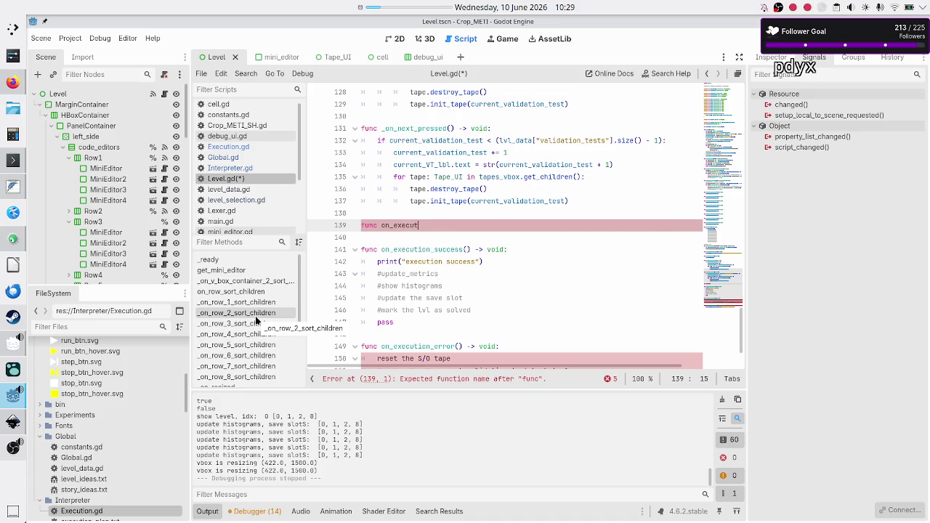
{"action": "type", "text": "ion_finished("}
{"action": "type", "text": ") -"}
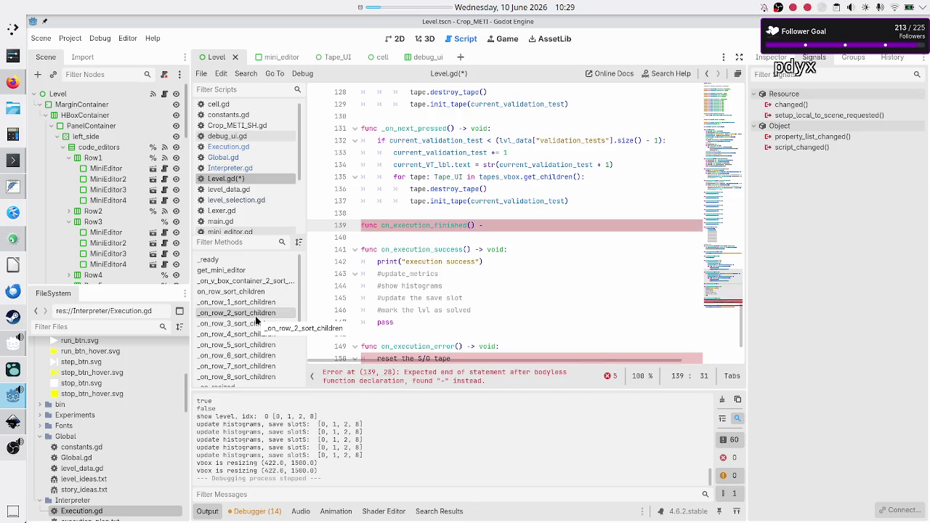
{"action": "type", "text": "> void:"}
{"action": "key", "text": "Return"}
{"action": "key", "text": "ctrl+v"}
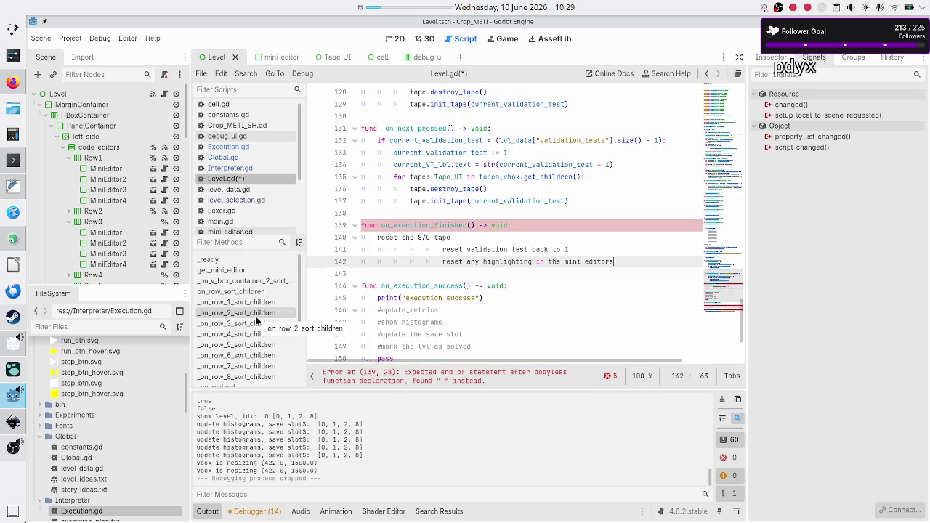
Step: Strip extra indentation from the three reset lines and comment each with #
{"action": "key", "text": "Up"}
{"action": "key", "text": "Up"}
{"action": "key", "text": "Down"}
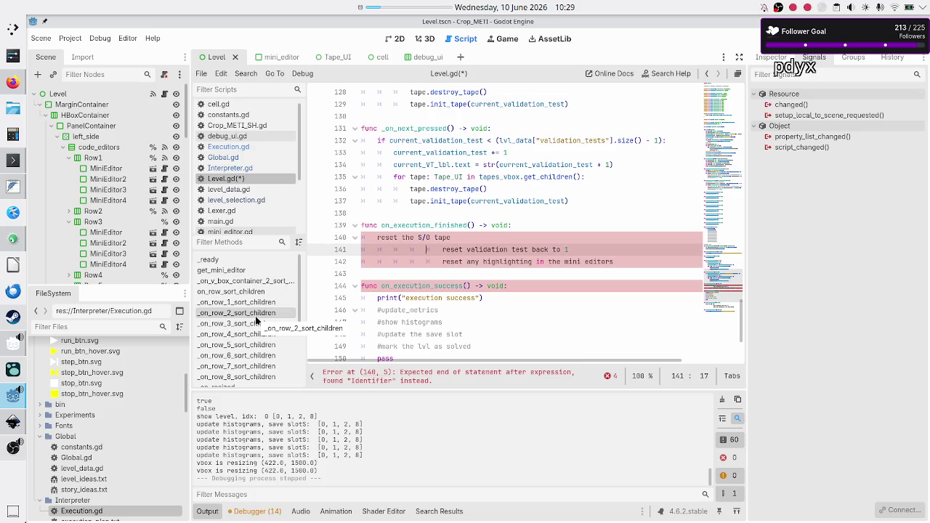
{"action": "key", "text": "BackSpace"}
{"action": "key", "text": "BackSpace"}
{"action": "key", "text": "BackSpace"}
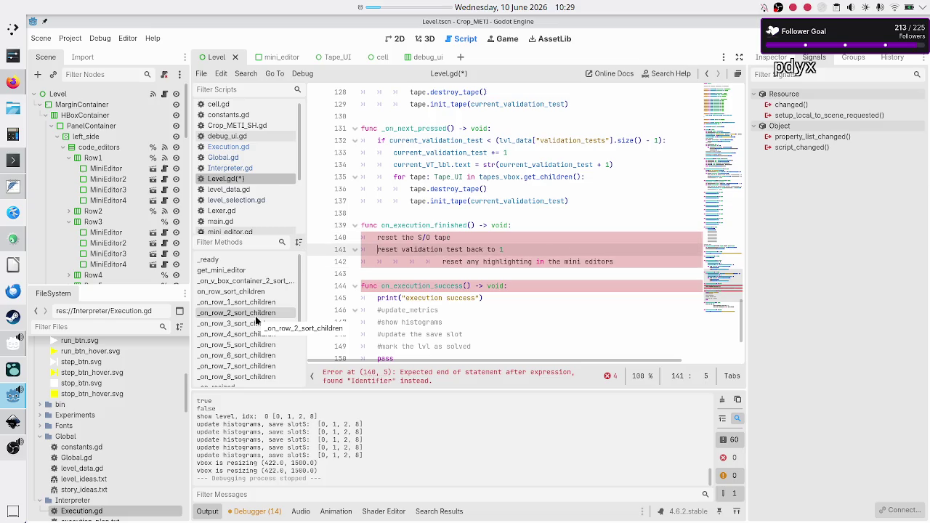
{"action": "key", "text": "Down"}
{"action": "key", "text": "BackSpace"}
{"action": "key", "text": "BackSpace"}
{"action": "key", "text": "BackSpace"}
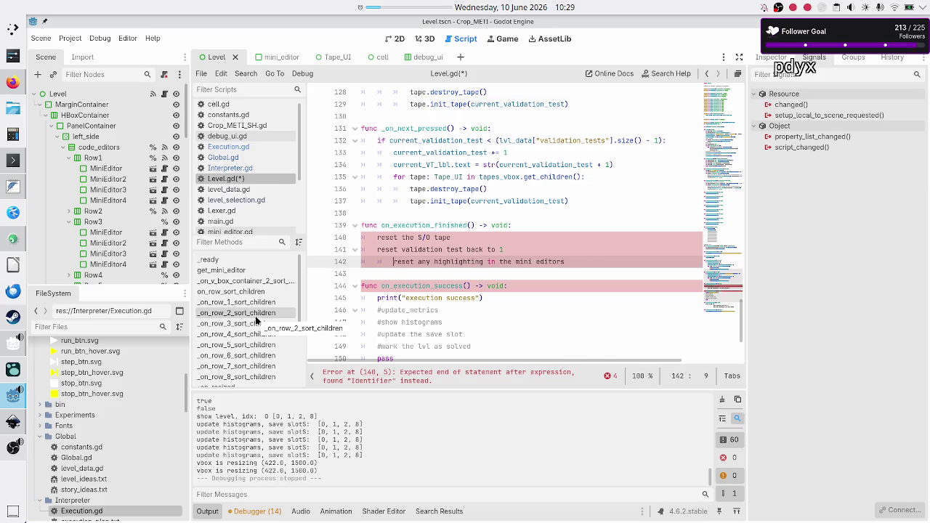
{"action": "key", "text": "Up"}
{"action": "key", "text": "Up"}
{"action": "type", "text": "#"}
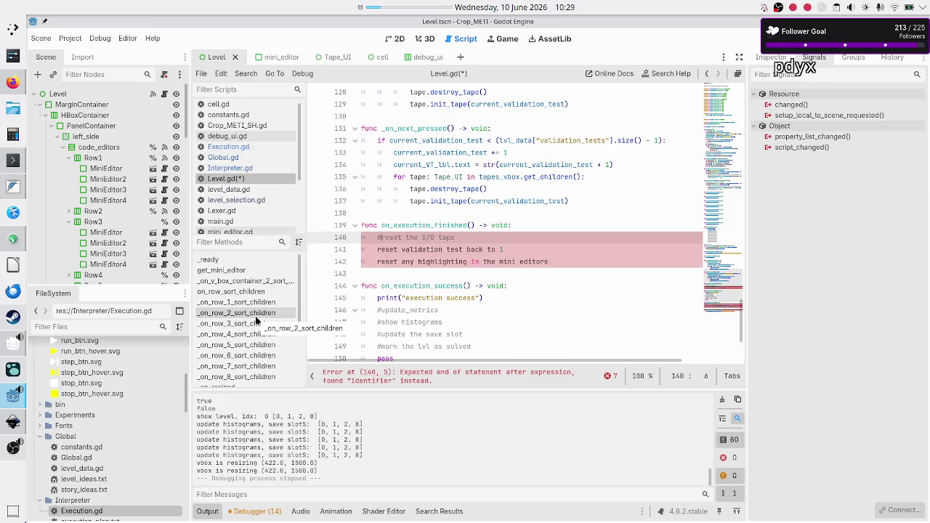
{"action": "key", "text": "Down"}
{"action": "key", "text": "Left"}
{"action": "type", "text": "#"}
{"action": "key", "text": "Down"}
{"action": "type", "text": "#"}
Step: End on_execution_finished with a pass line
{"action": "key", "text": "End"}
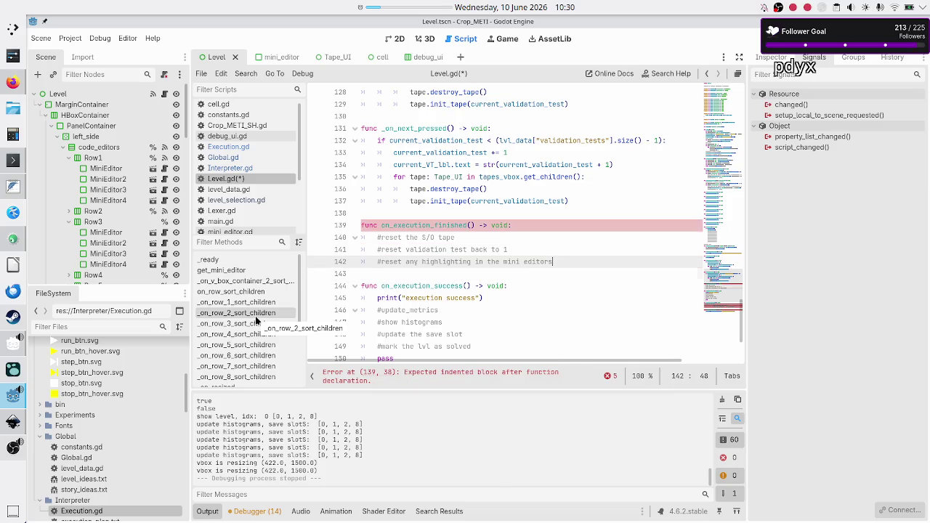
{"action": "key", "text": "Return"}
{"action": "type", "text": "pass"}
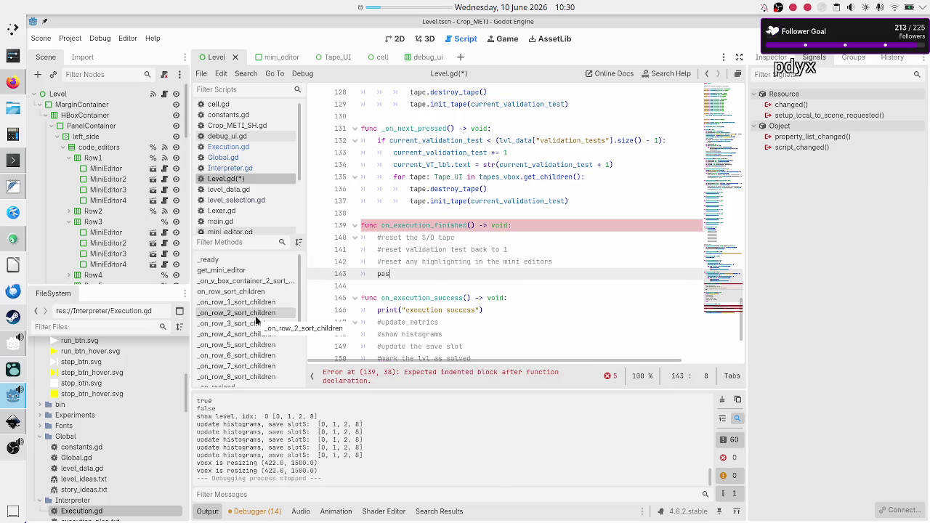
{"action": "key", "text": "Return"}
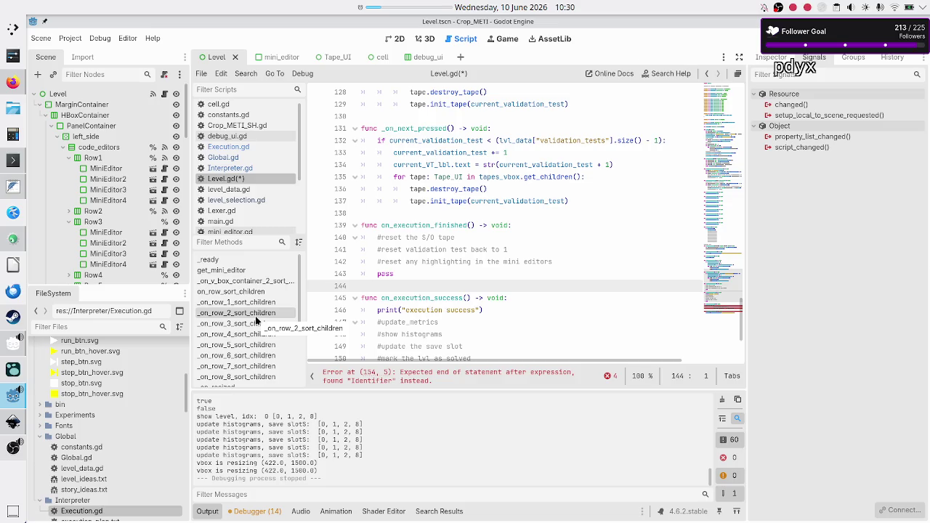
{"action": "key", "text": "Down"}
{"action": "key", "text": "Down"}
{"action": "key", "text": "Down"}
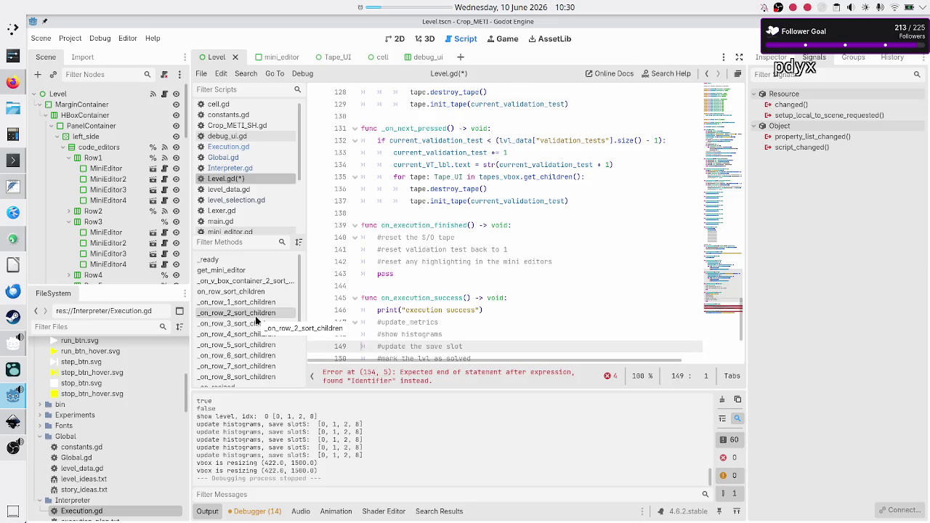
{"action": "key", "text": "Up"}
{"action": "key", "text": "Up"}
{"action": "key", "text": "Up"}
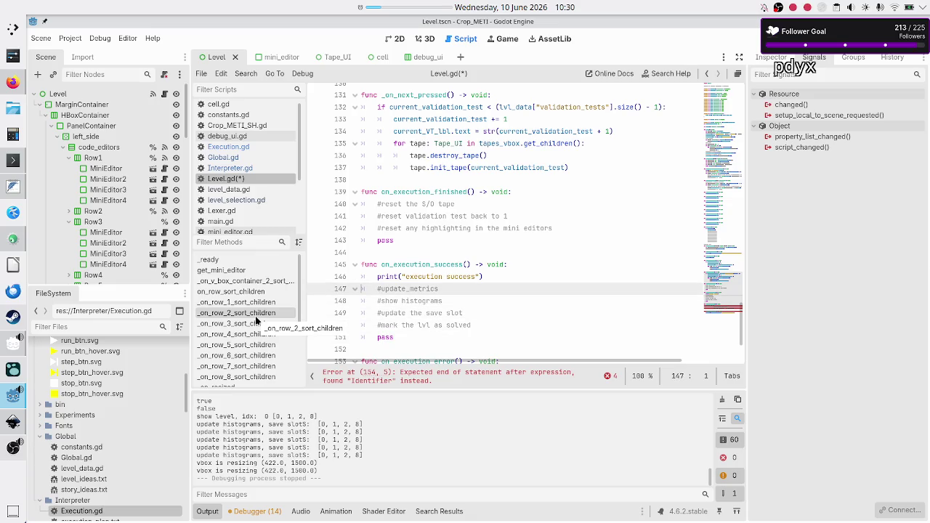
Step: Add an on_execution_finished() call after the success handler's print statement
{"action": "key", "text": "End"}
{"action": "key", "text": "Return"}
{"action": "type", "text": "on_ex"}
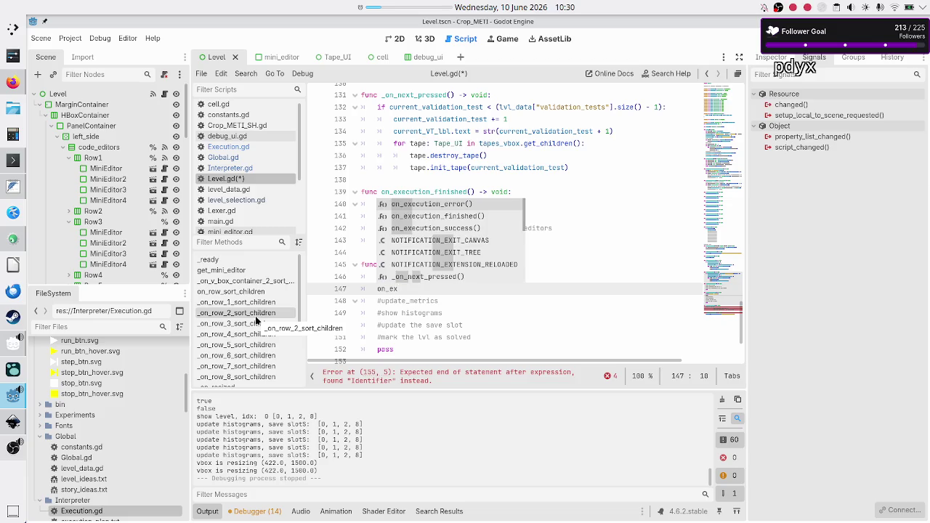
{"action": "key", "text": "Down"}
{"action": "key", "text": "Return"}
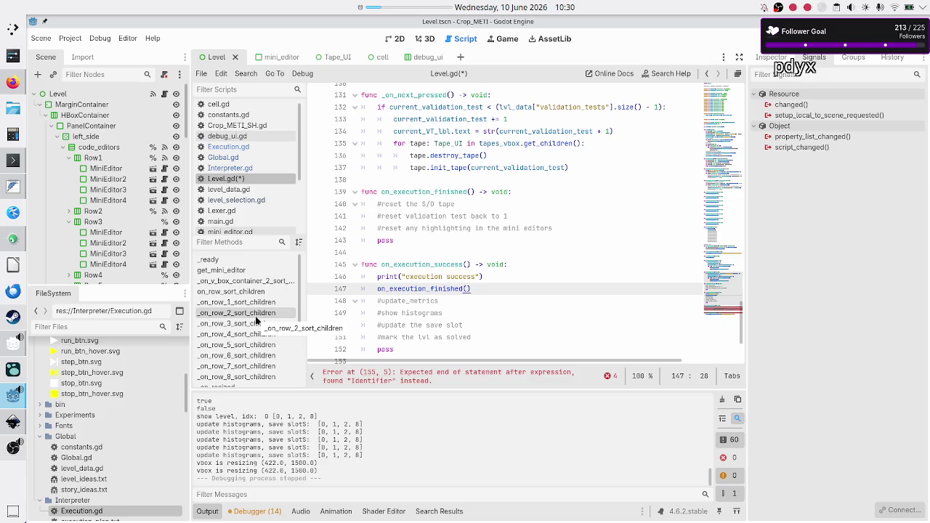
{"action": "key", "text": "Up"}
{"action": "key", "text": "Up"}
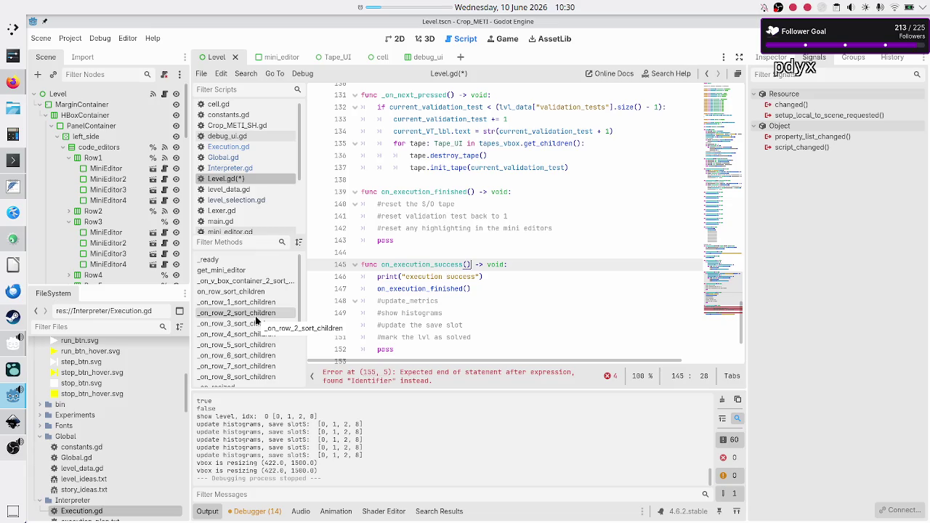
{"action": "key", "text": "Down"}
{"action": "key", "text": "Down"}
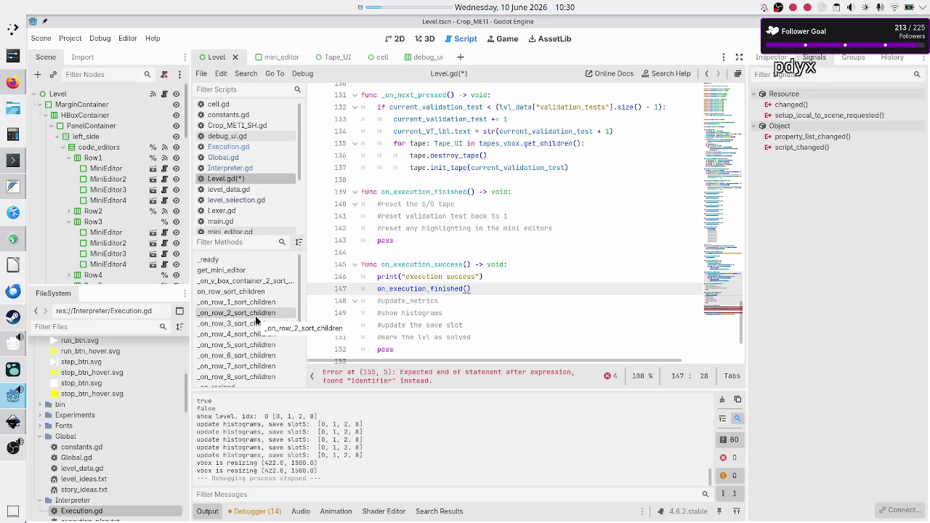
{"action": "key", "text": "Up"}
{"action": "key", "text": "Up"}
{"action": "key", "text": "Up"}
{"action": "key", "text": "Down"}
{"action": "key", "text": "Down"}
{"action": "key", "text": "Down"}
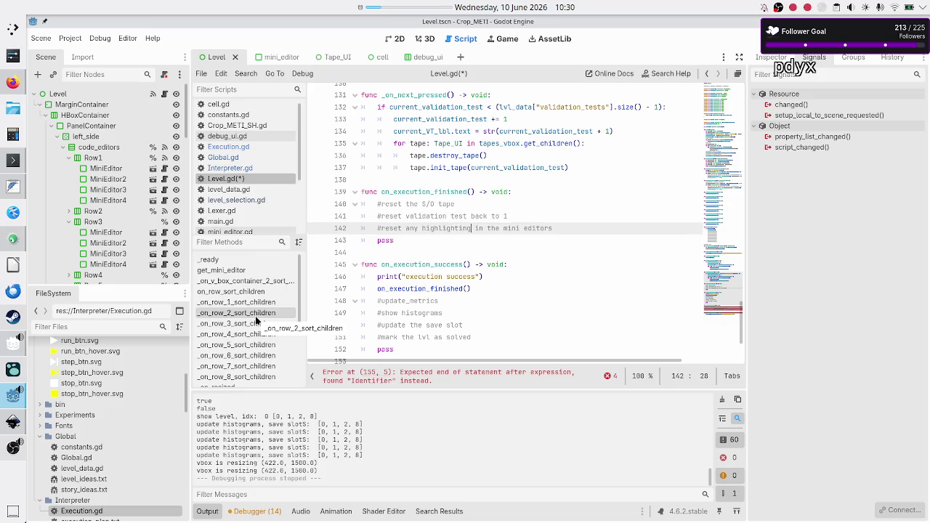
{"action": "key", "text": "Down"}
{"action": "key", "text": "Down"}
{"action": "key", "text": "Down"}
{"action": "key", "text": "Down"}
{"action": "key", "text": "Down"}
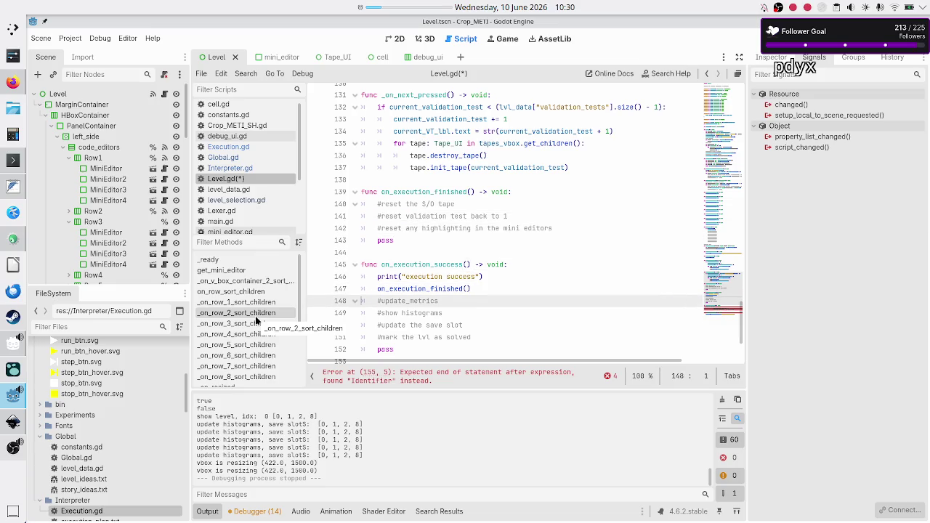
{"action": "key", "text": "Home"}
{"action": "key", "text": "Down"}
{"action": "key", "text": "Down"}
{"action": "key", "text": "Down"}
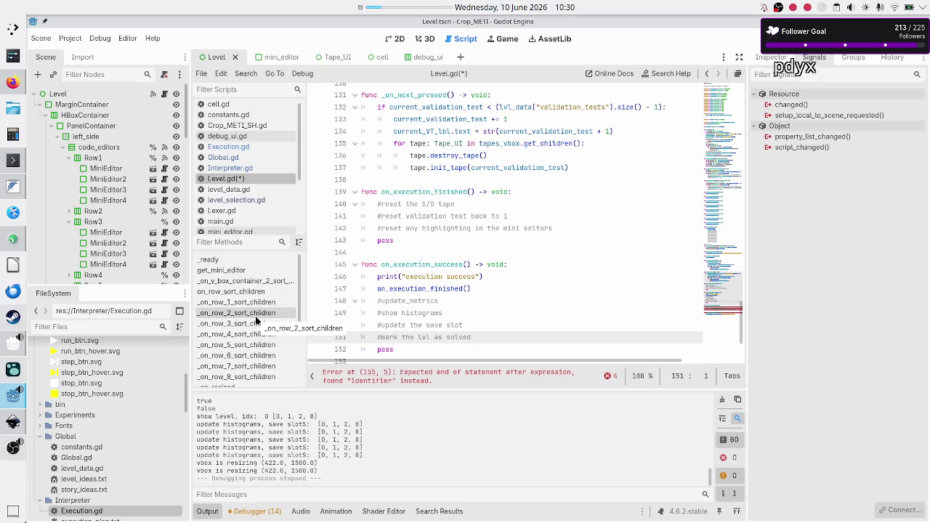
Step: Replace the error handler's three reset lines with an on_execution_finished() call
{"action": "key", "text": "Up"}
{"action": "key", "text": "Up"}
{"action": "key", "text": "Up"}
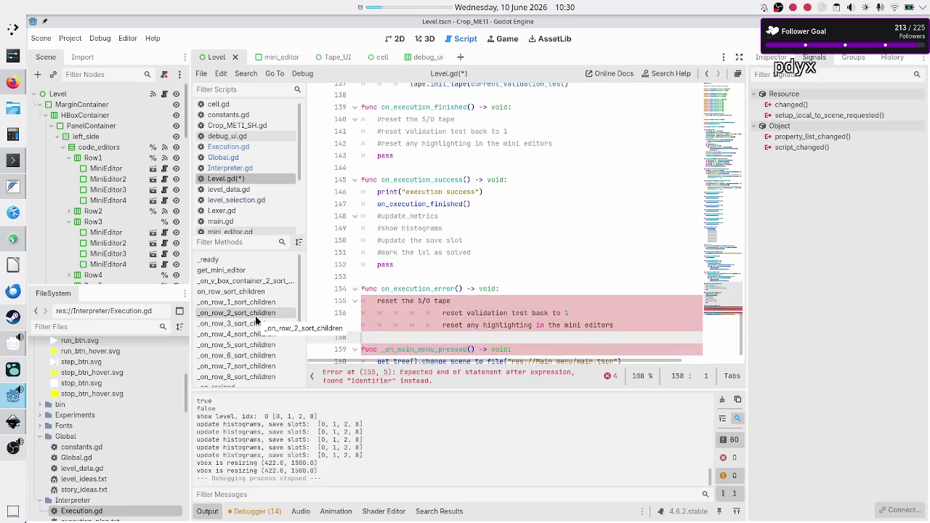
{"action": "key", "text": "shift+Down"}
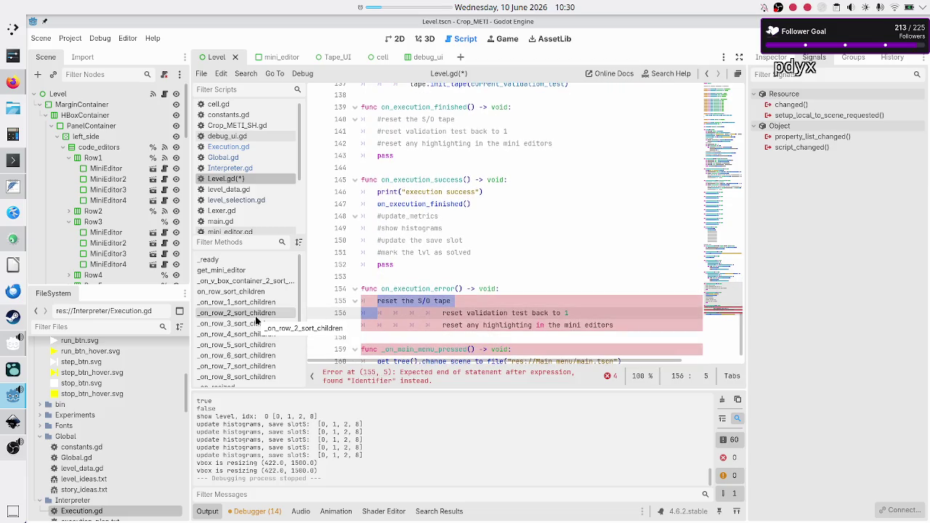
{"action": "key", "text": "shift+Down"}
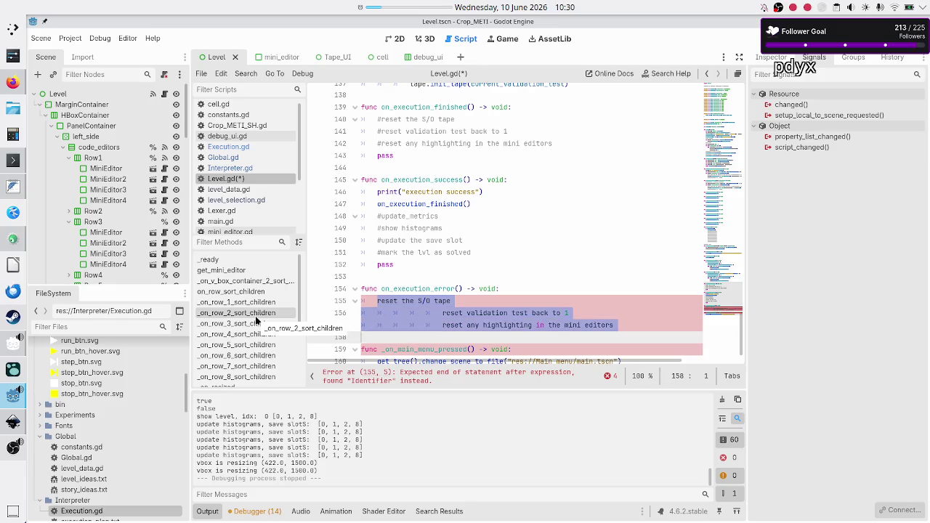
{"action": "key", "text": "shift+End"}
{"action": "key", "text": "BackSpace"}
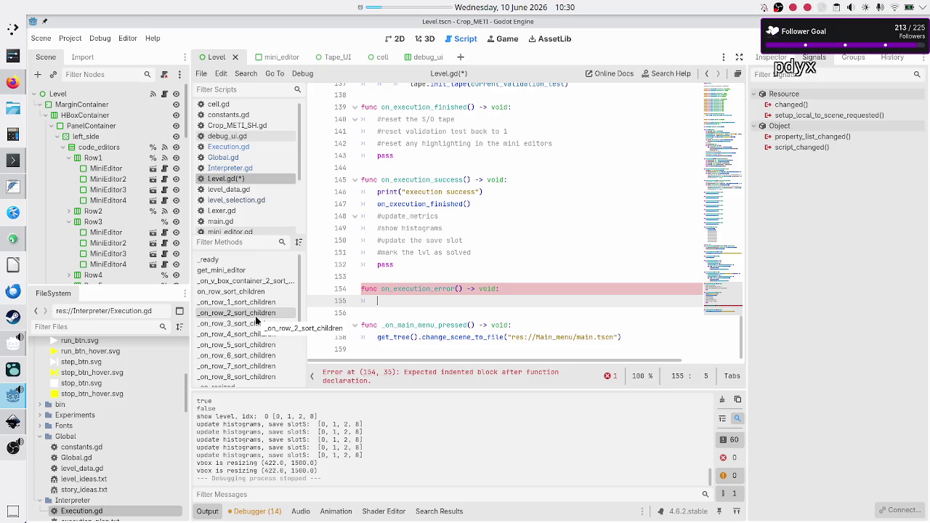
{"action": "type", "text": "on_ex"}
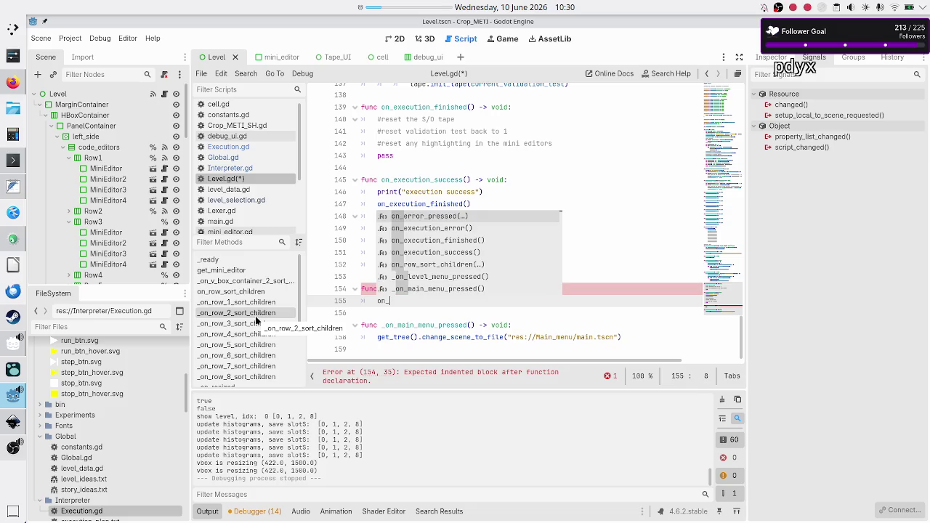
{"action": "key", "text": "Down"}
{"action": "key", "text": "Return"}
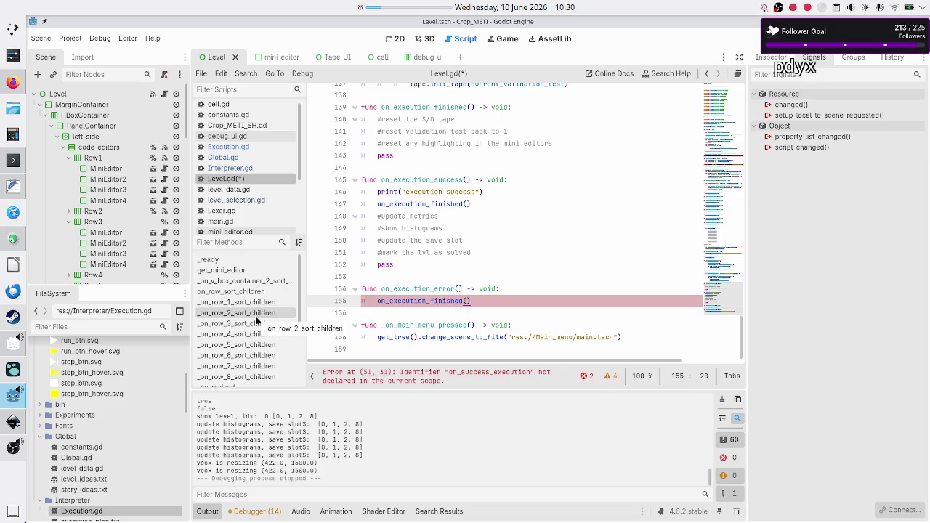
Step: Put print("execution error") above on_execution_finished() in on_execution_error
{"action": "key", "text": "Up"}
{"action": "key", "text": "End"}
{"action": "key", "text": "Return"}
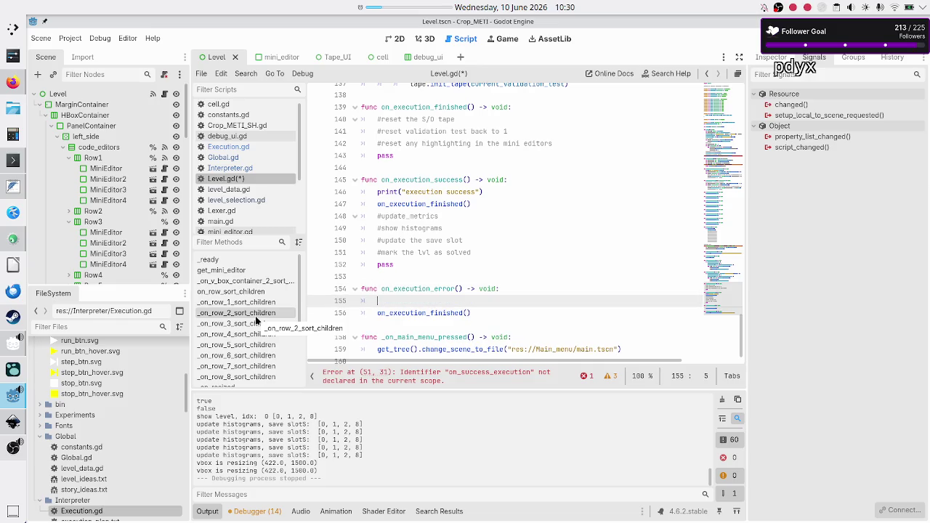
{"action": "type", "text": "print(\""}
{"action": "type", "text": "execution "}
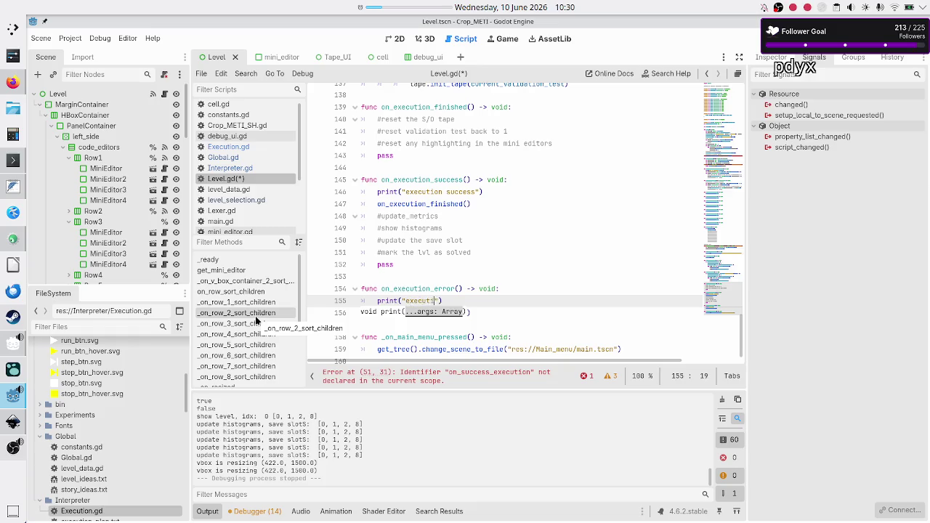
{"action": "type", "text": "error"}
{"action": "key", "text": "End"}
{"action": "key", "text": "Return"}
{"action": "type", "text": "on_execution_finished()"}
{"action": "key", "text": "Return"}
Step: Check the reset metrics step in execution_plan.txt
{"action": "key", "text": "alt+Tab"}
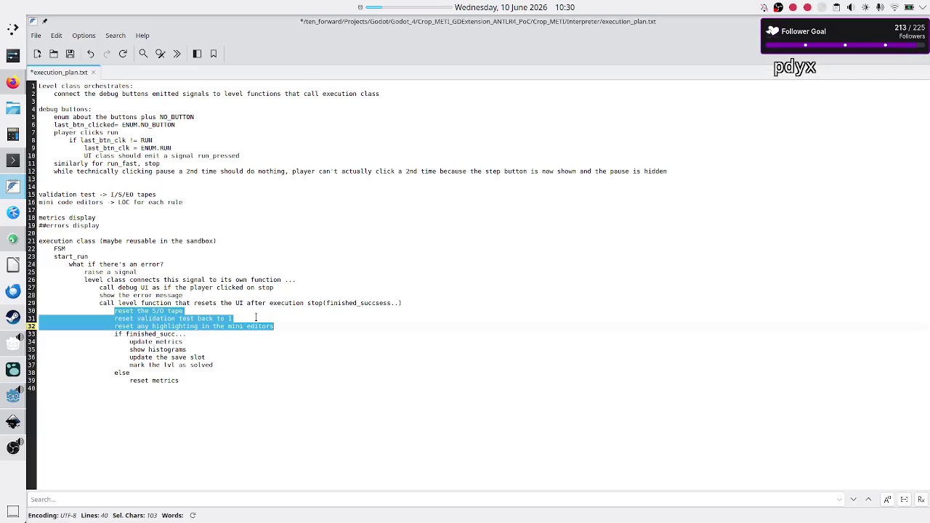
{"action": "key", "text": "Down"}
{"action": "key", "text": "Down"}
{"action": "key", "text": "Down"}
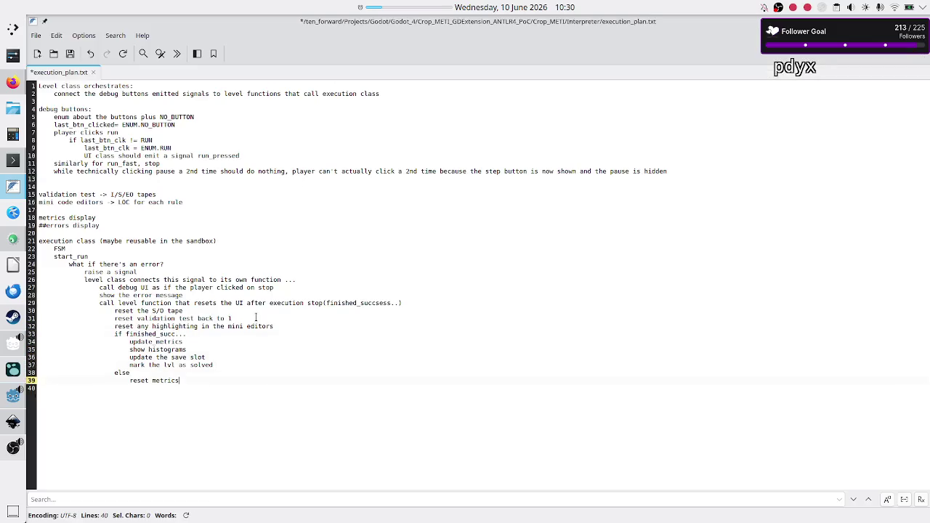
{"action": "key", "text": "alt+Tab"}
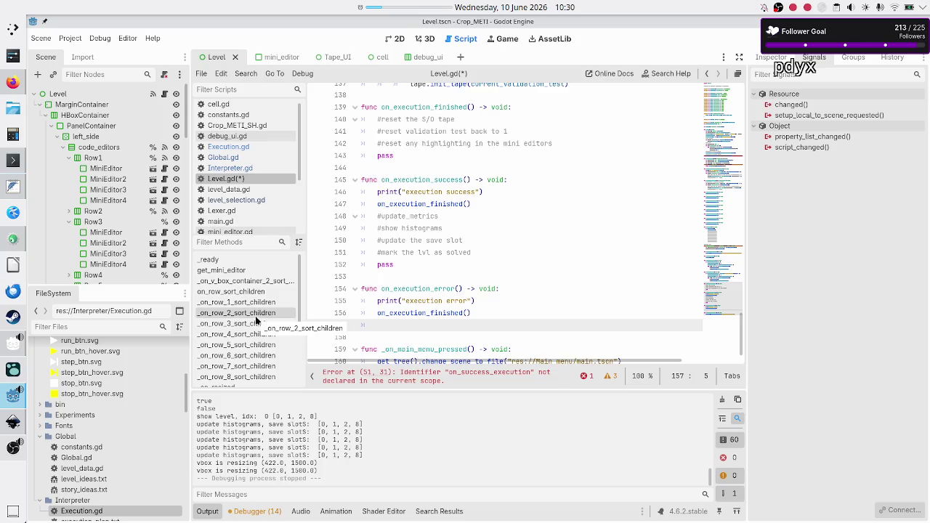
Step: Add '#reset metrics' above pass in on_execution_finished, then review the success handler's comments
{"action": "type", "text": "#reset metrics"}
{"action": "key", "text": "Return"}
{"action": "key", "text": "Down"}
{"action": "key", "text": "Down"}
{"action": "key", "text": "ctrl+Right"}
{"action": "key", "text": "ctrl+Right"}
{"action": "key", "text": "ctrl+Right"}
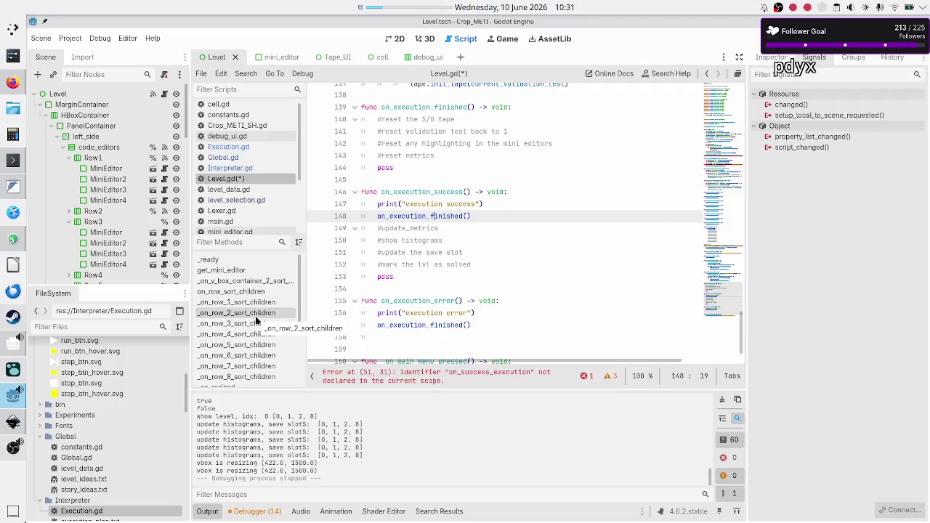
{"action": "key", "text": "Down"}
{"action": "key", "text": "Down"}
{"action": "key", "text": "Down"}
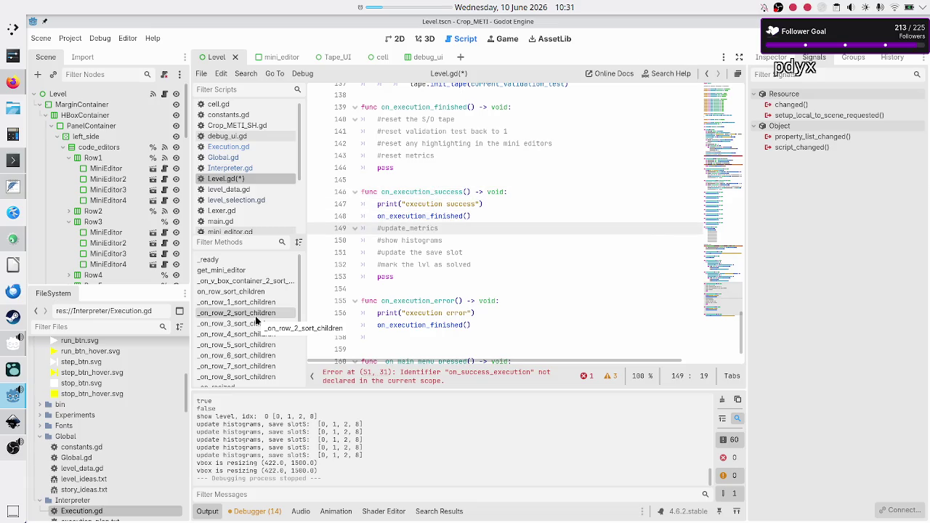
{"action": "key", "text": "Up"}
{"action": "key", "text": "Left"}
{"action": "key", "text": "Left"}
{"action": "key", "text": "Left"}
{"action": "key", "text": "Down"}
{"action": "key", "text": "Down"}
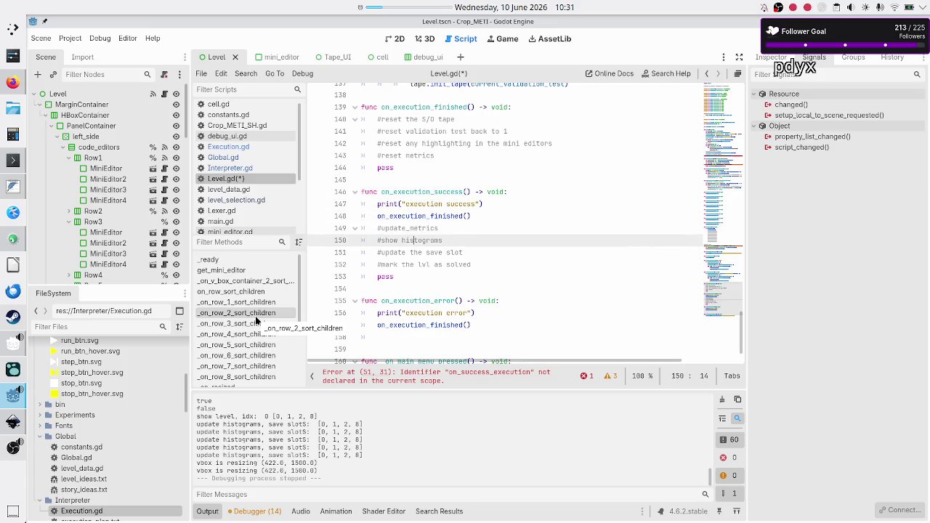
{"action": "key", "text": "Up"}
{"action": "key", "text": "shift+Left"}
{"action": "key", "text": "shift+Left"}
{"action": "key", "text": "shift+Left"}
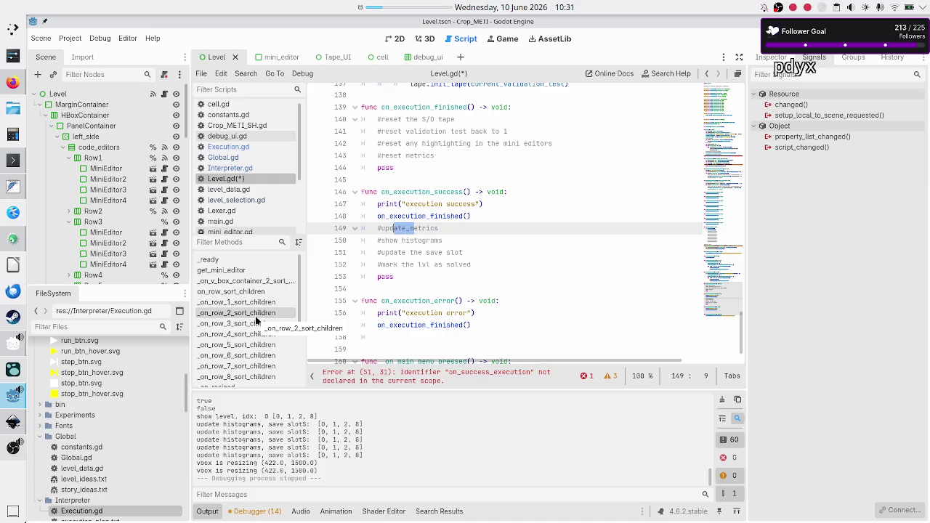
{"action": "key", "text": "Up"}
{"action": "key", "text": "Down"}
{"action": "key", "text": "Down"}
{"action": "key", "text": "Down"}
{"action": "key", "text": "Down"}
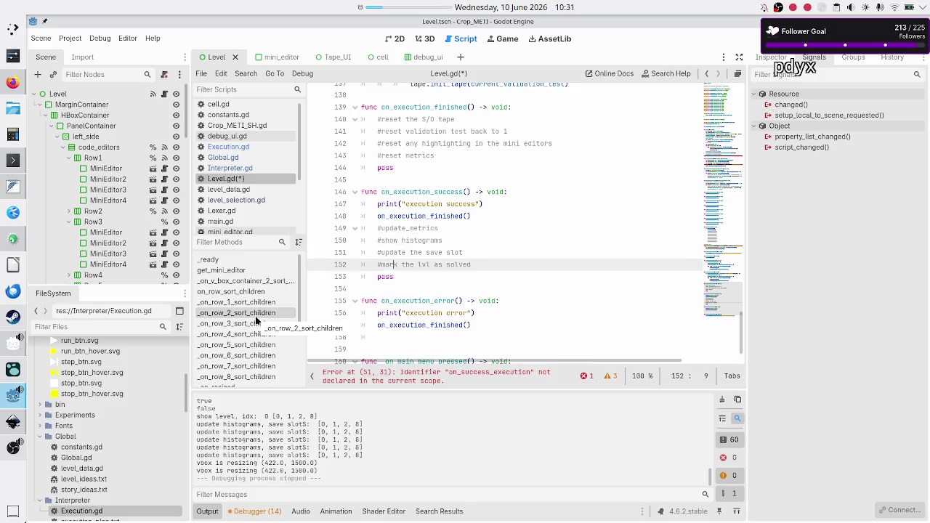
Step: Write the header func on_execution_max_iterations_reached() -> void: after tidying blank lines
{"action": "key", "text": "Up"}
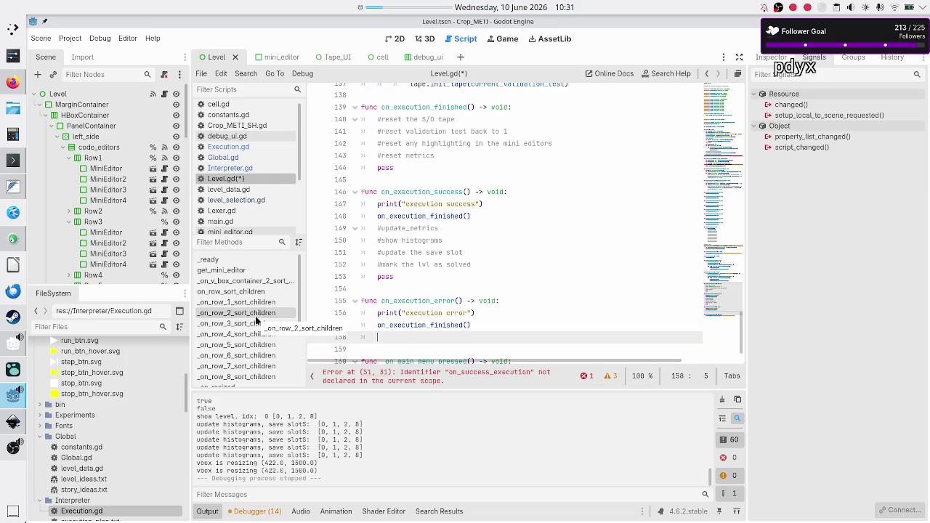
{"action": "key", "text": "Delete"}
{"action": "key", "text": "BackSpace"}
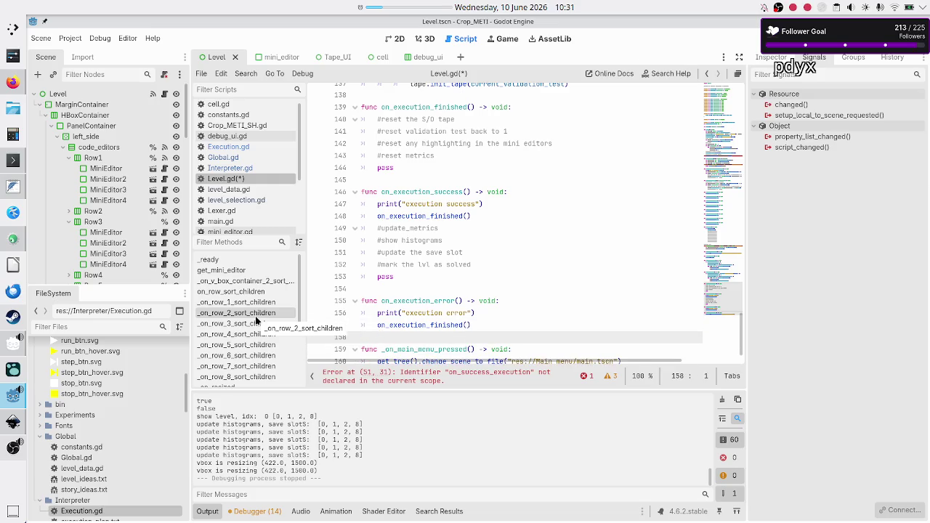
{"action": "key", "text": "Return"}
{"action": "key", "text": "Return"}
{"action": "key", "text": "Up"}
{"action": "type", "text": "fu"}
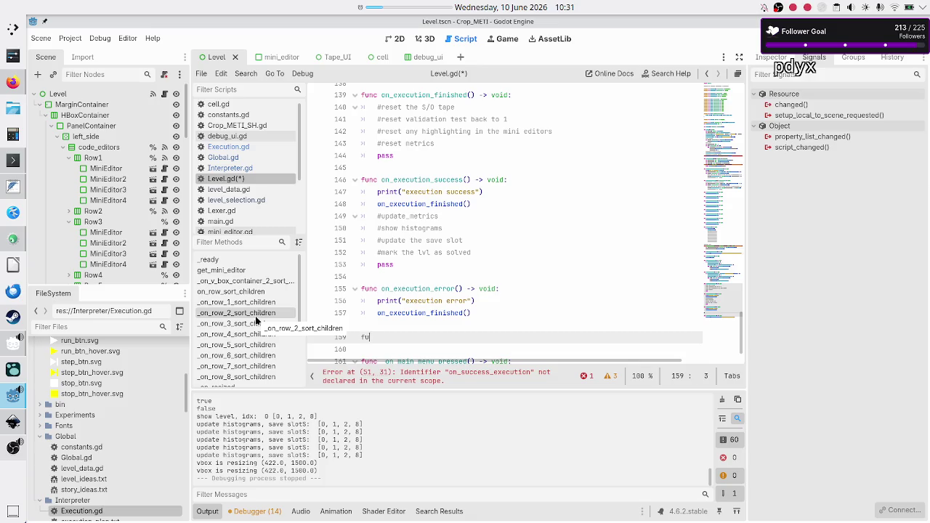
{"action": "type", "text": "nc on"}
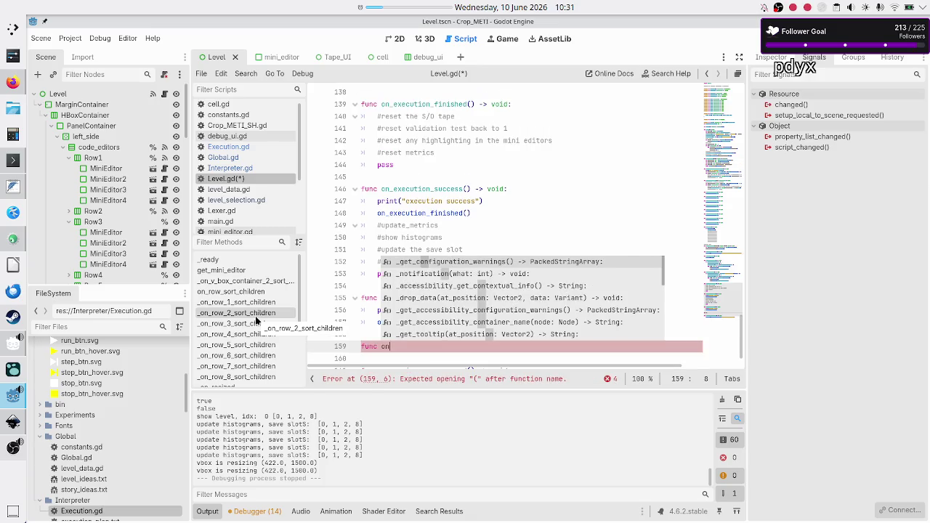
{"action": "type", "text": "_executi"}
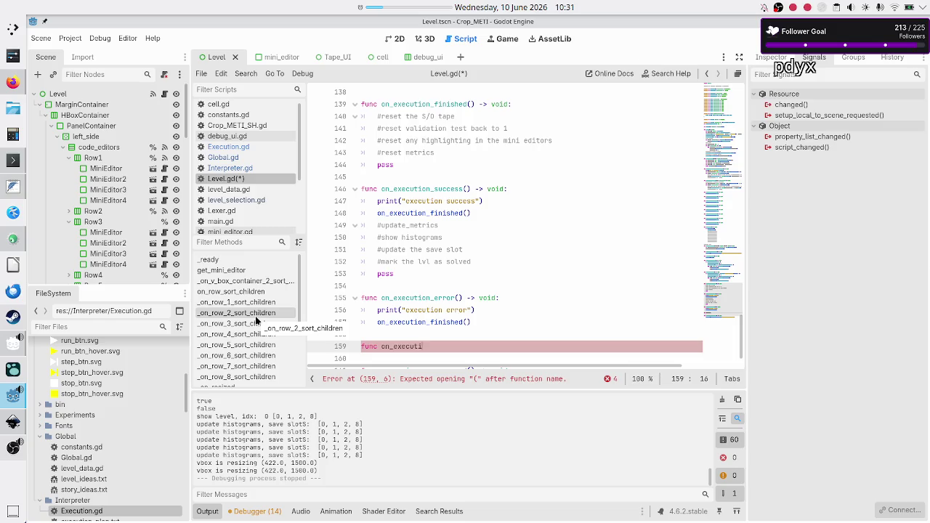
{"action": "type", "text": "on_max"}
{"action": "type", "text": "_"}
{"action": "type", "text": "iterations_"}
{"action": "type", "text": "reached() ->"}
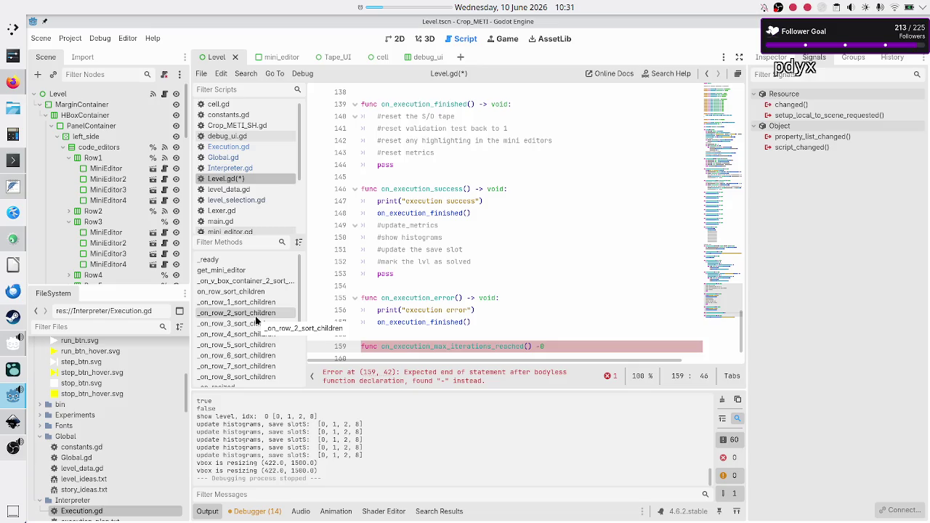
{"action": "type", "text": " void:"}
{"action": "key", "text": "Return"}
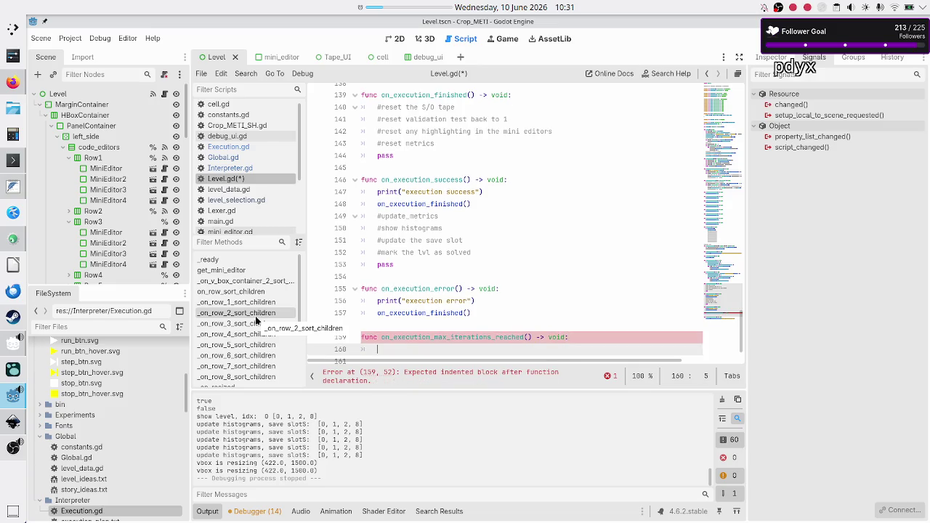
Step: Copy the error handler's on_execution_finished() call into the new handler's body
{"action": "key", "text": "Up"}
{"action": "key", "text": "Up"}
{"action": "key", "text": "Up"}
{"action": "key", "text": "shift+End"}
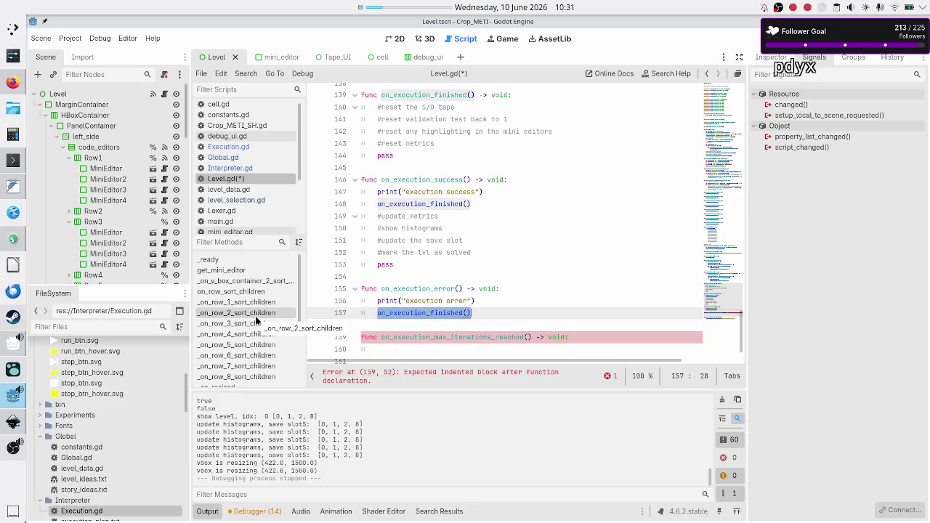
{"action": "key", "text": "ctrl+c"}
{"action": "key", "text": "Down"}
{"action": "key", "text": "Down"}
{"action": "key", "text": "Down"}
{"action": "key", "text": "ctrl+v"}
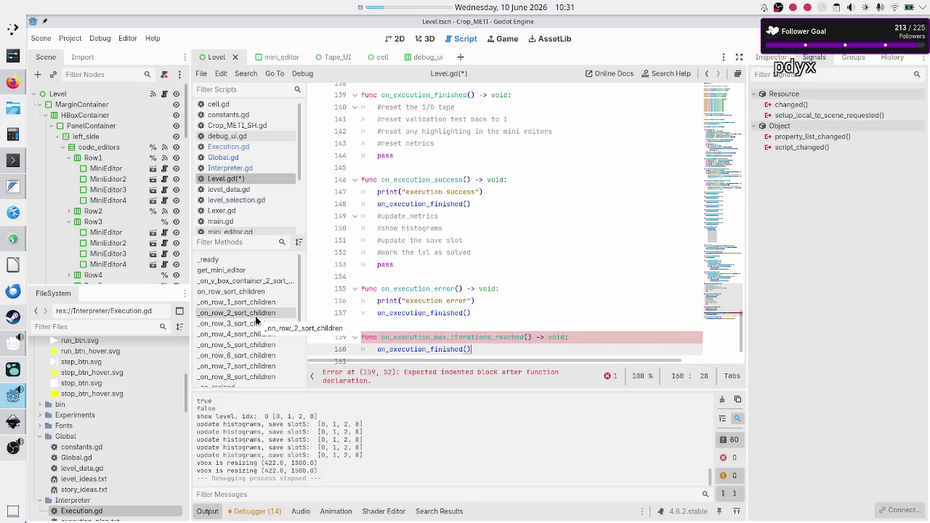
{"action": "key", "text": "Down"}
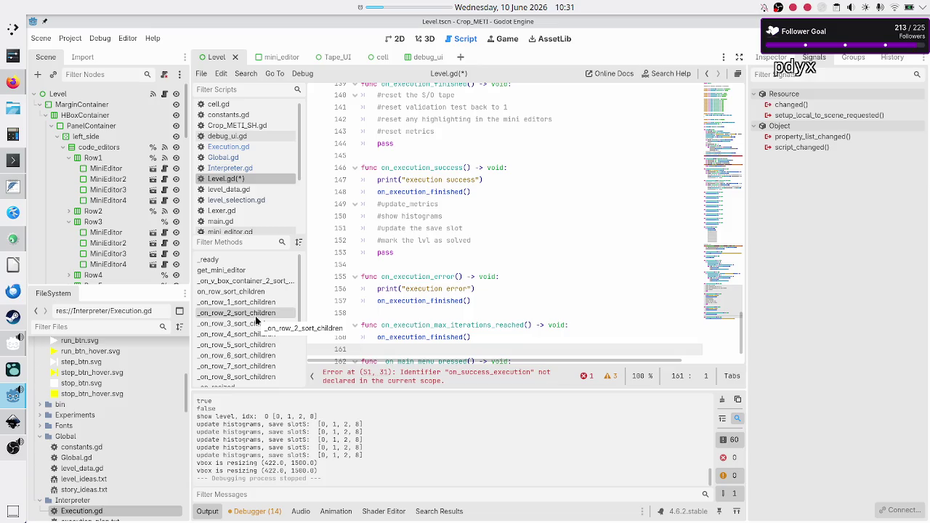
Step: Add a '#show the error' comment after on_execution_finished() in on_execution_error
{"action": "key", "text": "Up"}
{"action": "key", "text": "Up"}
{"action": "key", "text": "Up"}
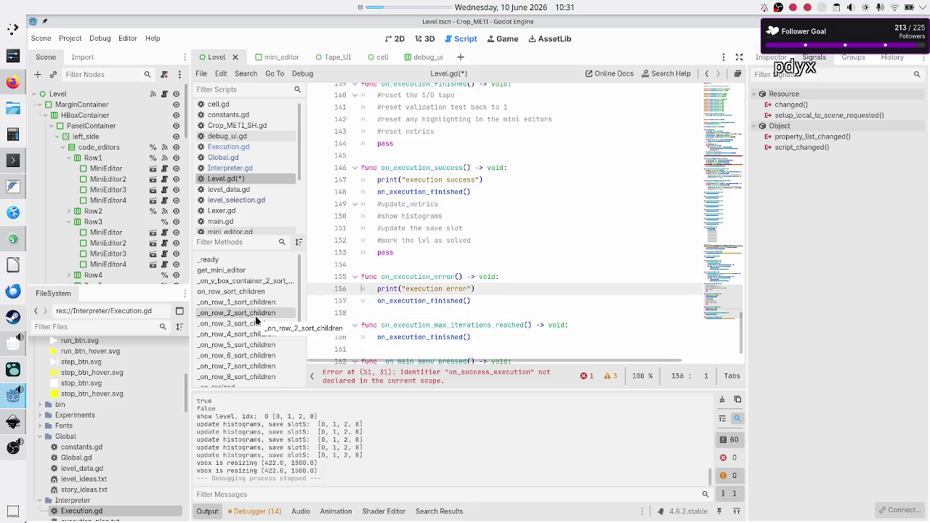
{"action": "key", "text": "Down"}
{"action": "key", "text": "End"}
{"action": "key", "text": "Return"}
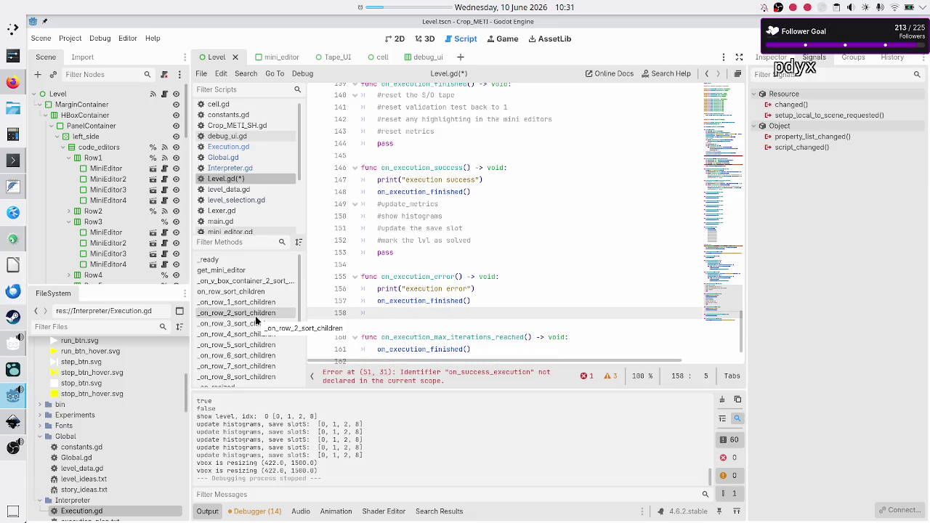
{"action": "type", "text": "#show the error"}
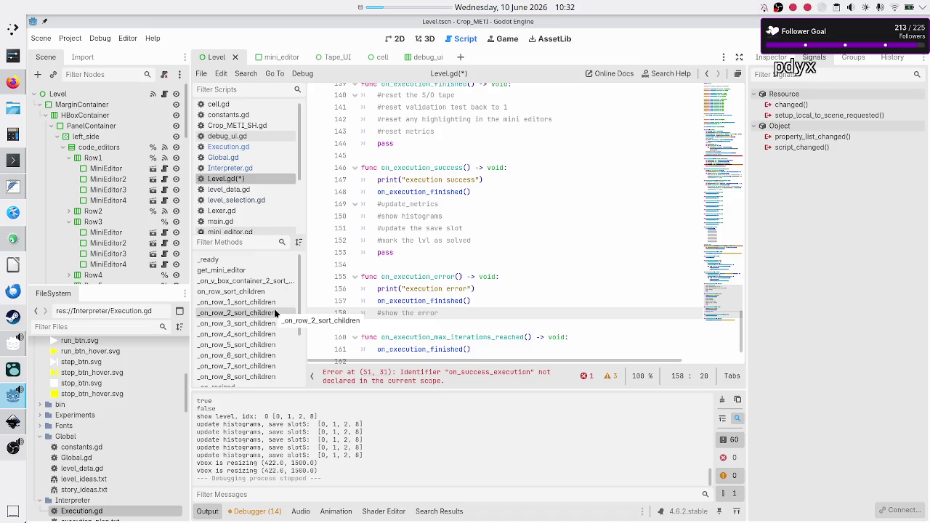
{"action": "key", "text": "alt+Tab"}
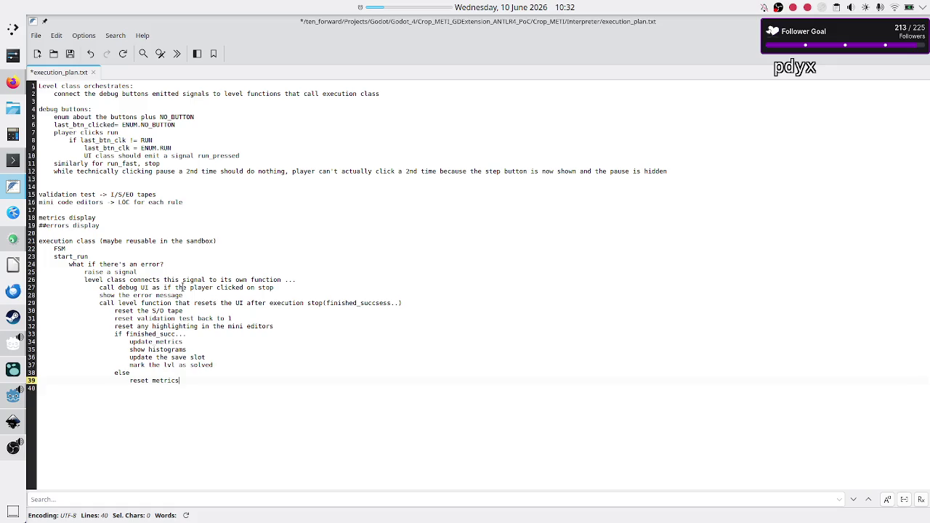
Step: Review the 'show the error message' and 'call debug UI' steps in execution_plan.txt
{"action": "left_click", "coordinate": [186, 267]}
{"action": "key", "text": "Down"}
{"action": "key", "text": "Down"}
{"action": "key", "text": "Down"}
{"action": "key", "text": "Down"}
{"action": "key", "text": "shift+End"}
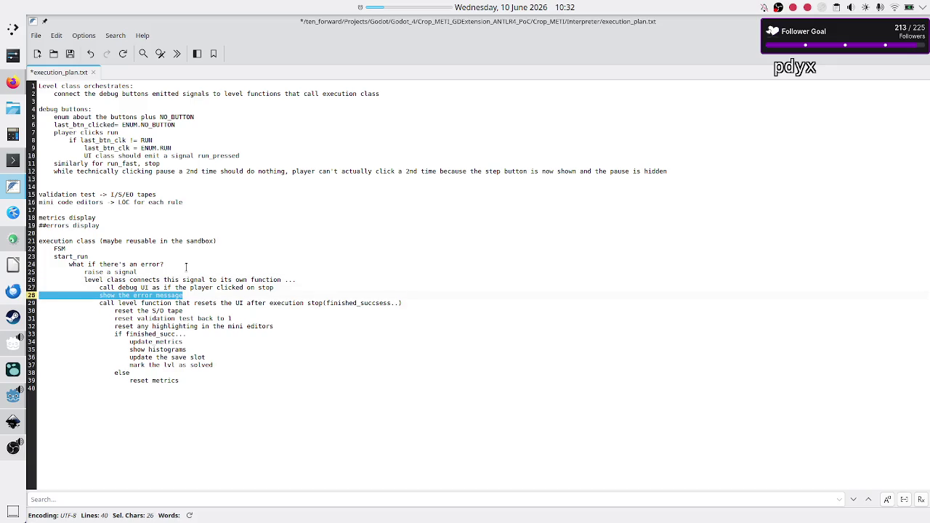
{"action": "key", "text": "Left"}
{"action": "key", "text": "Up"}
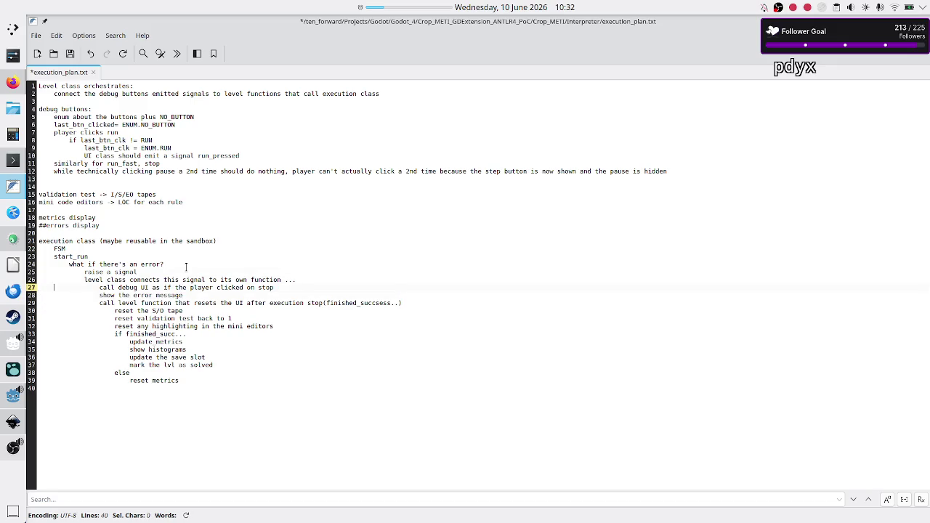
{"action": "key", "text": "shift+End"}
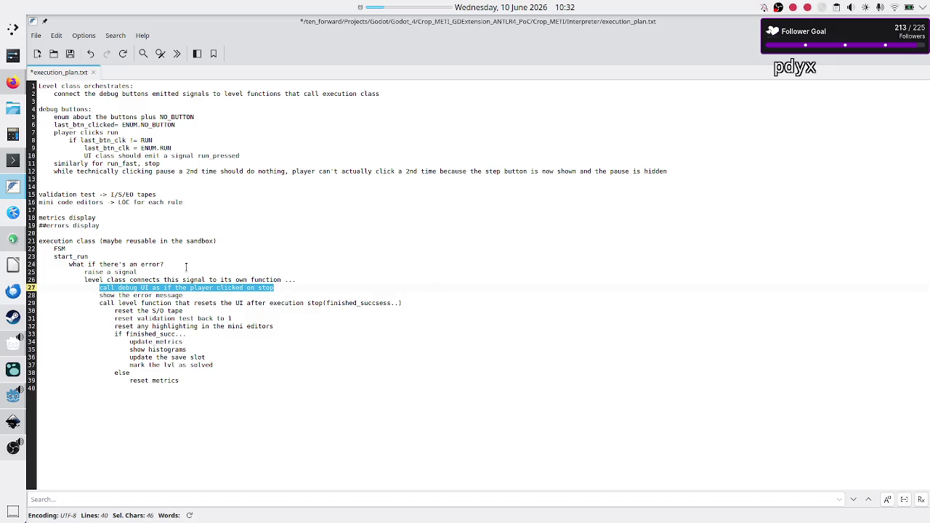
{"action": "key", "text": "alt+Tab"}
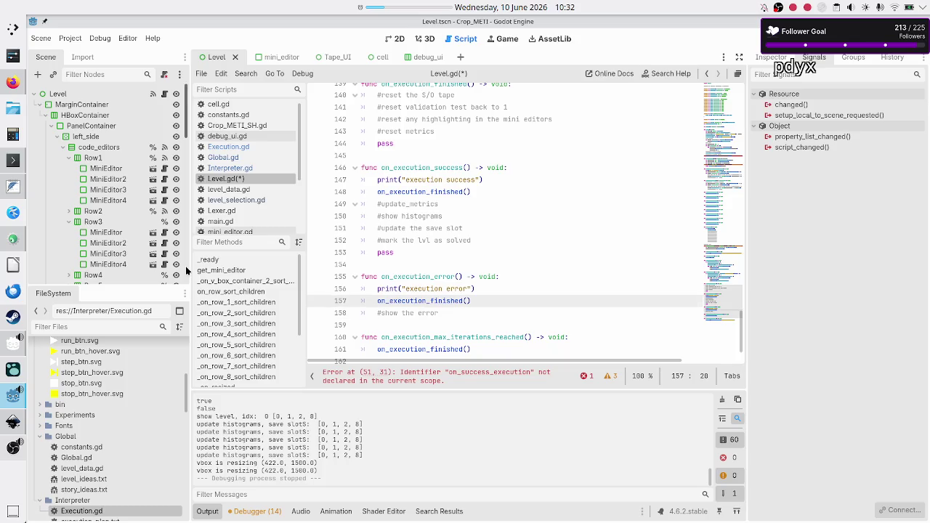
Step: Add '#call debug UI as if the player clicked on stop' under the on_execution_finished header
{"action": "key", "text": "Up"}
{"action": "key", "text": "Up"}
{"action": "key", "text": "Up"}
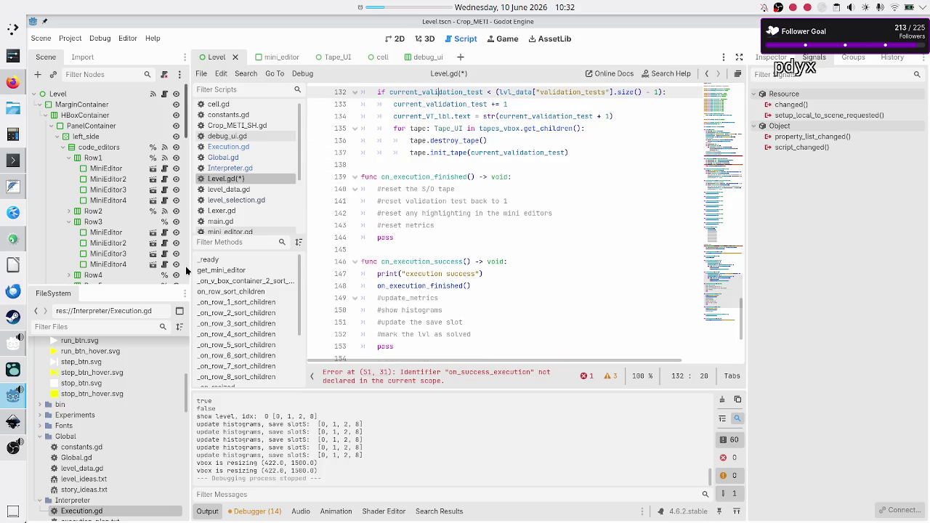
{"action": "key", "text": "Down"}
{"action": "key", "text": "Down"}
{"action": "key", "text": "Down"}
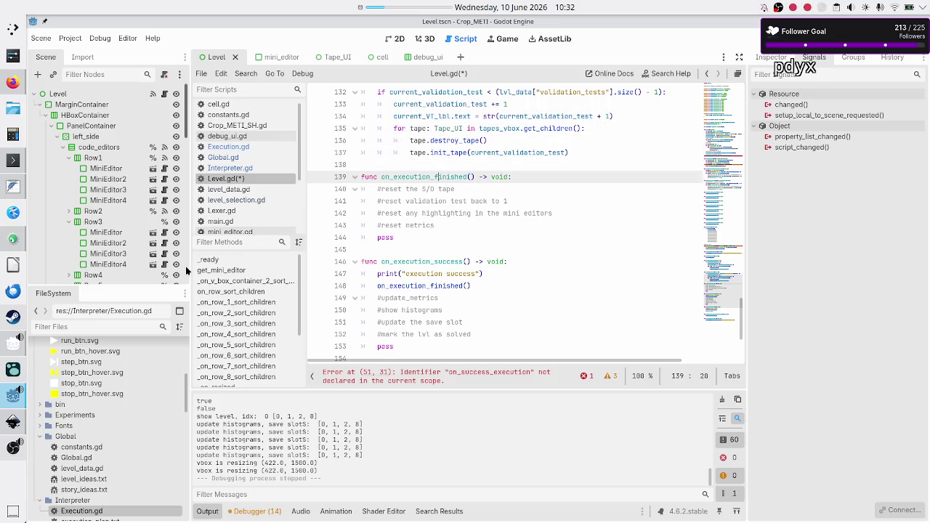
{"action": "key", "text": "Down"}
{"action": "key", "text": "End"}
{"action": "key", "text": "Return"}
{"action": "type", "text": "call debug UI as if the player clicked on stop"}
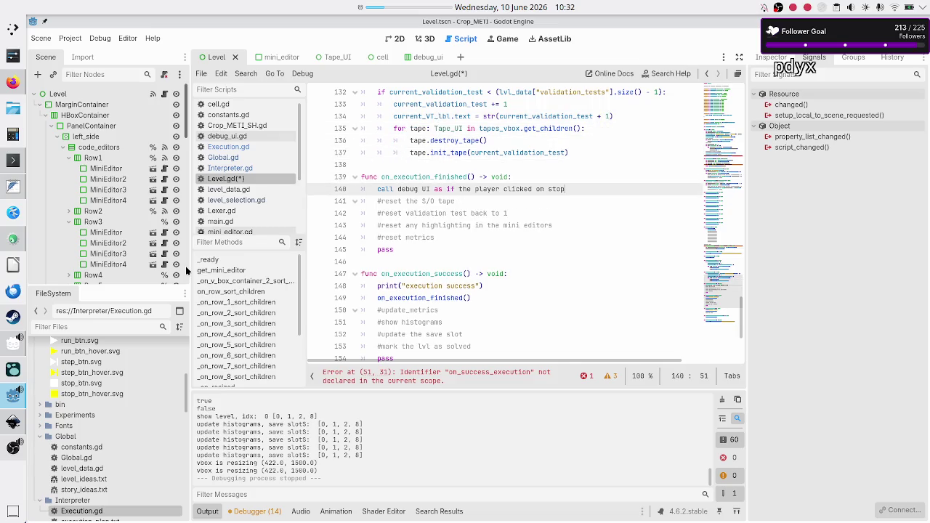
{"action": "key", "text": "Home"}
{"action": "type", "text": "#"}
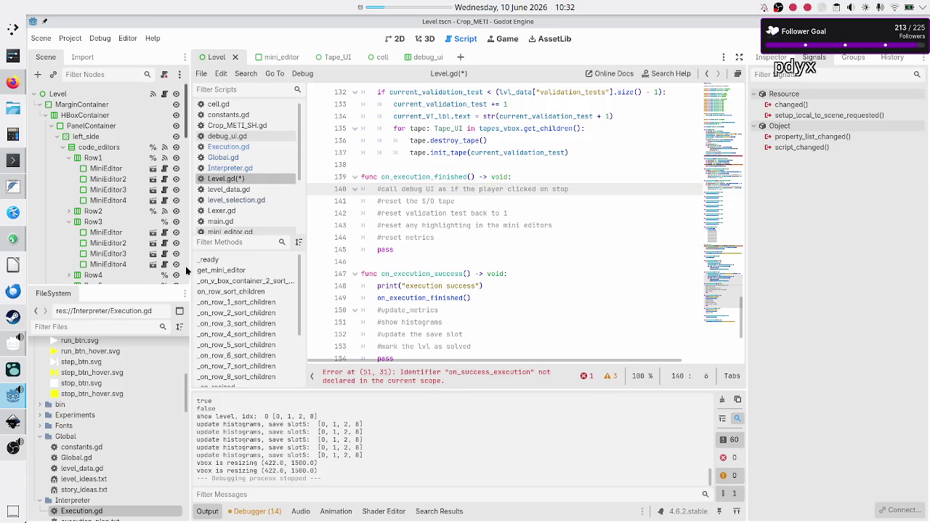
Step: Review the success, error and max-iterations handlers
{"action": "key", "text": "Down"}
{"action": "key", "text": "Down"}
{"action": "key", "text": "Down"}
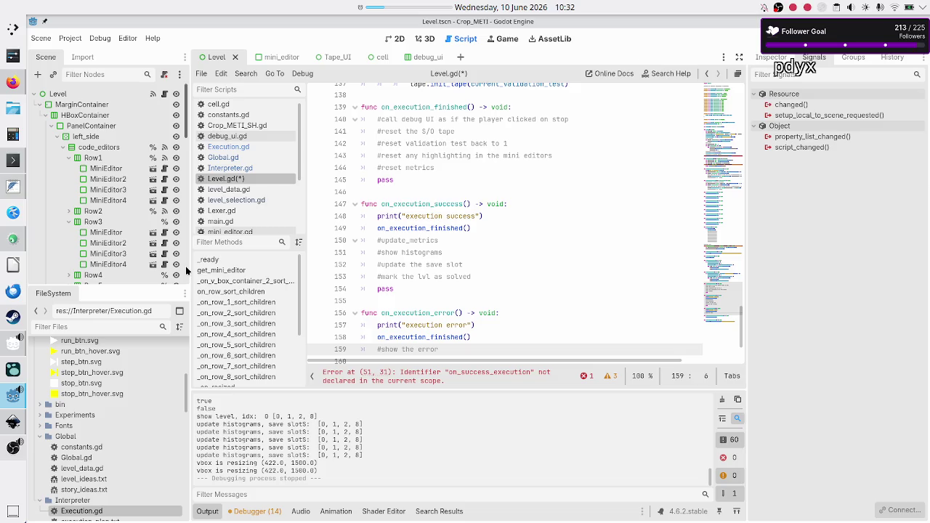
{"action": "key", "text": "Up"}
{"action": "key", "text": "Up"}
{"action": "key", "text": "Up"}
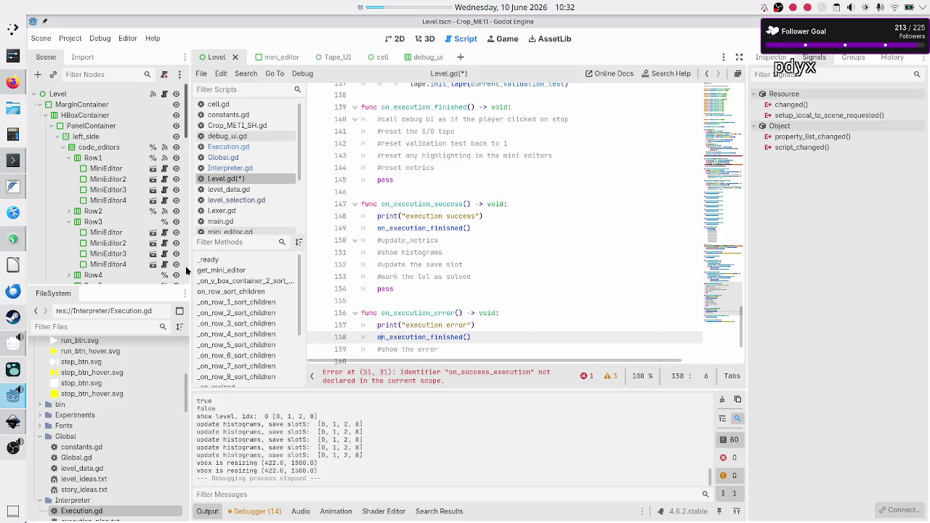
{"action": "key", "text": "Down"}
{"action": "key", "text": "Down"}
{"action": "key", "text": "Down"}
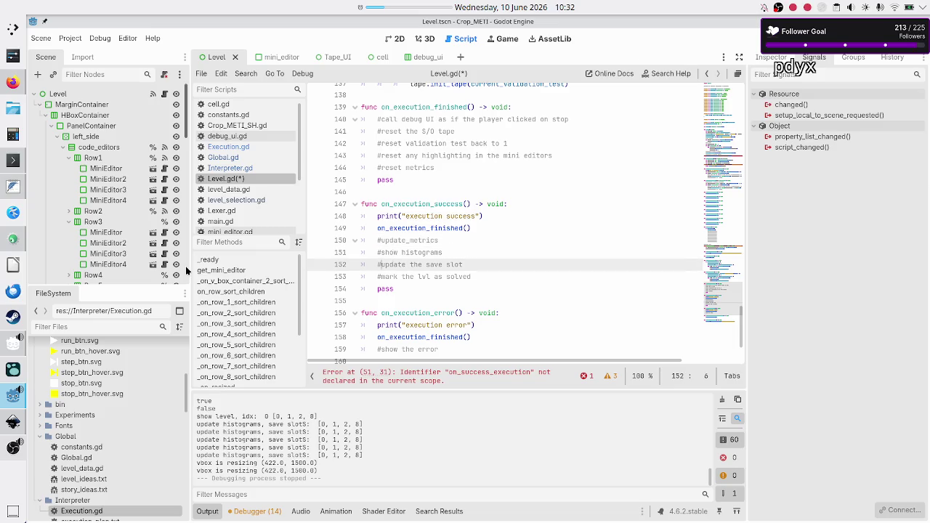
{"action": "key", "text": "Down"}
{"action": "key", "text": "Down"}
{"action": "key", "text": "Down"}
{"action": "key", "text": "Up"}
{"action": "key", "text": "Up"}
{"action": "key", "text": "Up"}
{"action": "key", "text": "Down"}
{"action": "key", "text": "Down"}
{"action": "key", "text": "Down"}
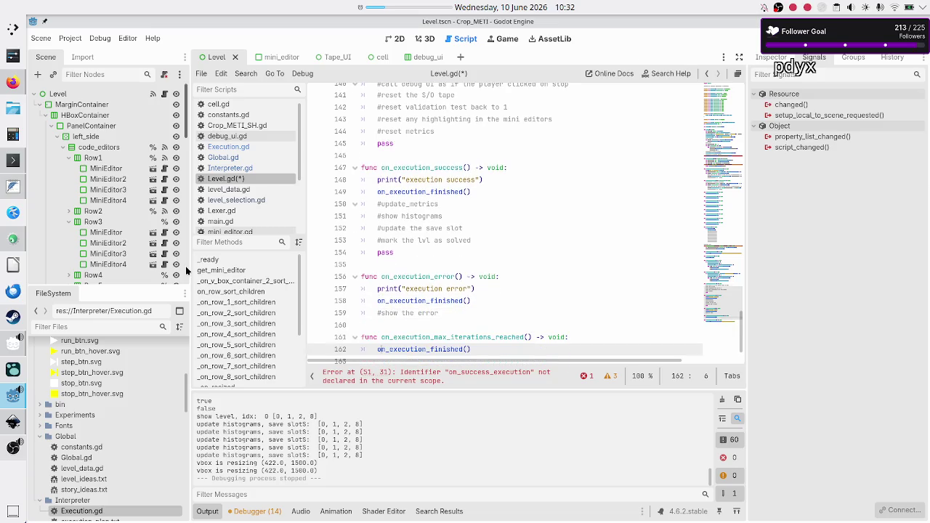
{"action": "key", "text": "Up"}
{"action": "key", "text": "Up"}
{"action": "key", "text": "Up"}
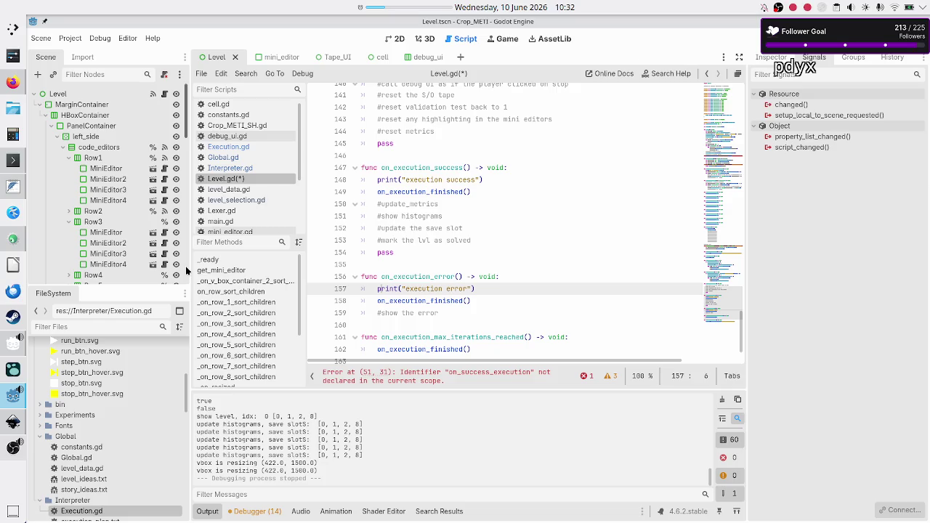
{"action": "key", "text": "Down"}
{"action": "key", "text": "Down"}
{"action": "key", "text": "Down"}
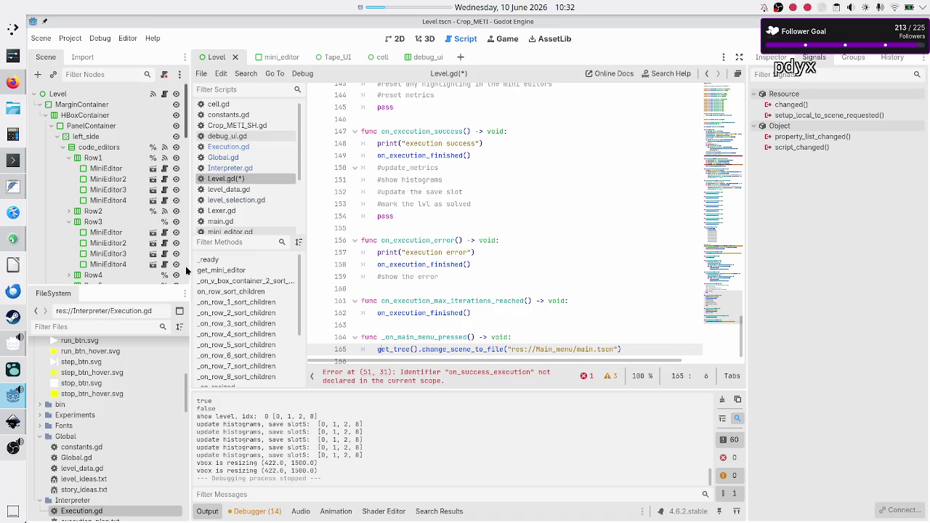
{"action": "key", "text": "Up"}
{"action": "key", "text": "Up"}
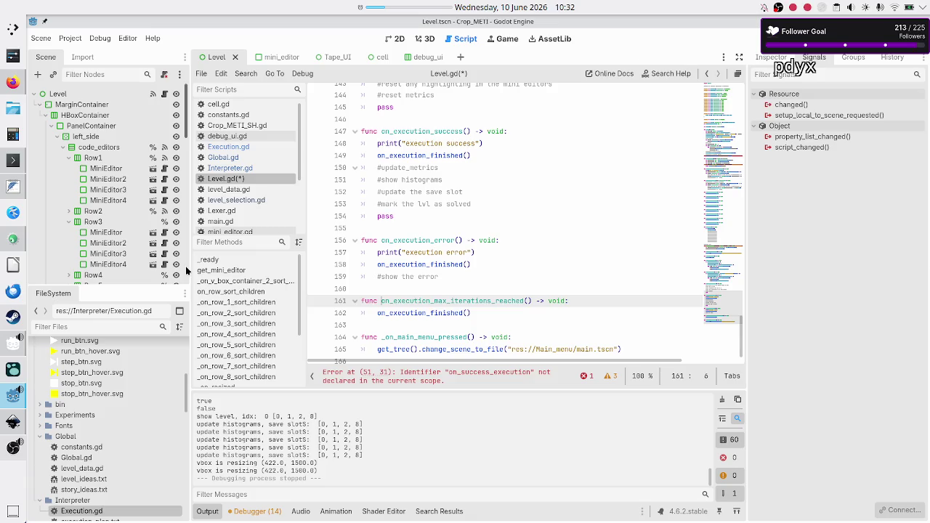
{"action": "key", "text": "Down"}
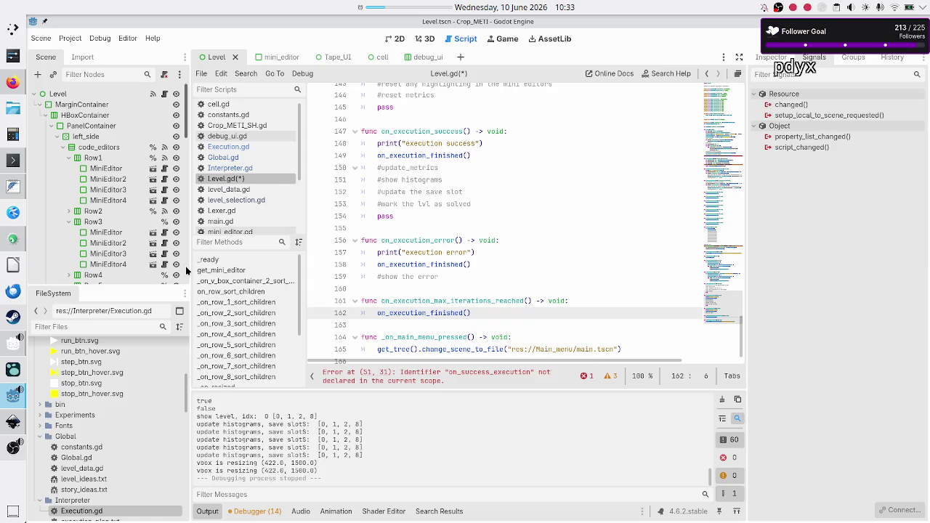
Step: Add '#show an INFO message (to be implemented)' after the max-iterations handler's finished call
{"action": "key", "text": "End"}
{"action": "key", "text": "Return"}
{"action": "type", "text": "#show an INFO mess"}
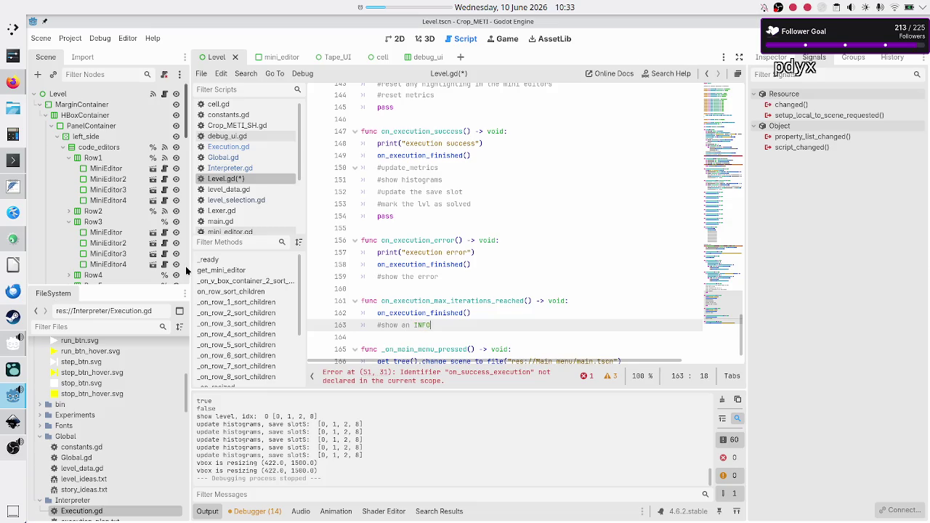
{"action": "type", "text": "age ("}
{"action": "type", "text": "to "}
{"action": "type", "text": "be implemented"}
{"action": "type", "text": ")"}
{"action": "key", "text": "shift+Left"}
{"action": "key", "text": "shift+Left"}
{"action": "key", "text": "shift+Left"}
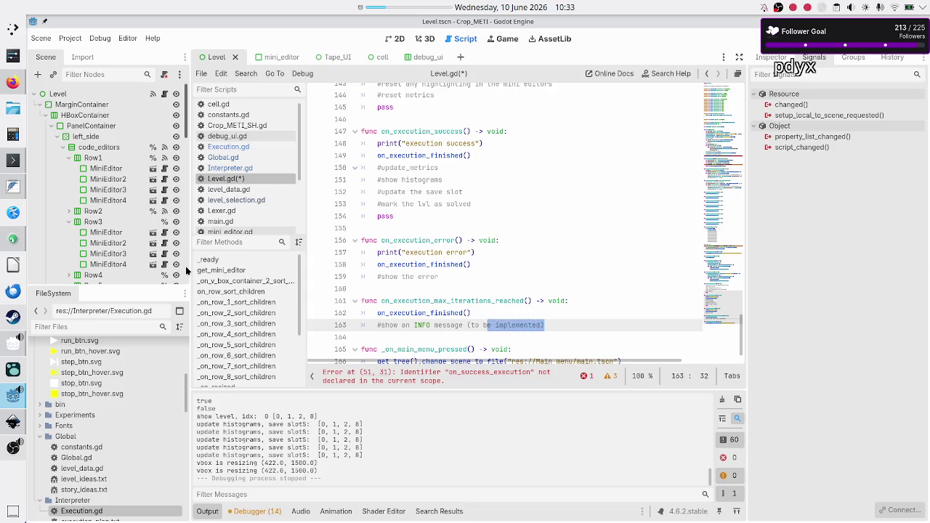
{"action": "key", "text": "shift+Left"}
{"action": "key", "text": "shift+Left"}
{"action": "key", "text": "shift+Left"}
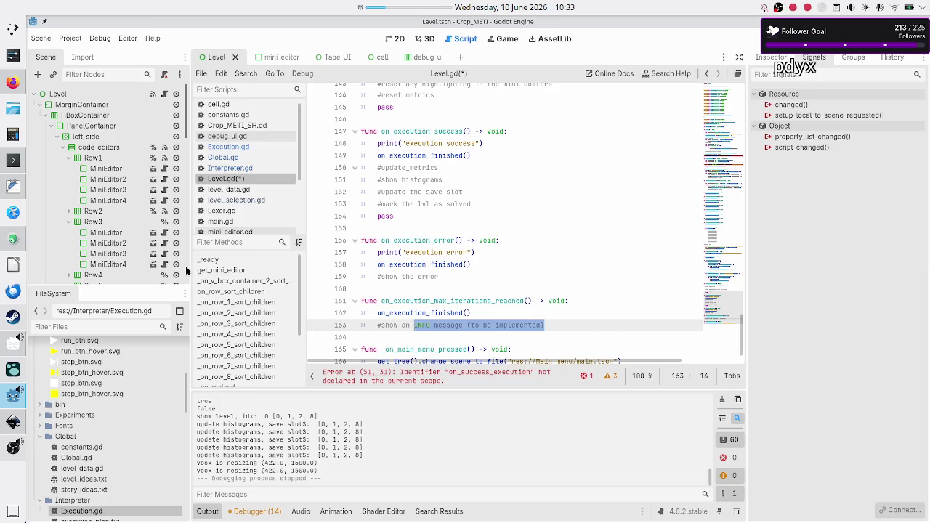
{"action": "key", "text": "Up"}
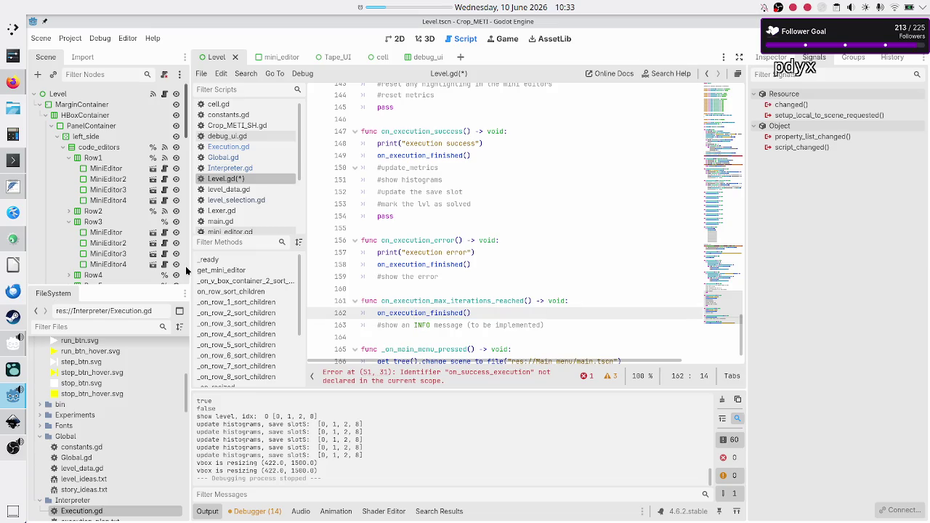
{"action": "key", "text": "Down"}
{"action": "key", "text": "Down"}
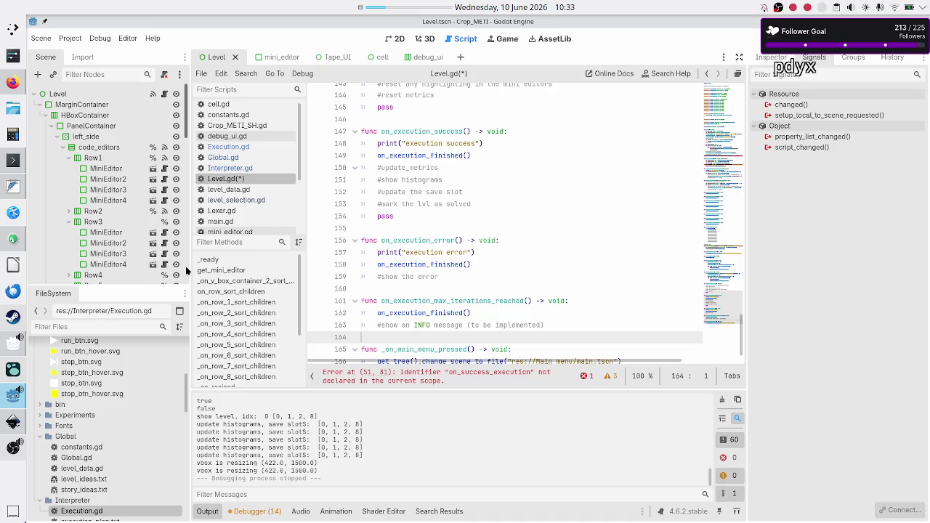
{"action": "key", "text": "Up"}
{"action": "key", "text": "Up"}
{"action": "key", "text": "Up"}
{"action": "key", "text": "Up"}
{"action": "key", "text": "Up"}
{"action": "key", "text": "Up"}
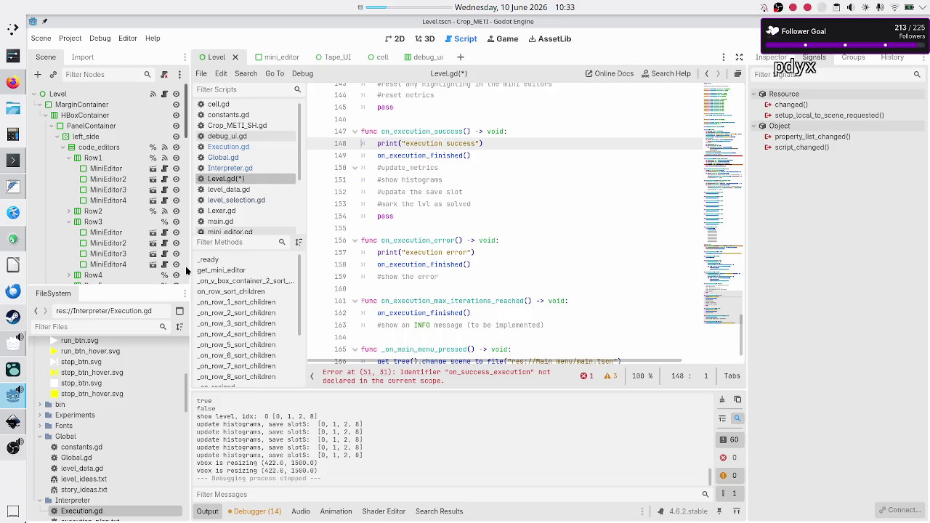
{"action": "key", "text": "Down"}
{"action": "key", "text": "Down"}
{"action": "key", "text": "Down"}
{"action": "key", "text": "Up"}
{"action": "key", "text": "End"}
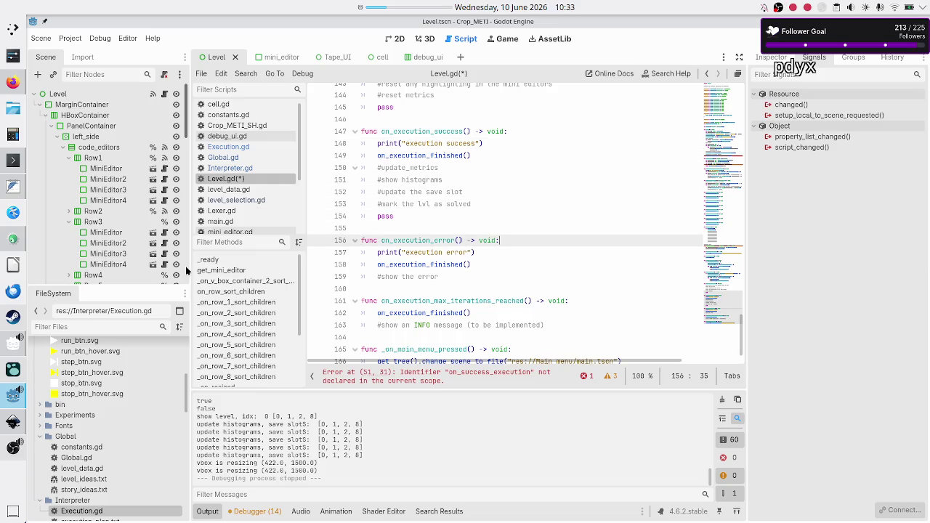
{"action": "key", "text": "Left"}
{"action": "key", "text": "Left"}
{"action": "key", "text": "Left"}
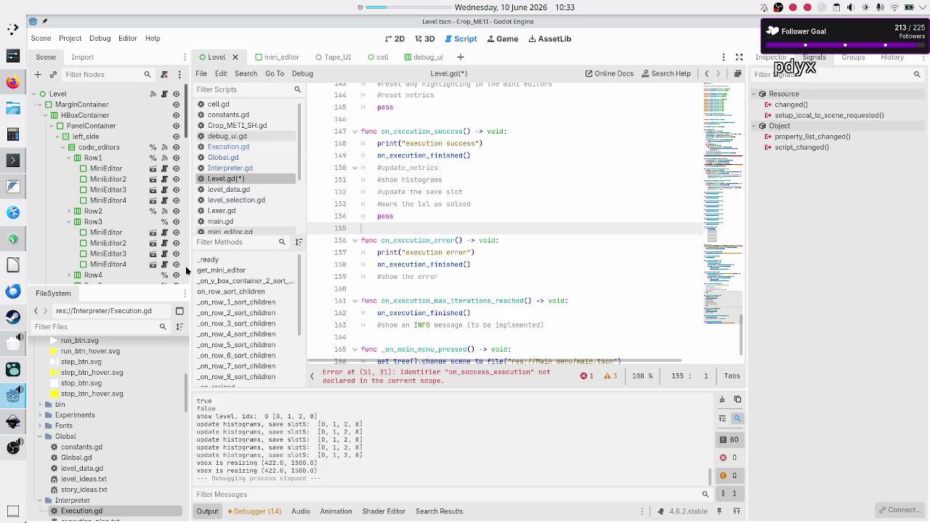
Step: Draft a '#TODO: find how to…' note above on_execution_error about passing the error message, then trim it
{"action": "key", "text": "ctrl+shift+Return"}
{"action": "type", "text": "#TODO"}
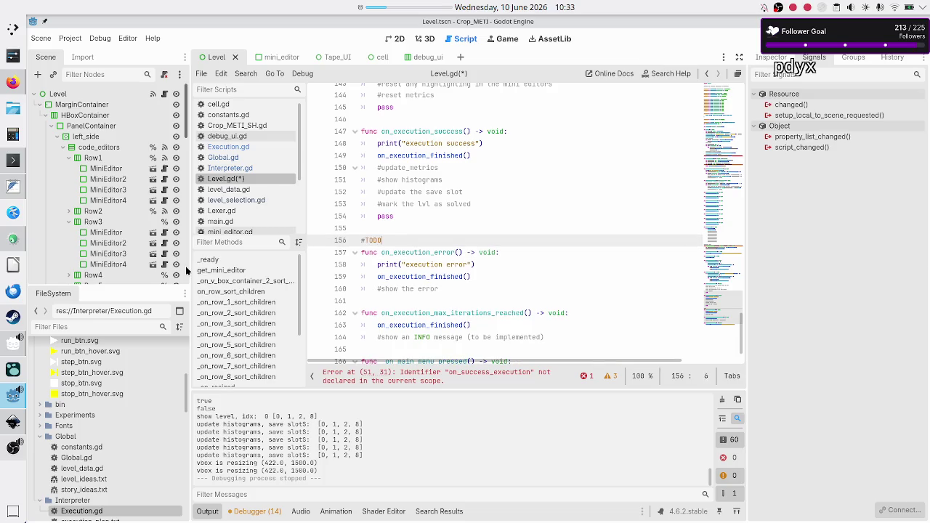
{"action": "type", "text": ": update"}
{"action": "key", "text": "BackSpace"}
{"action": "key", "text": "BackSpace"}
{"action": "key", "text": "BackSpace"}
{"action": "type", "text": "find "}
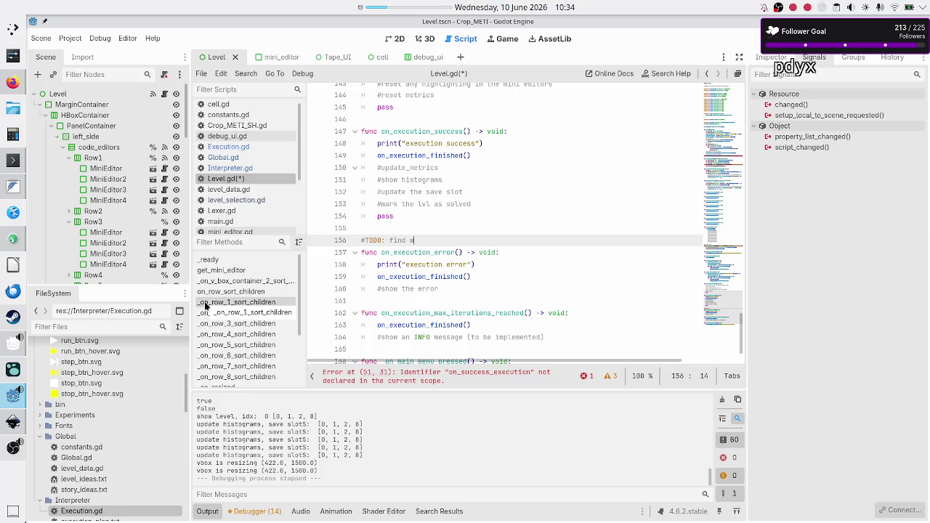
{"action": "type", "text": "how to g"}
{"action": "key", "text": "BackSpace"}
{"action": "type", "text": "send the err"}
{"action": "type", "text": "or message"}
{"action": "type", "text": " as arg to"}
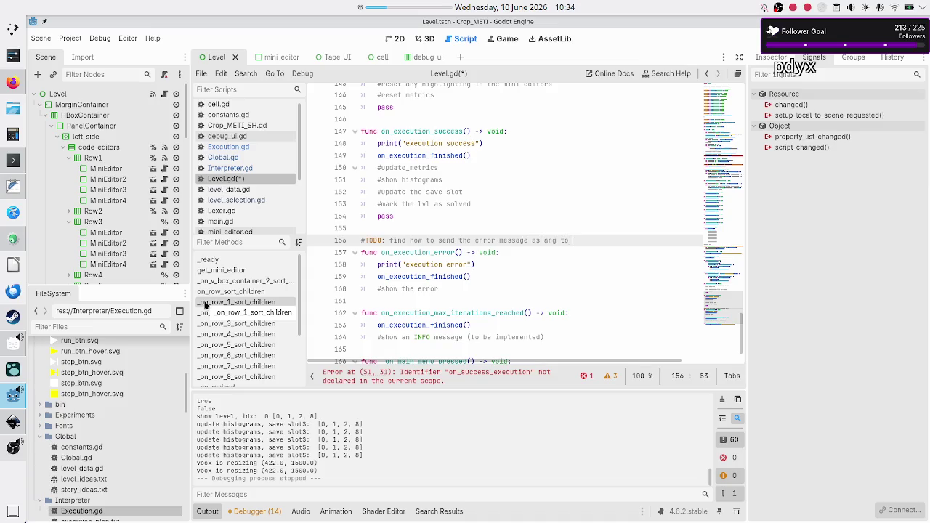
{"action": "key", "text": "BackSpace"}
{"action": "type", "text": "for this "}
{"action": "type", "text": "f"}
{"action": "key", "text": "BackSpace"}
{"action": "key", "text": "BackSpace"}
{"action": "key", "text": "BackSpace"}
{"action": "key", "text": "BackSpace"}
{"action": "key", "text": "BackSpace"}
{"action": "key", "text": "BackSpace"}
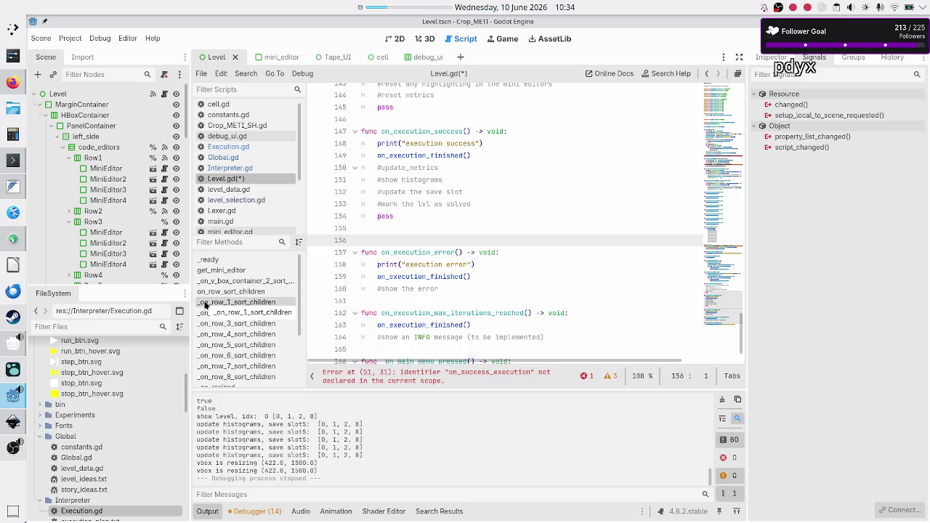
Step: Add a '#TODO what type would the error message be?' comment above on_execution_error
{"action": "key", "text": "Down"}
{"action": "key", "text": "End"}
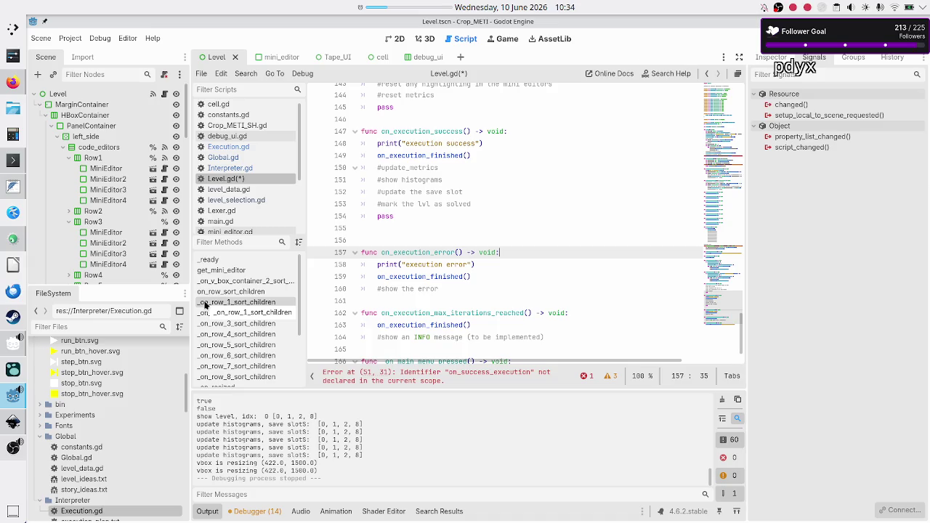
{"action": "key", "text": "Up"}
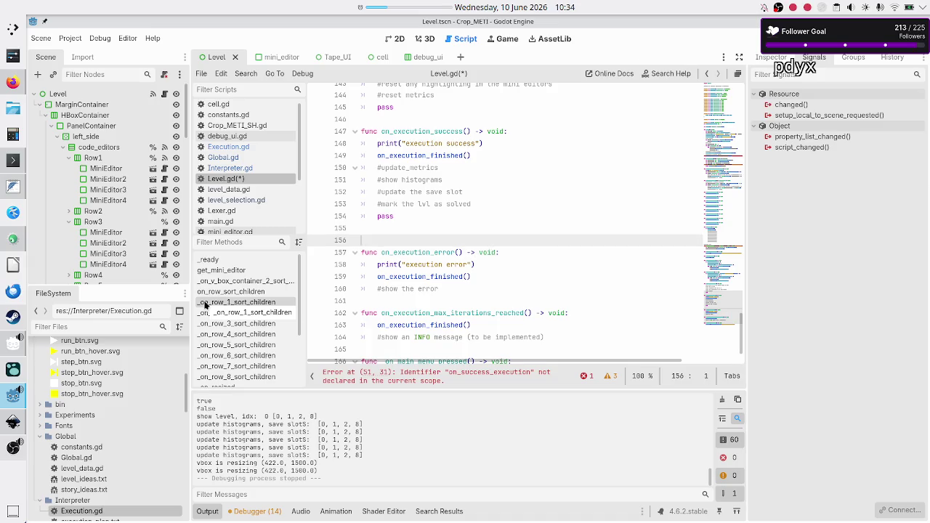
{"action": "type", "text": "#TODOL"}
{"action": "key", "text": "BackSpace"}
{"action": "type", "text": "how would "}
{"action": "type", "text": "an error"}
{"action": "type", "text": " message b"}
{"action": "type", "text": "ass"}
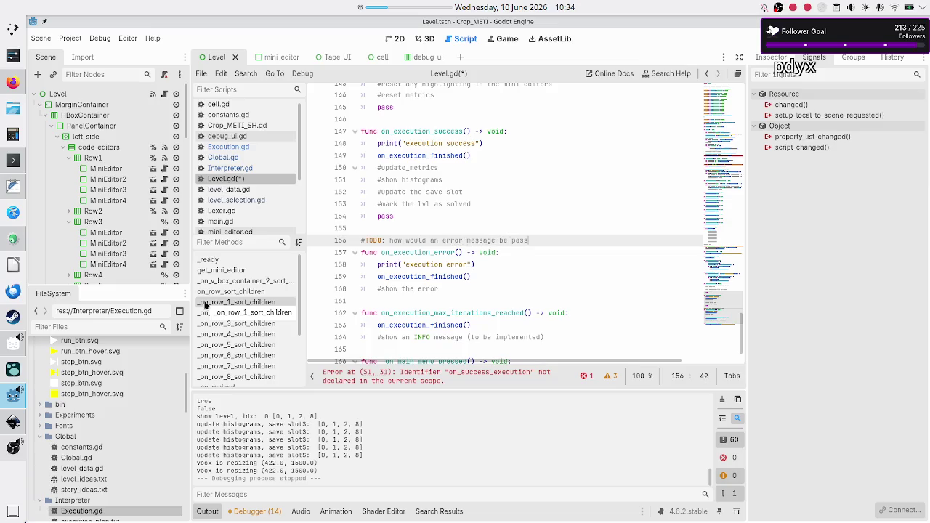
{"action": "type", "text": "ed as arg"}
{"action": "type", "text": "or"}
{"action": "key", "text": "BackSpace"}
{"action": "key", "text": "BackSpace"}
{"action": "key", "text": "BackSpace"}
{"action": "key", "text": "BackSpace"}
{"action": "key", "text": "BackSpace"}
{"action": "key", "text": "BackSpace"}
{"action": "key", "text": "BackSpace"}
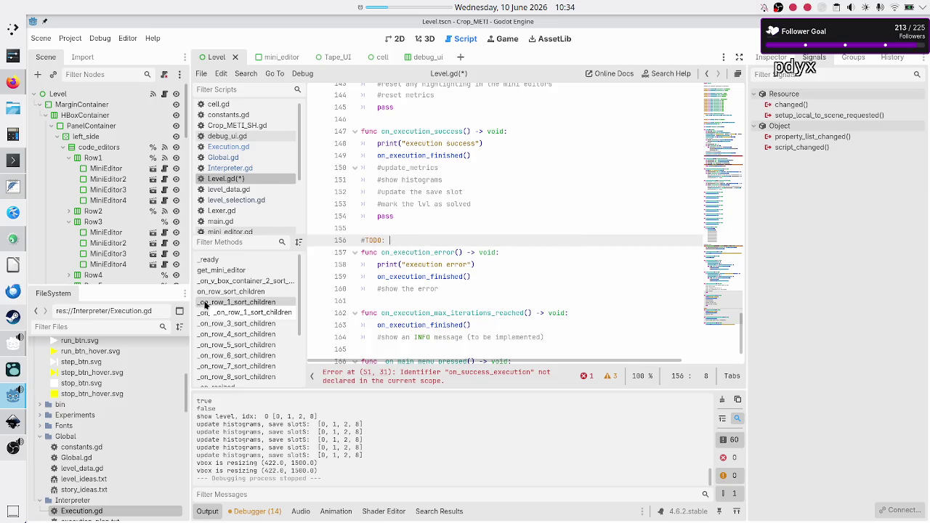
{"action": "type", "text": "what type would the"}
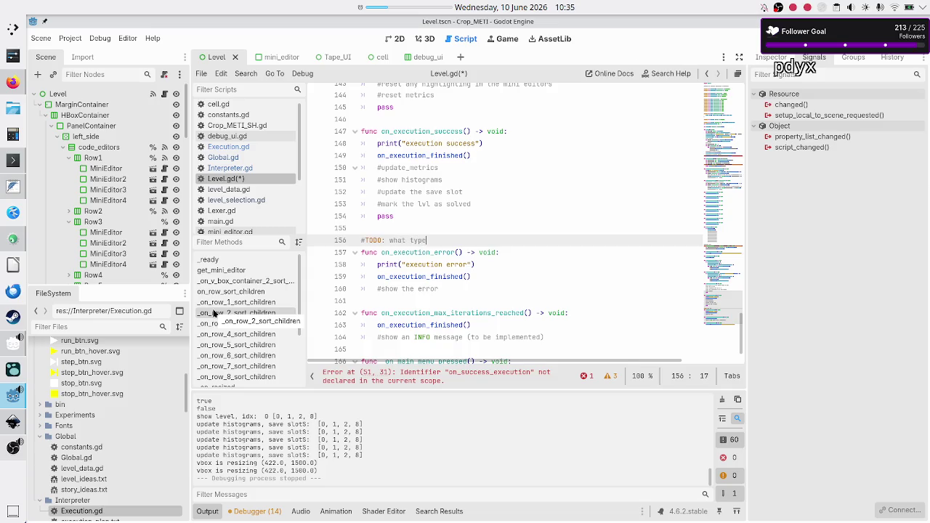
{"action": "type", "text": " error messa"}
{"action": "type", "text": "ge be?"}
Step: Rename on_execution_error's parameter to err_msg
{"action": "key", "text": "Down"}
{"action": "key", "text": "Left"}
{"action": "key", "text": "Left"}
{"action": "key", "text": "Left"}
{"action": "type", "text": "err_"}
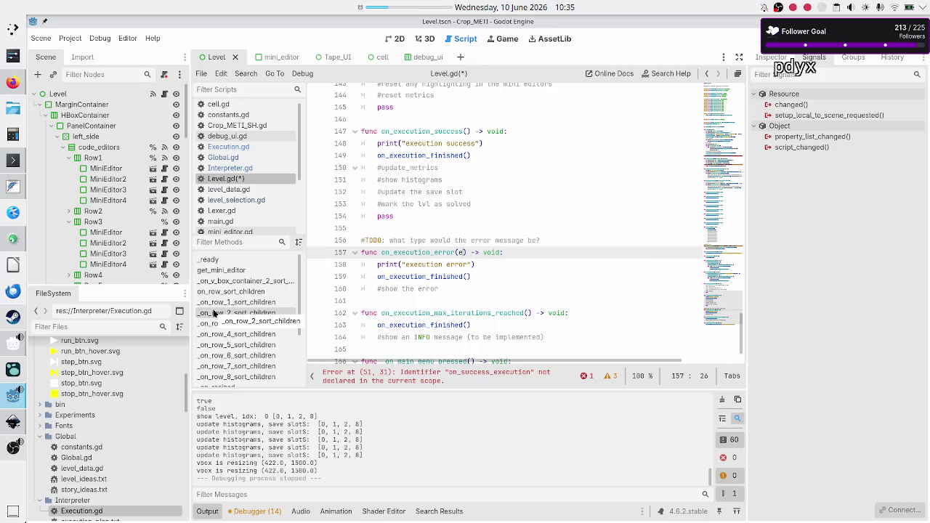
{"action": "type", "text": "sg"}
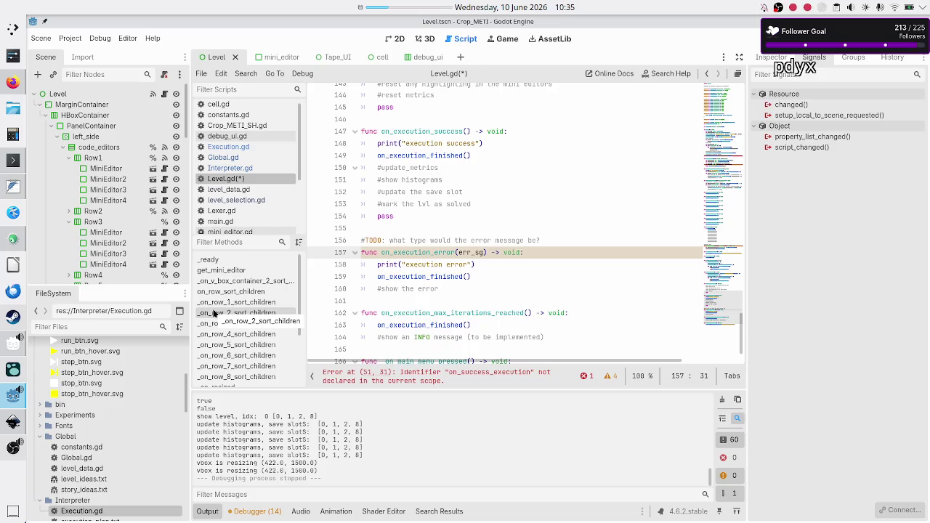
{"action": "key", "text": "BackSpace"}
{"action": "key", "text": "BackSpace"}
{"action": "type", "text": "msg"}
Step: Append 'Could there be more error messages?' to the TODO comment and save Level.gd
{"action": "key", "text": "Up"}
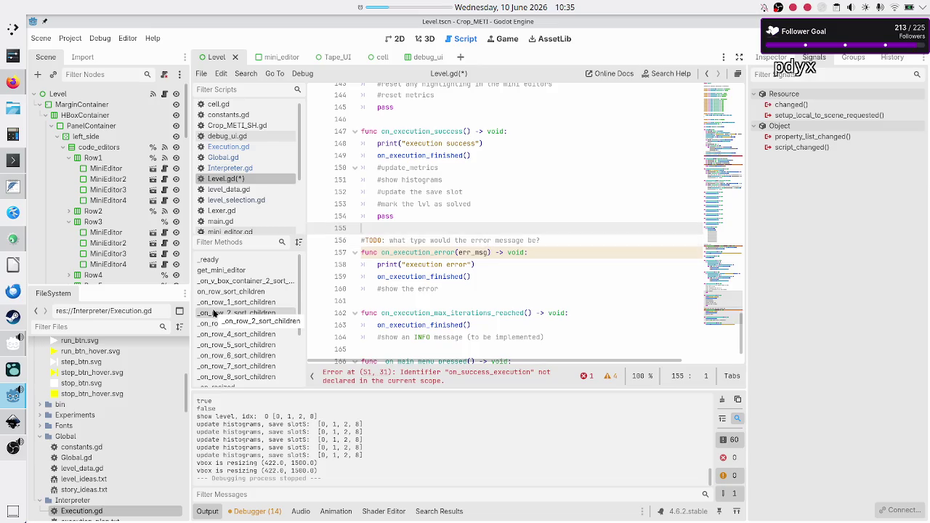
{"action": "key", "text": "End"}
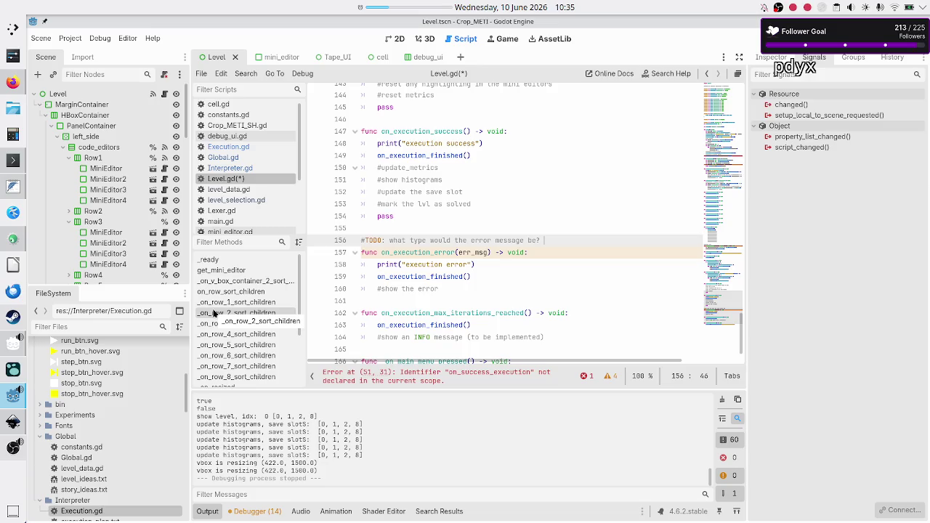
{"action": "type", "text": "Could there"}
{"action": "type", "text": " be more "}
{"action": "type", "text": "error mes"}
{"action": "type", "text": "sages?"}
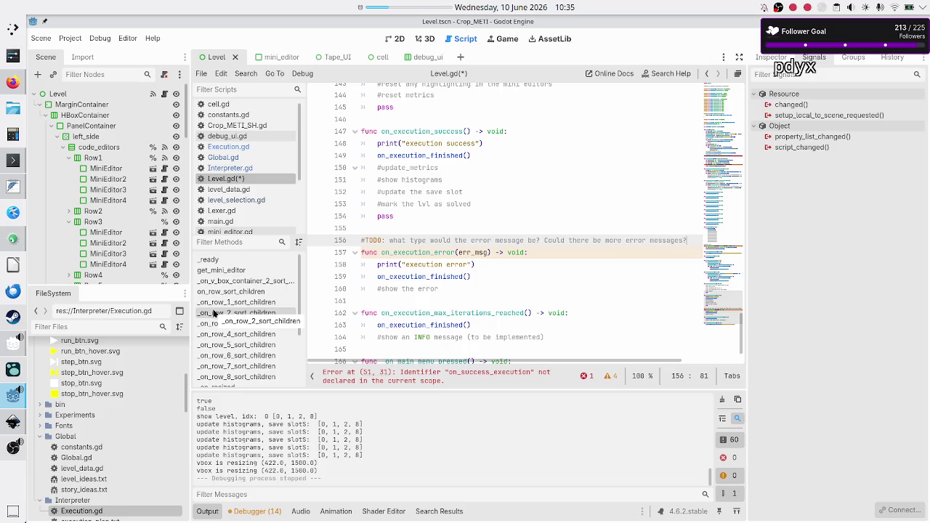
{"action": "key", "text": "Down"}
{"action": "key", "text": "Down"}
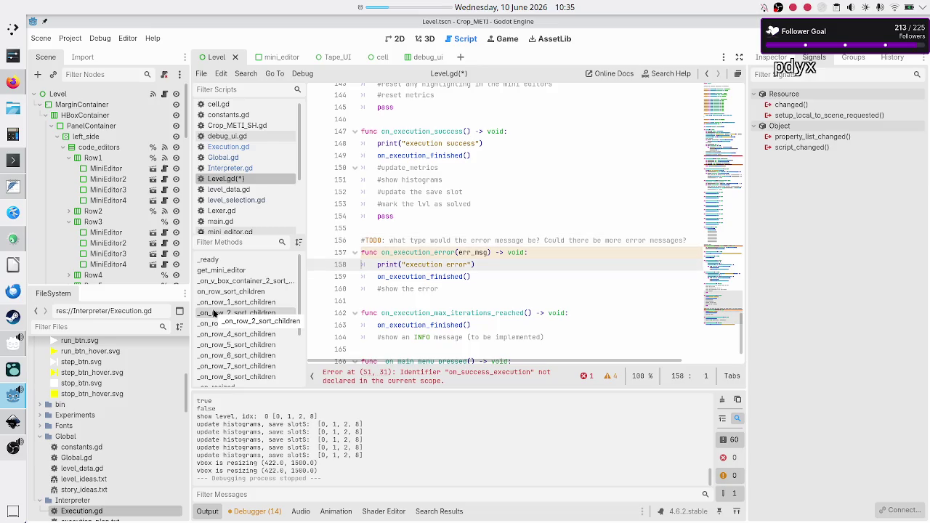
{"action": "key", "text": "Left"}
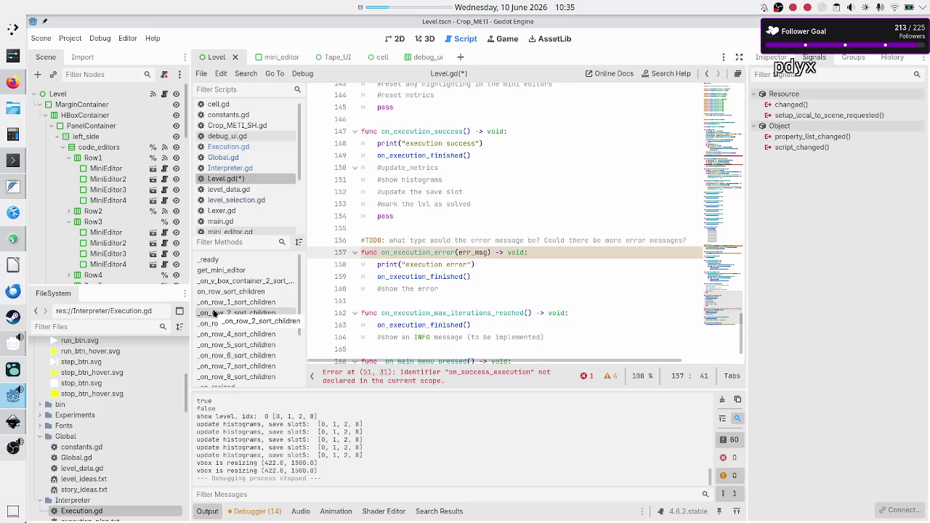
{"action": "key", "text": "Right"}
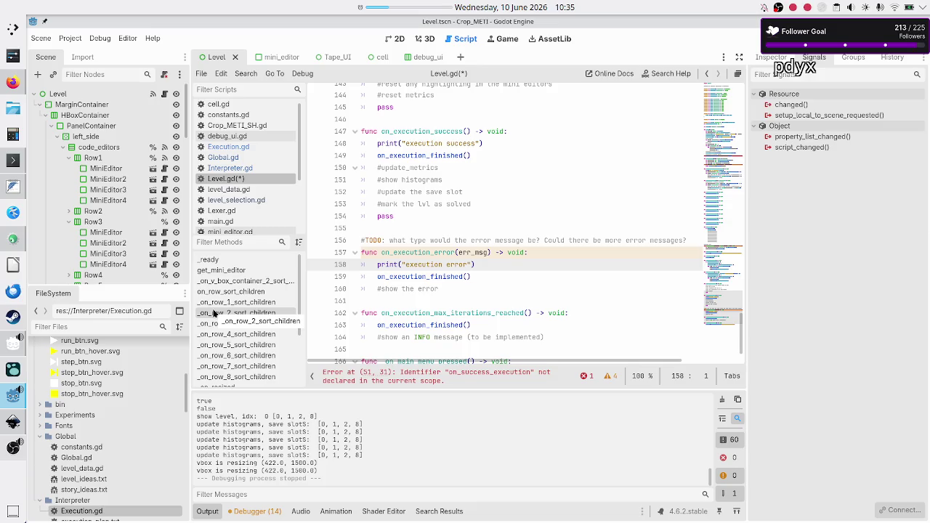
{"action": "key", "text": "Down"}
{"action": "key", "text": "Down"}
{"action": "key", "text": "Down"}
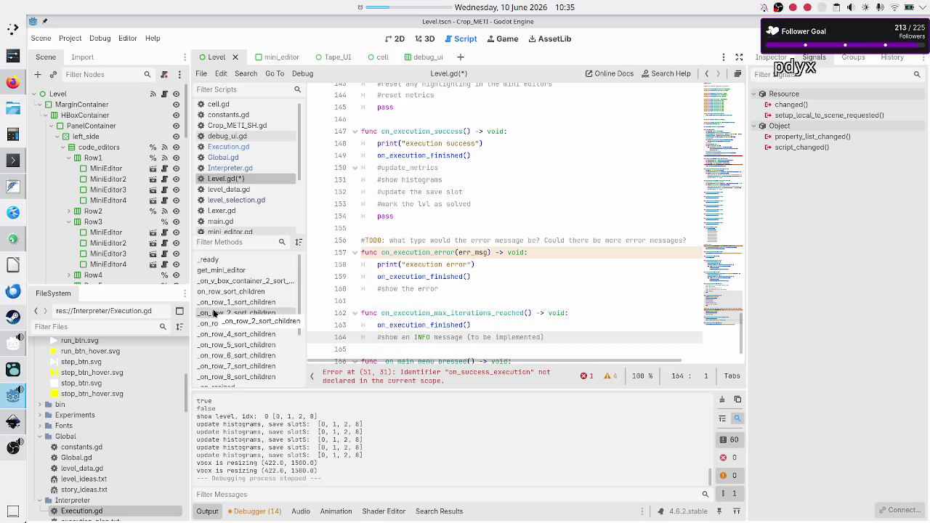
{"action": "key", "text": "Down"}
{"action": "key", "text": "ctrl+s"}
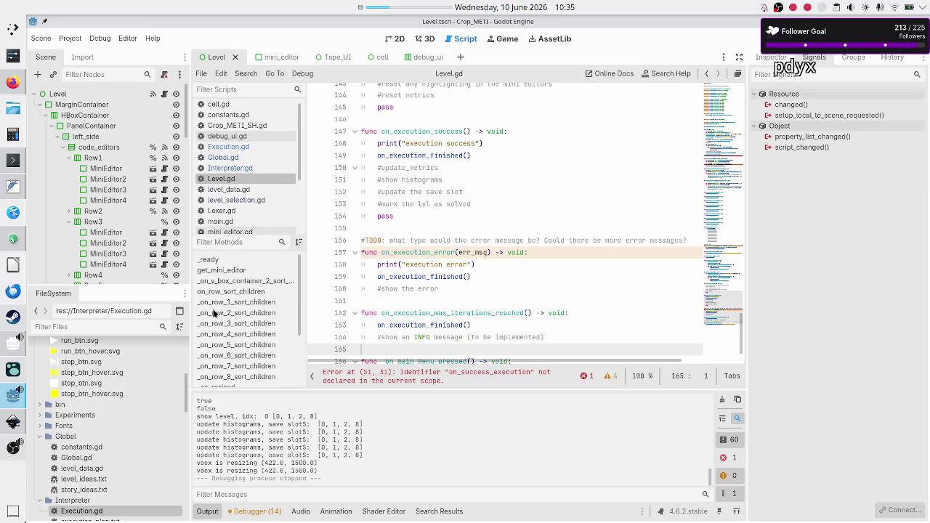
Step: Replace the undefined success callback with on_execution_success in the success connection
{"action": "left_click", "coordinate": [446, 225]}
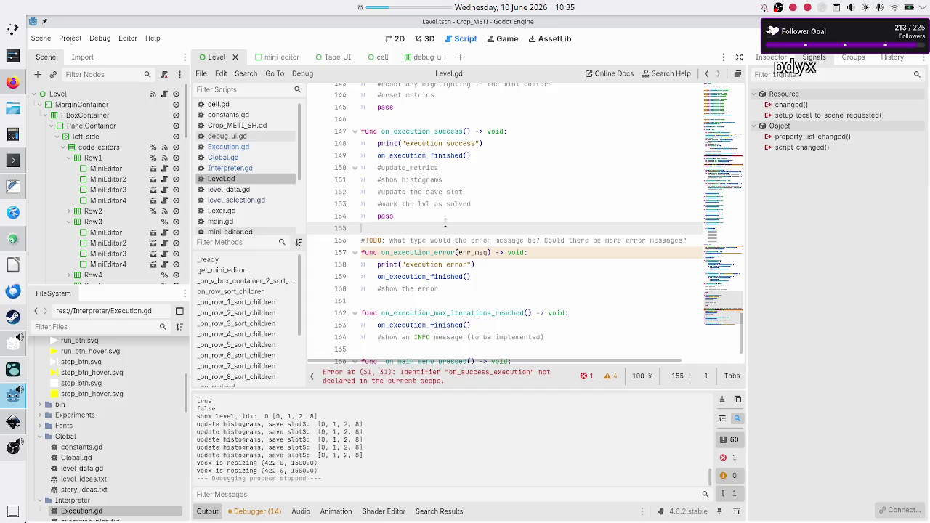
{"action": "scroll", "coordinate": [445, 222], "scroll_direction": "up", "scroll_amount": 20}
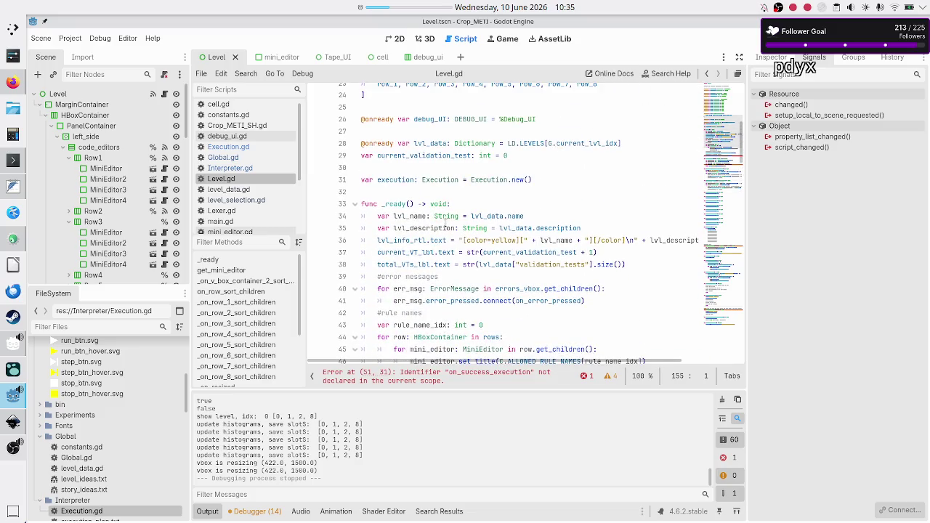
{"action": "scroll", "coordinate": [445, 221], "scroll_direction": "down", "scroll_amount": 5}
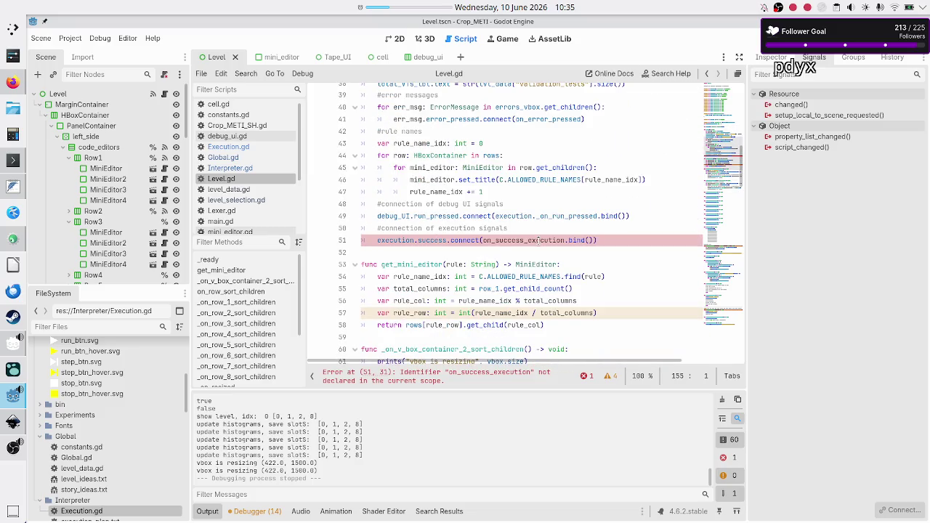
{"action": "double_click", "coordinate": [538, 240]}
{"action": "key", "text": "BackSpace"}
{"action": "type", "text": "on_s"}
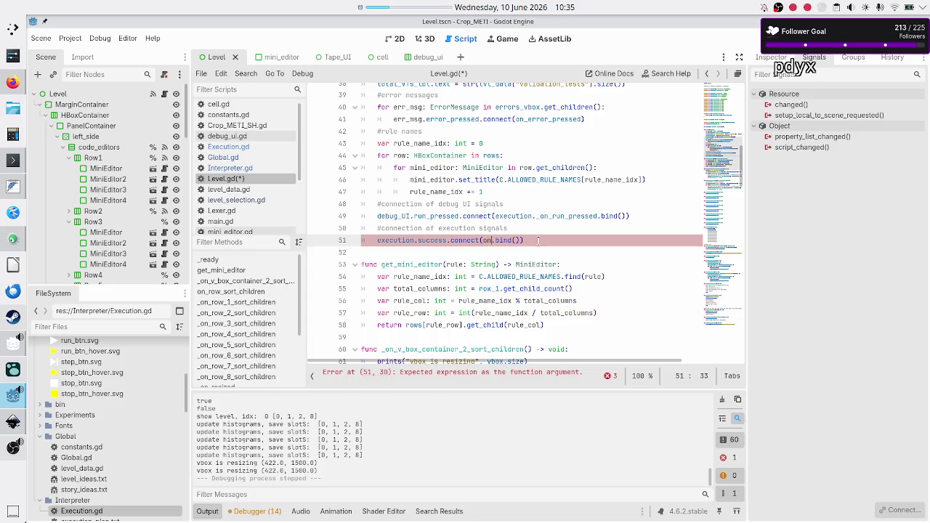
{"action": "key", "text": "BackSpace"}
{"action": "type", "text": "exc"}
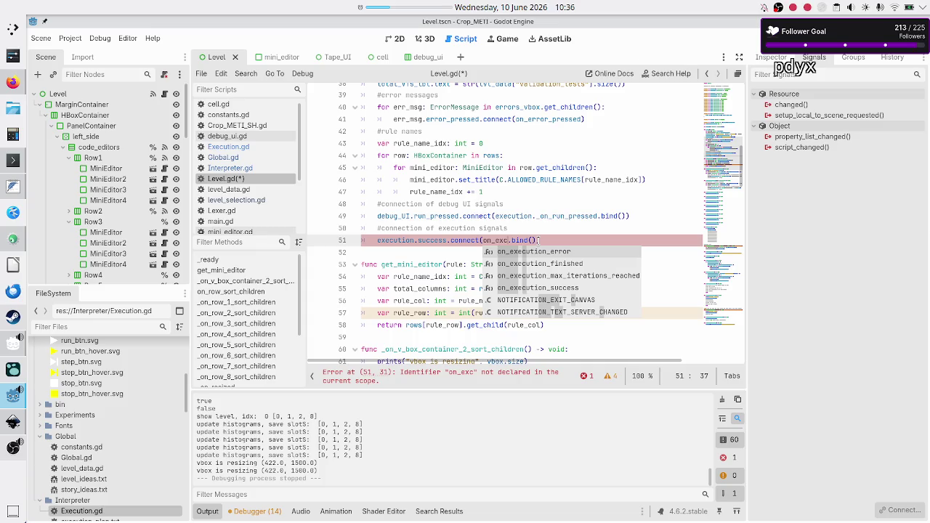
{"action": "key", "text": "Down"}
{"action": "key", "text": "Down"}
{"action": "key", "text": "Down"}
{"action": "key", "text": "Return"}
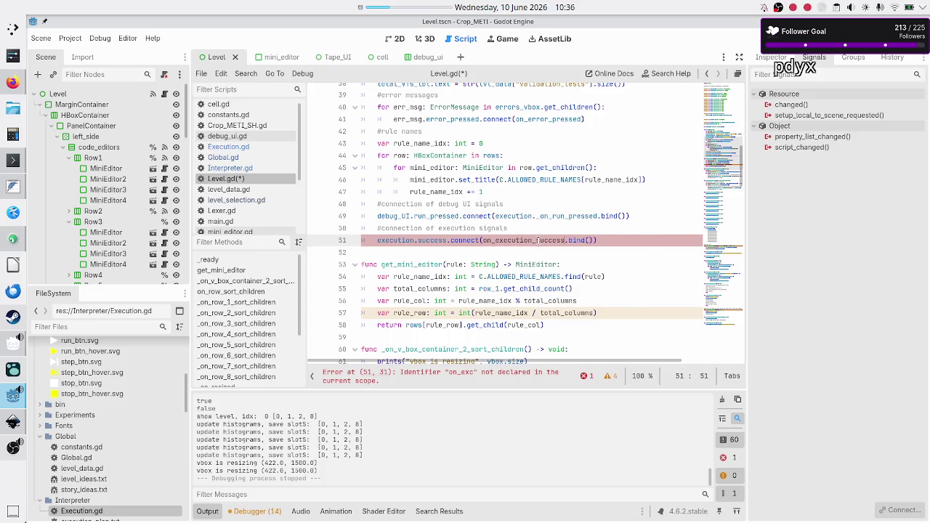
{"action": "key", "text": "End"}
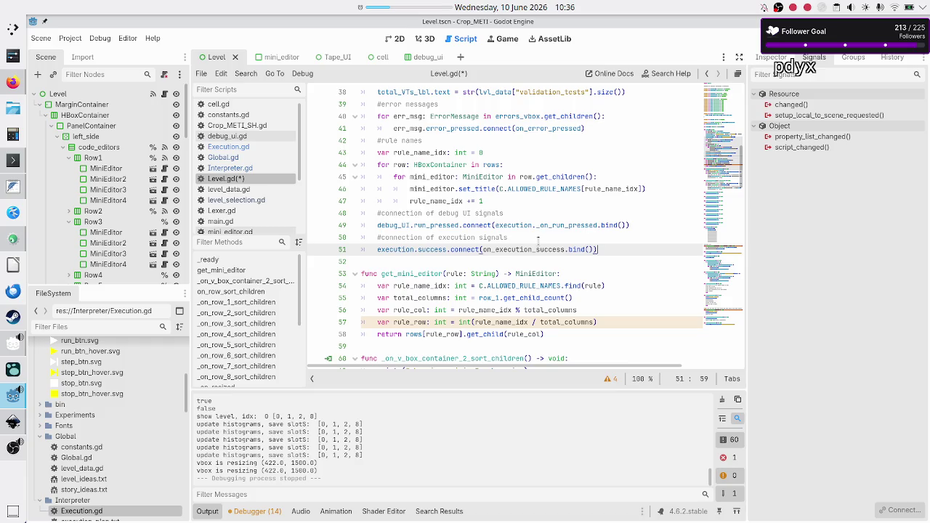
{"action": "key", "text": "Return"}
Step: Connect execution.error to on_execution_error with a .bind() call
{"action": "type", "text": "exec"}
{"action": "key", "text": "Return"}
{"action": "type", "text": ".err"}
{"action": "key", "text": "Return"}
{"action": "type", "text": ".conn"}
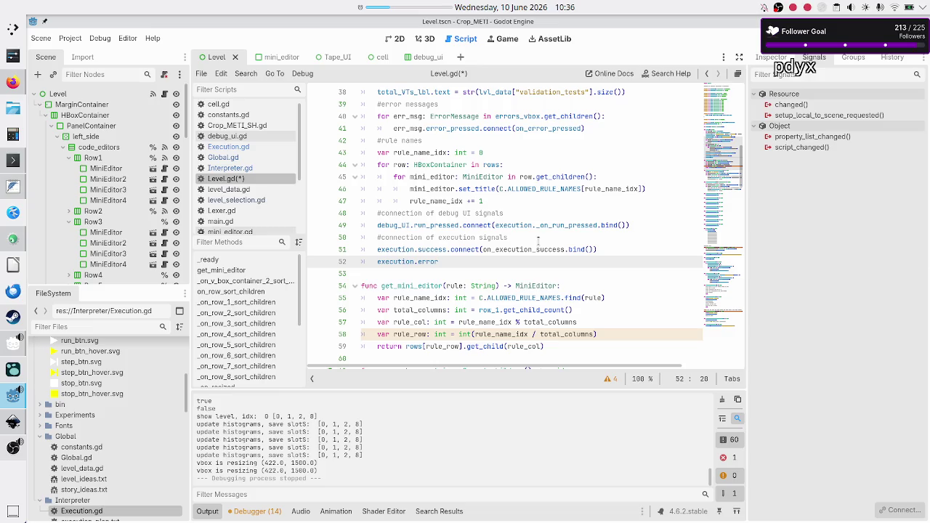
{"action": "key", "text": "Return"}
{"action": "type", "text": "on_ee"}
{"action": "key", "text": "BackSpace"}
{"action": "type", "text": "x"}
{"action": "key", "text": "Return"}
{"action": "type", "text": ".bind("}
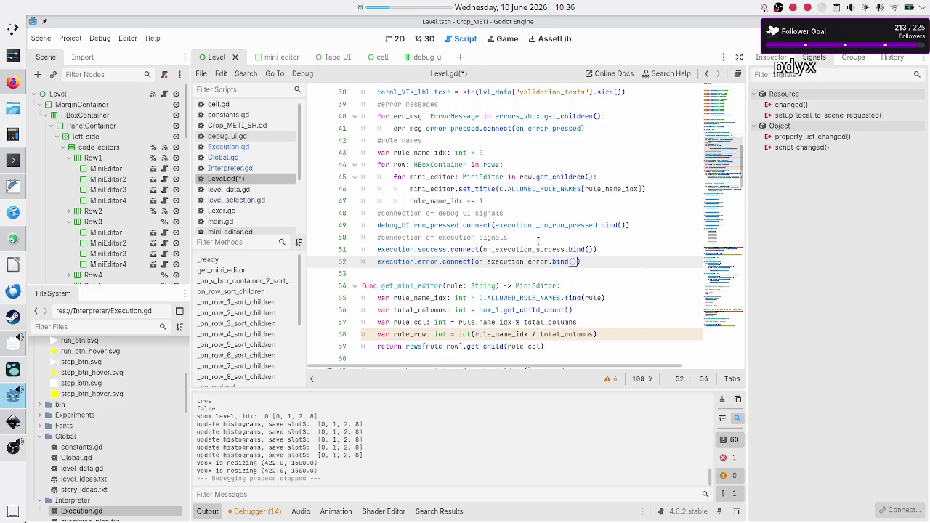
Step: Connect execution.max_iterations_reached to on_execution_max_iterations_reached with .bind()
{"action": "key", "text": "Down"}
{"action": "key", "text": "Up"}
{"action": "key", "text": "End"}
{"action": "key", "text": "Return"}
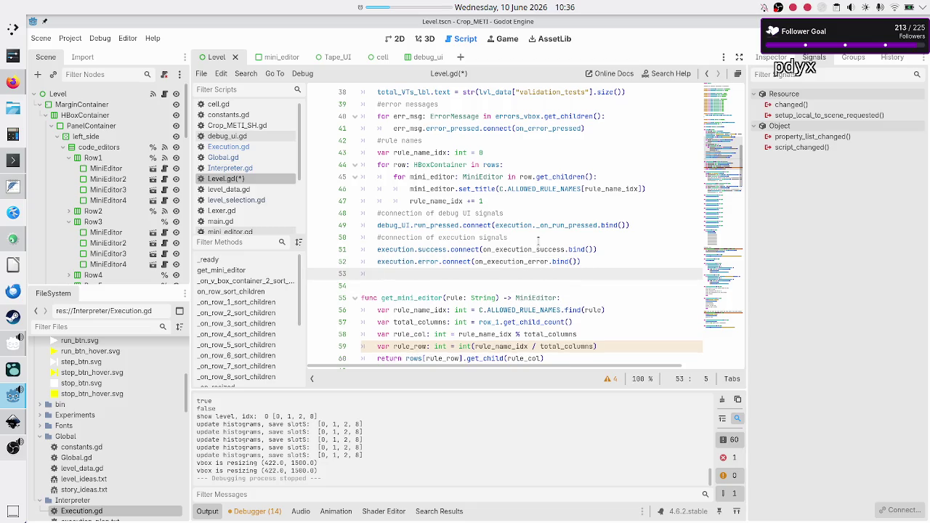
{"action": "type", "text": "exec"}
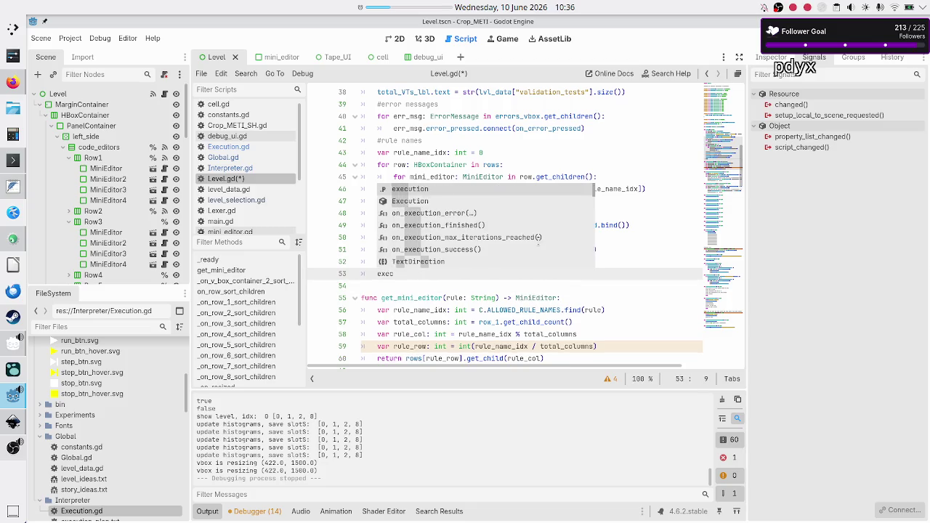
{"action": "key", "text": "Return"}
{"action": "type", "text": ".ma"}
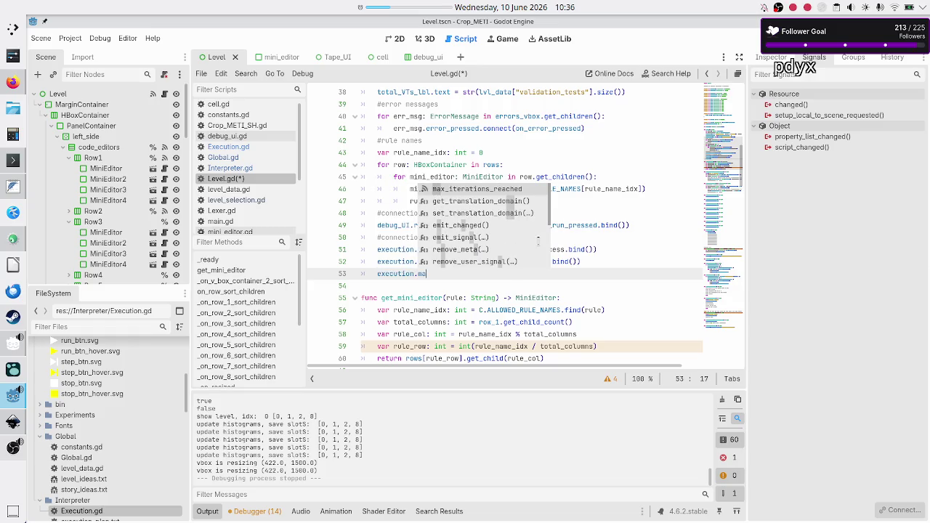
{"action": "key", "text": "Return"}
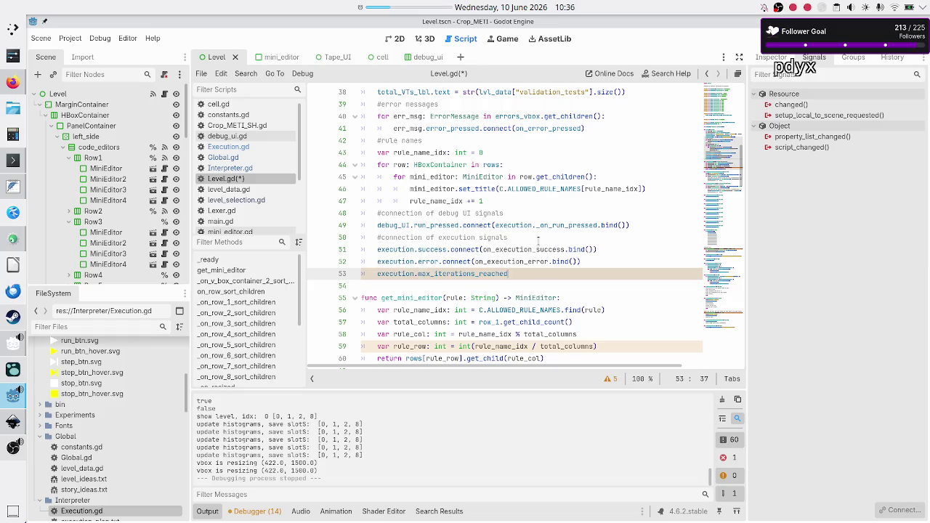
{"action": "type", "text": ".conn"}
{"action": "key", "text": "Return"}
{"action": "type", "text": "on_exec"}
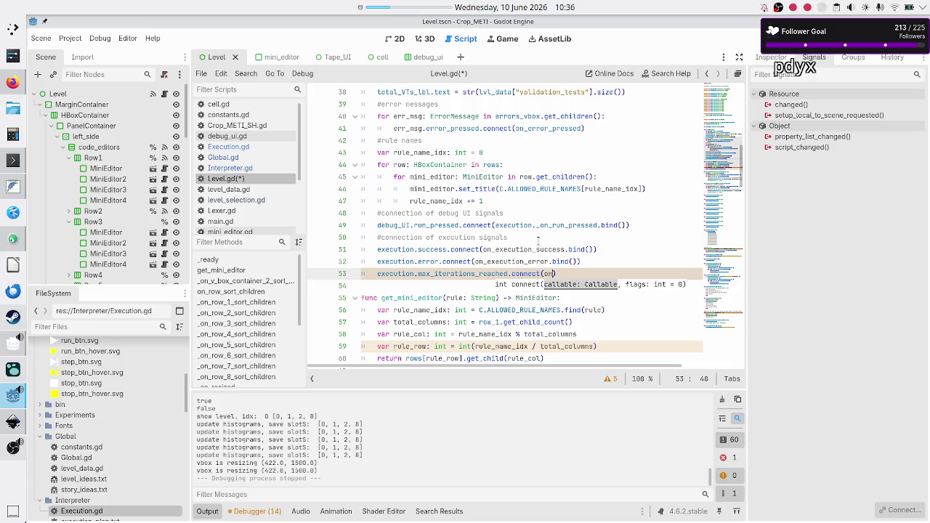
{"action": "key", "text": "Down"}
{"action": "key", "text": "Down"}
{"action": "key", "text": "Down"}
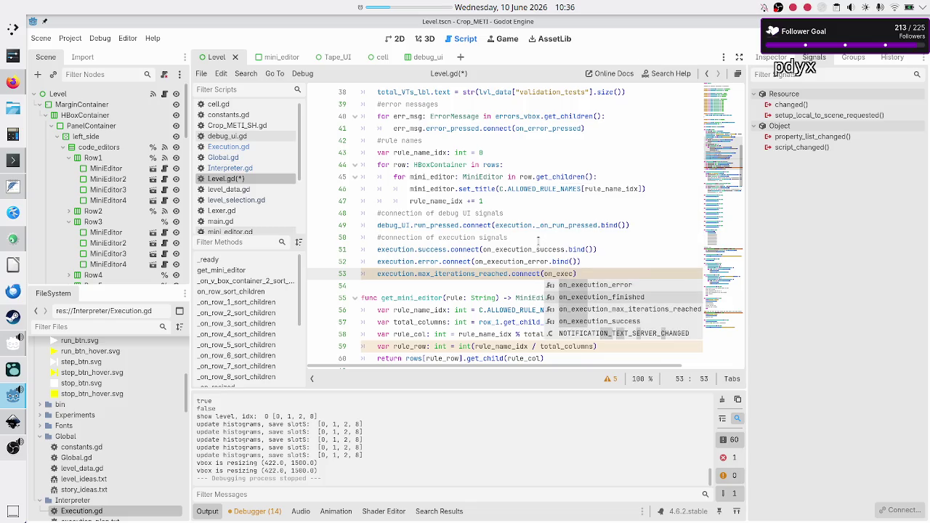
{"action": "key", "text": "Up"}
{"action": "key", "text": "Return"}
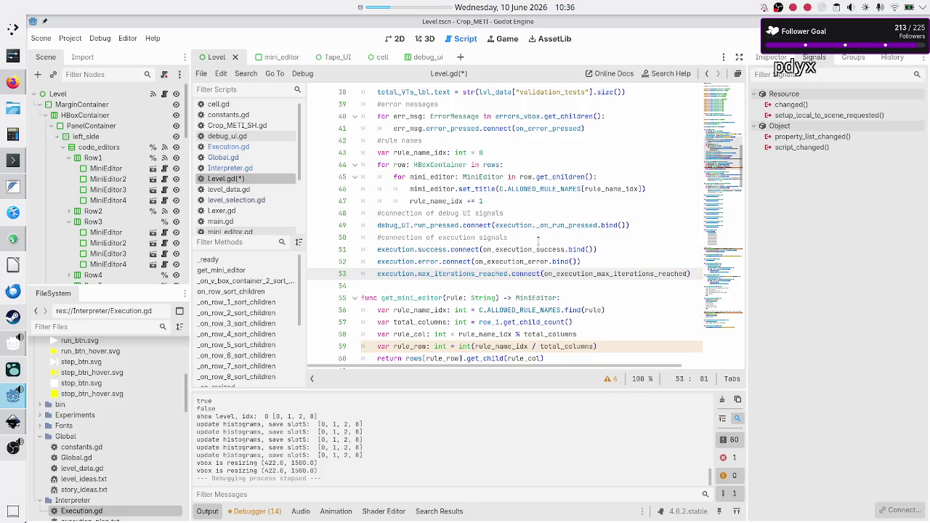
{"action": "type", "text": ".bind()"}
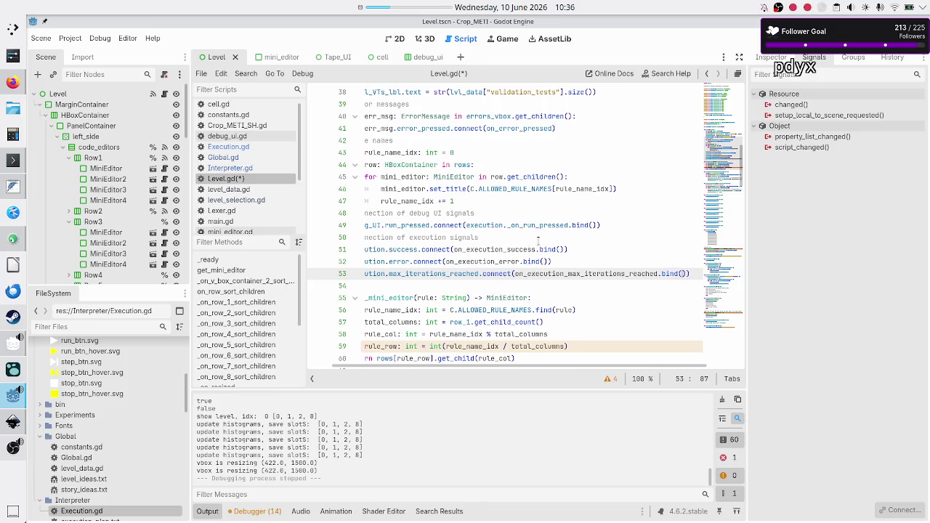
Step: Check the success, error and max_iterations_reached connection lines one by one
{"action": "key", "text": "Down"}
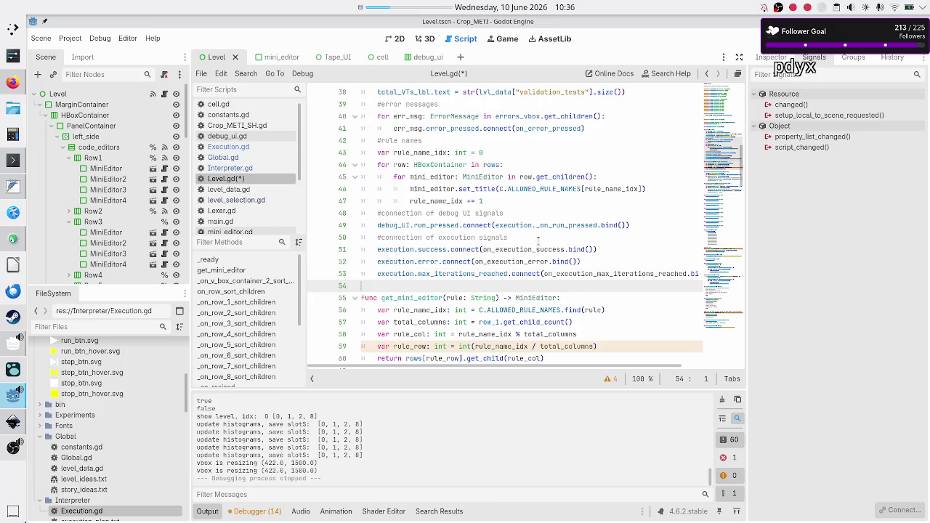
{"action": "key", "text": "Left"}
{"action": "key", "text": "shift+Left"}
{"action": "key", "text": "shift+Left"}
{"action": "key", "text": "shift+Left"}
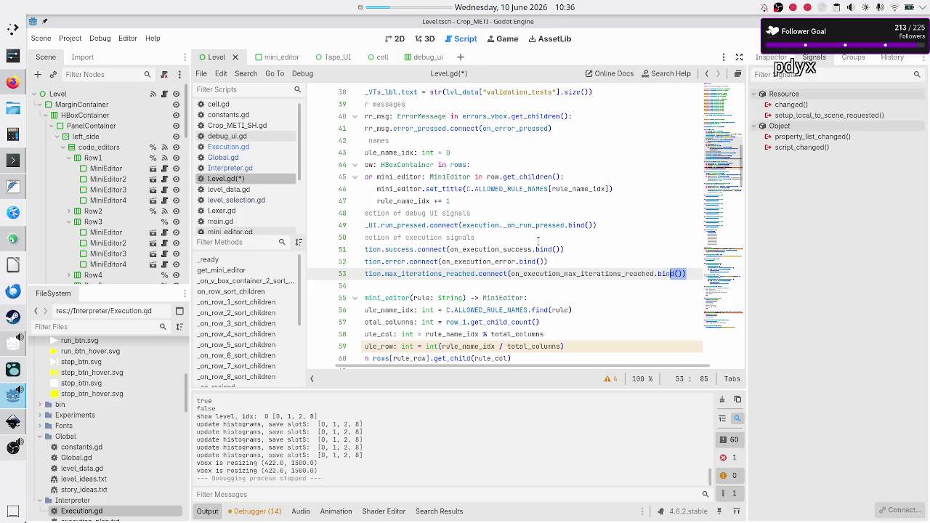
{"action": "key", "text": "Up"}
{"action": "key", "text": "Up"}
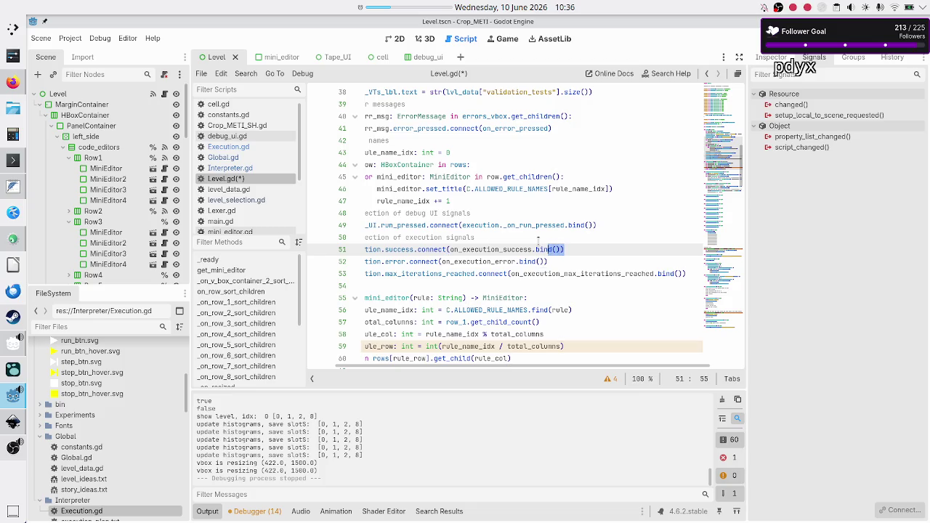
{"action": "key", "text": "Down"}
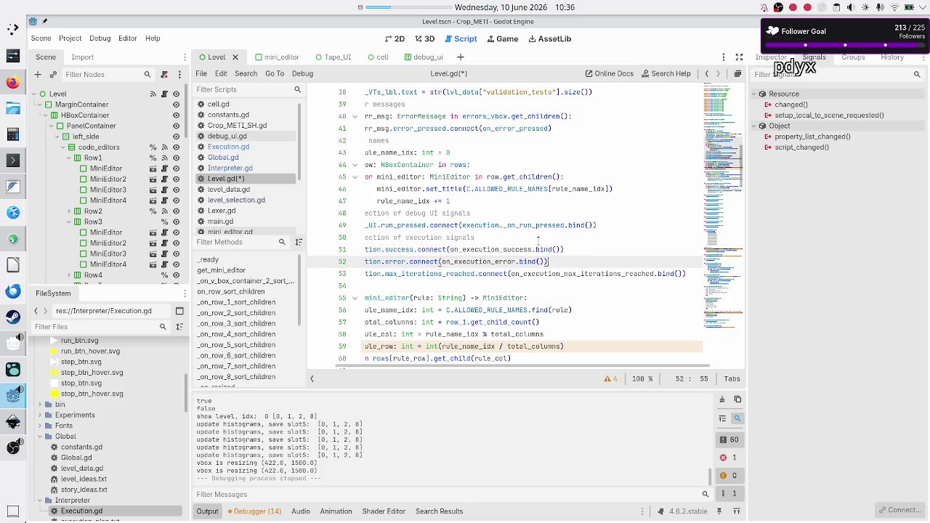
{"action": "key", "text": "Down"}
{"action": "key", "text": "Home"}
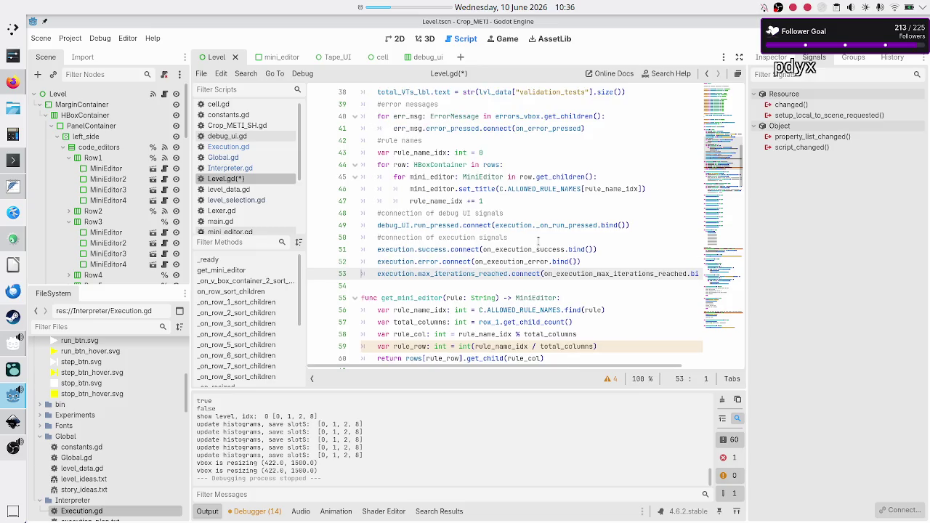
{"action": "key", "text": "Down"}
Step: Save Level.gd and remove the '= Execution.new()' initializer from line 31
{"action": "key", "text": "ctrl+s"}
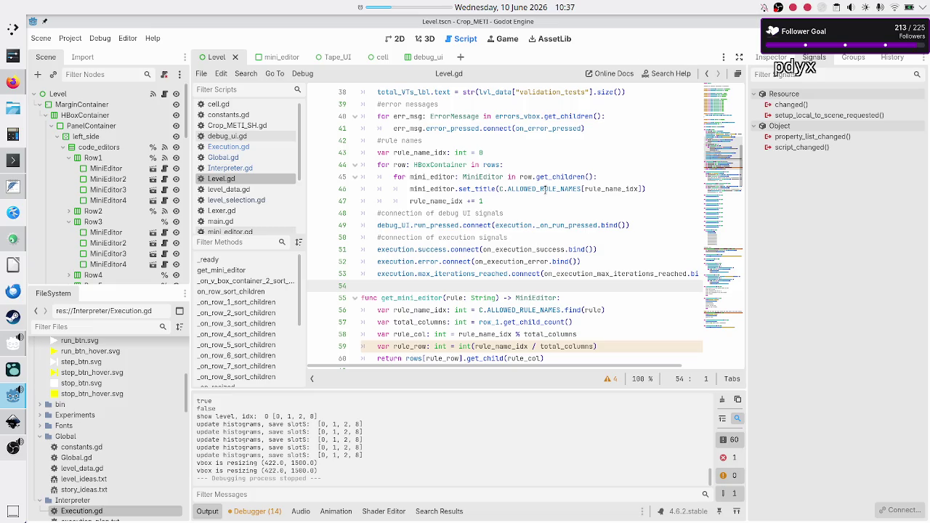
{"action": "scroll", "coordinate": [545, 188], "scroll_direction": "up", "scroll_amount": 8}
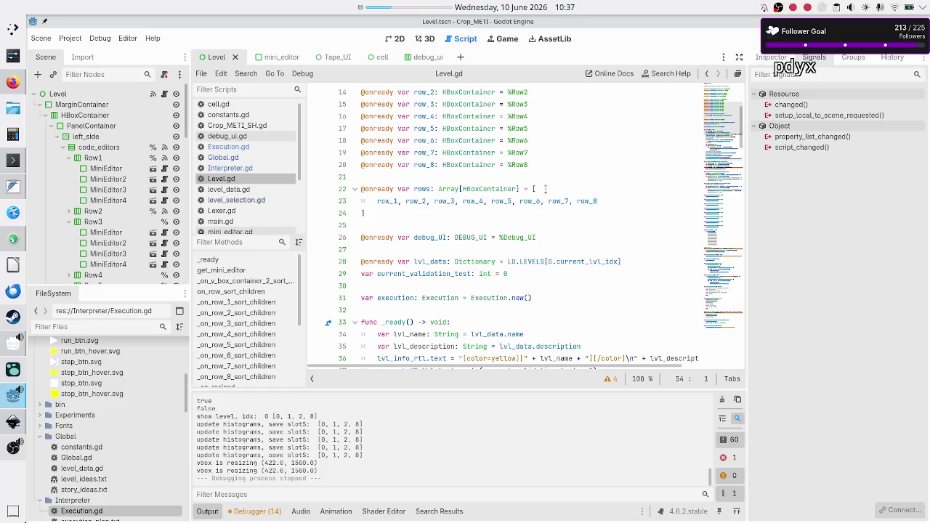
{"action": "scroll", "coordinate": [546, 188], "scroll_direction": "down", "scroll_amount": 5}
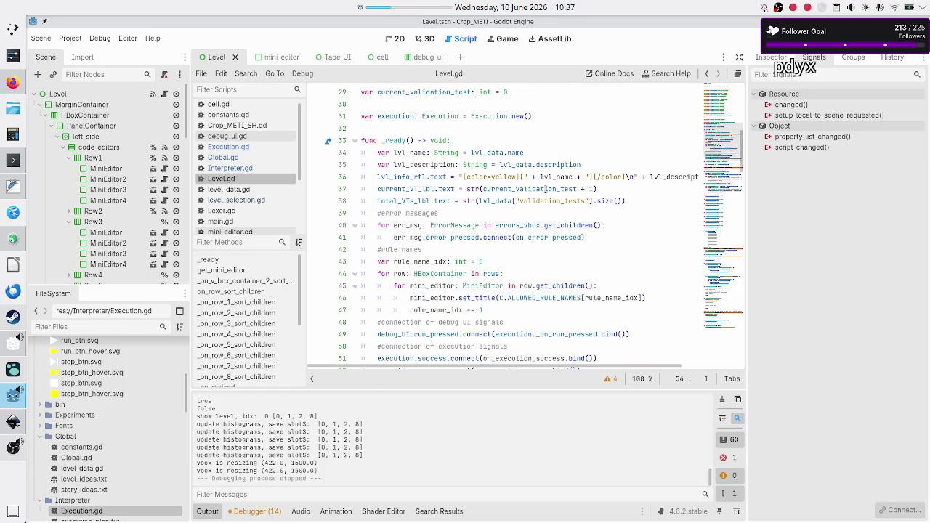
{"action": "scroll", "coordinate": [545, 188], "scroll_direction": "up", "scroll_amount": 1}
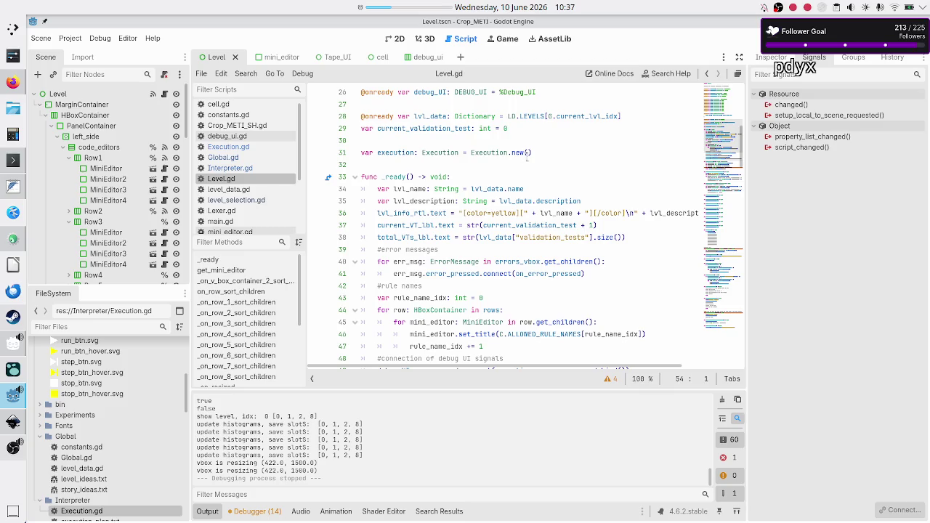
{"action": "left_click", "coordinate": [558, 156]}
{"action": "key", "text": "shift+Left"}
{"action": "key", "text": "shift+Left"}
{"action": "key", "text": "shift+Left"}
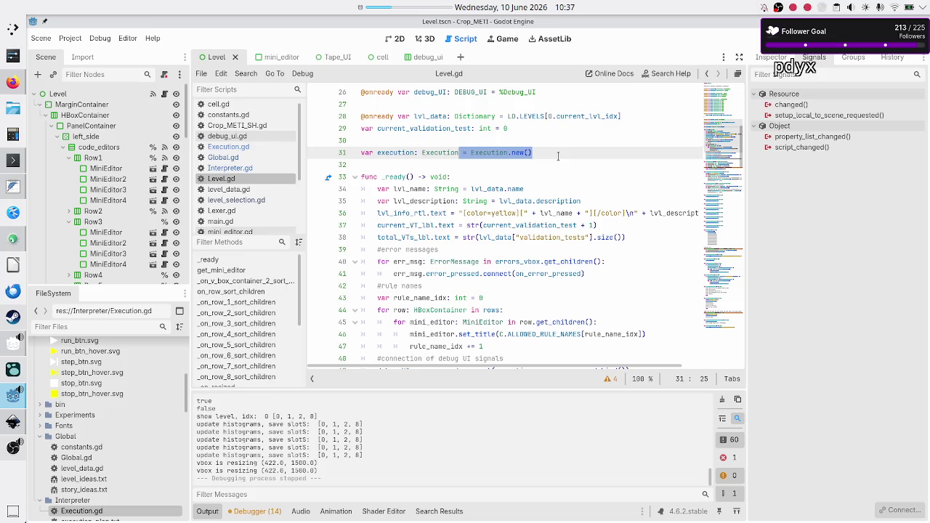
{"action": "key", "text": "Home"}
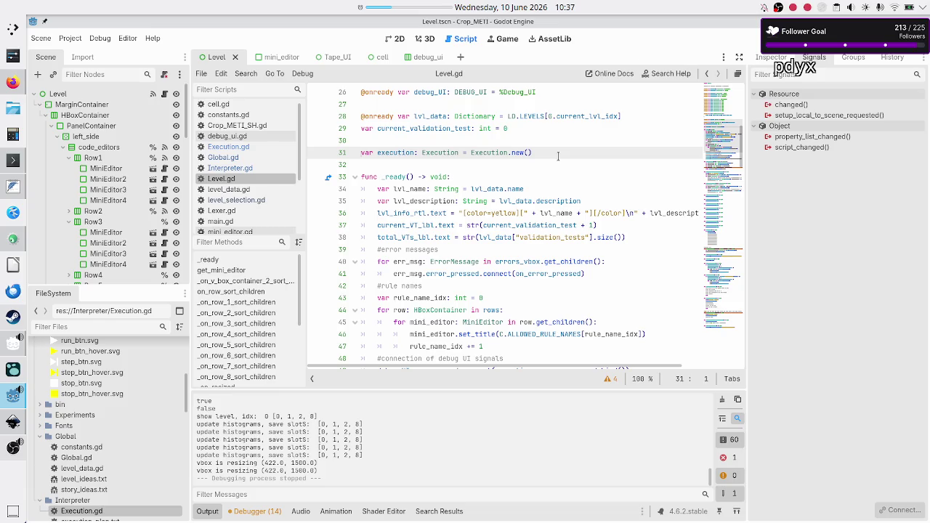
{"action": "key", "text": "shift+End"}
{"action": "left_click", "coordinate": [557, 156]}
{"action": "key", "text": "BackSpace"}
{"action": "key", "text": "BackSpace"}
{"action": "key", "text": "BackSpace"}
Step: Insert a blank line above the debug_UI.run_pressed connection in _ready
{"action": "key", "text": "Down"}
{"action": "key", "text": "Down"}
{"action": "key", "text": "Down"}
{"action": "key", "text": "Down"}
{"action": "key", "text": "Down"}
{"action": "key", "text": "Down"}
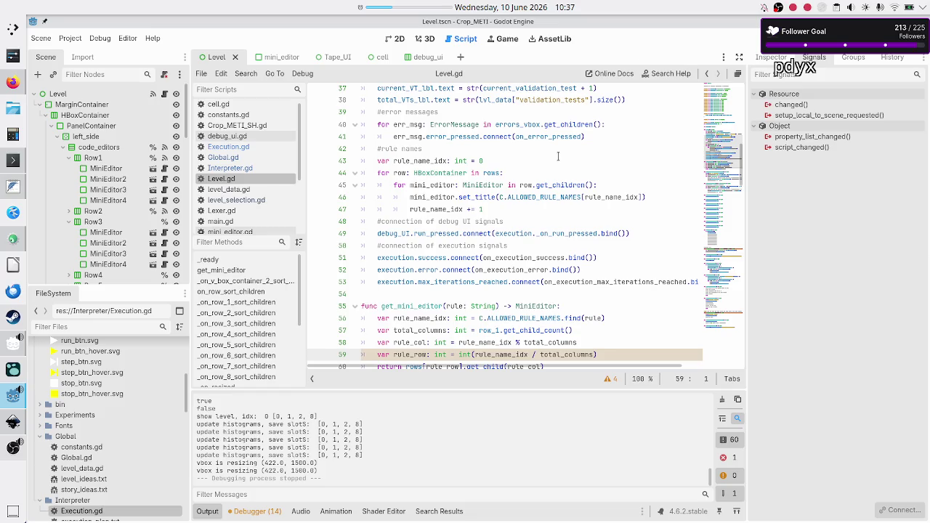
{"action": "key", "text": "Down"}
{"action": "key", "text": "Down"}
{"action": "key", "text": "Down"}
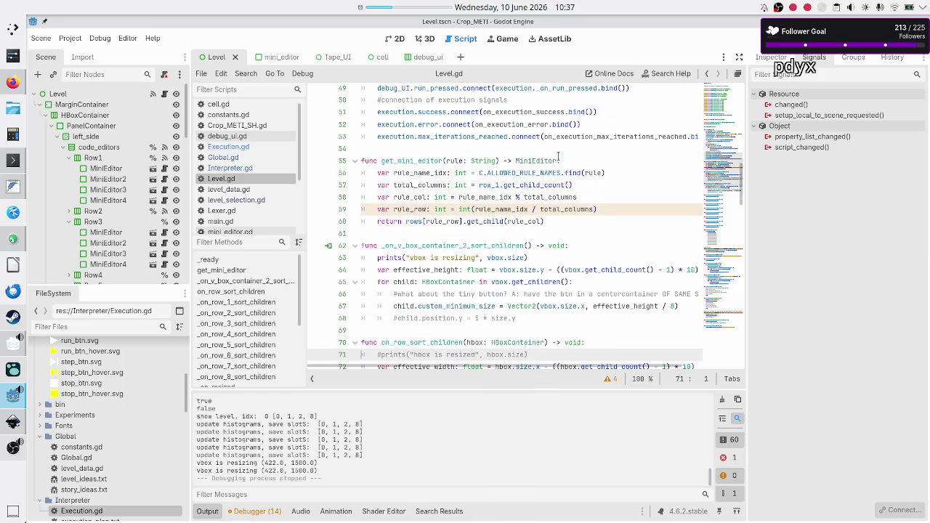
{"action": "key", "text": "Down"}
{"action": "key", "text": "Down"}
{"action": "key", "text": "Down"}
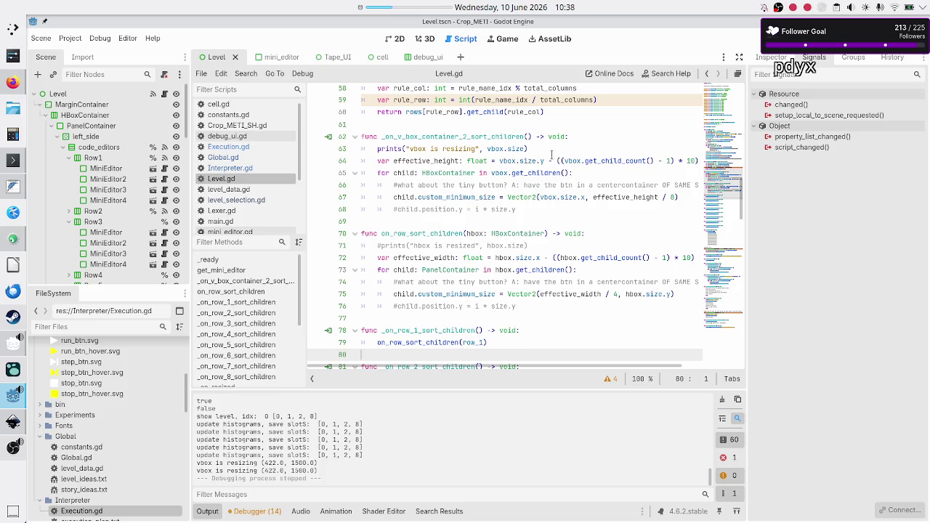
{"action": "scroll", "coordinate": [499, 180], "scroll_direction": "up", "scroll_amount": 12}
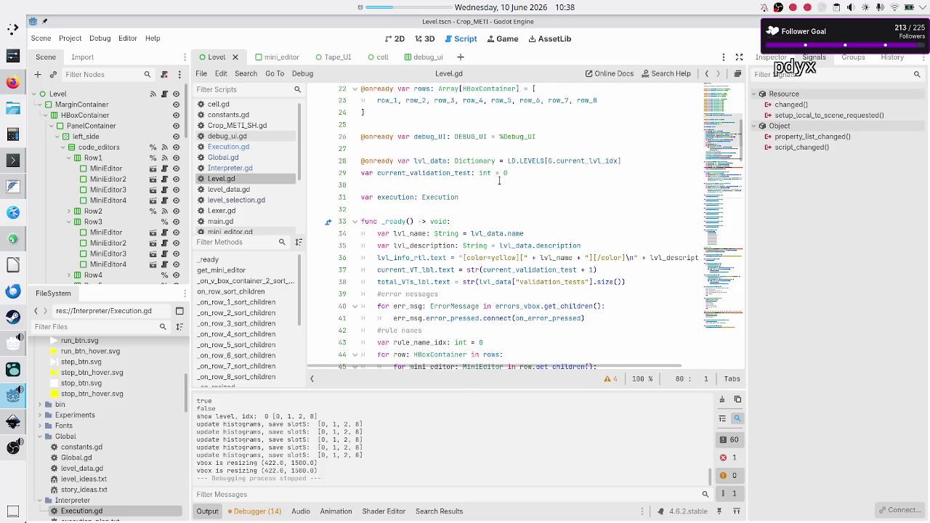
{"action": "scroll", "coordinate": [499, 180], "scroll_direction": "down", "scroll_amount": 4}
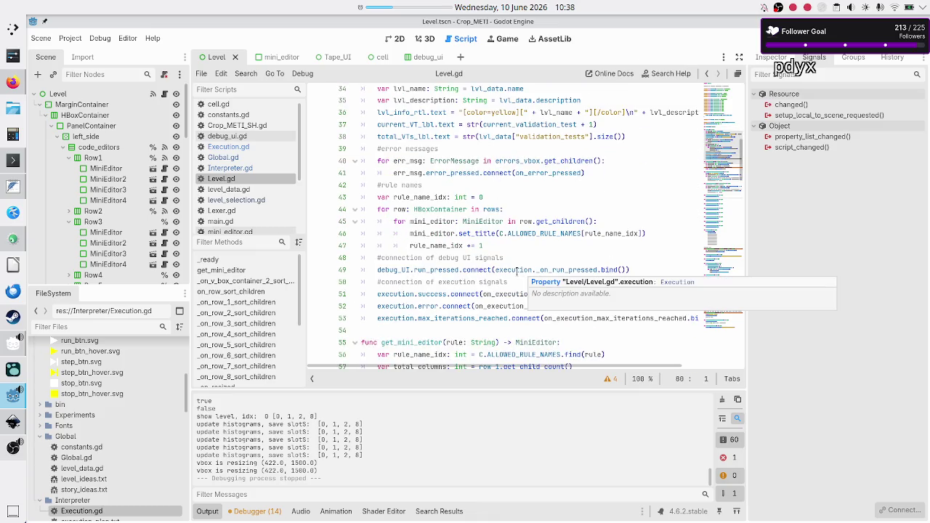
{"action": "double_click", "coordinate": [560, 270]}
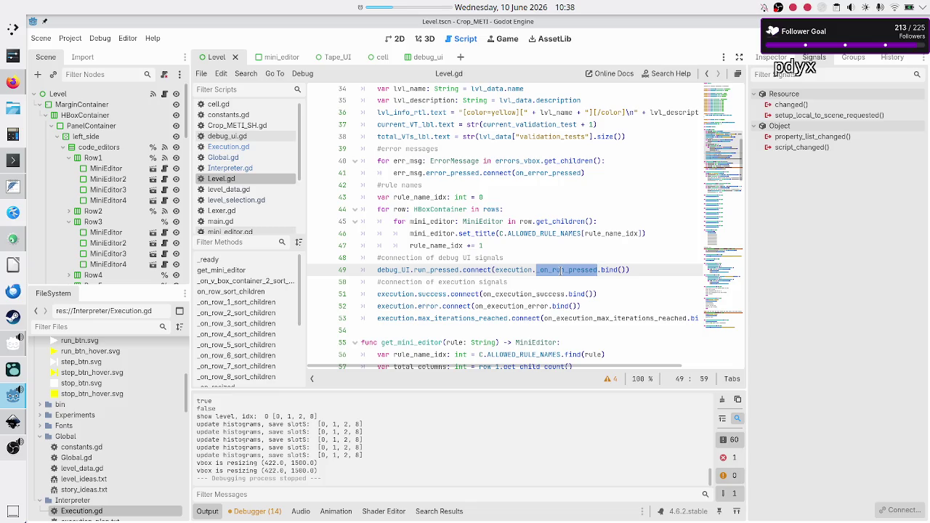
{"action": "key", "text": "Up"}
{"action": "key", "text": "End"}
{"action": "key", "text": "Return"}
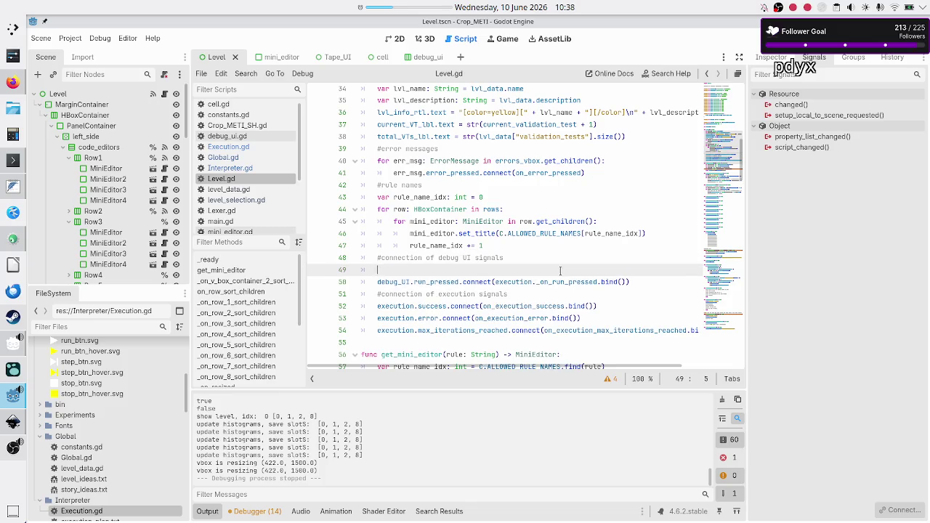
Step: Write a temporary execution = Execution.new() line in _ready, then delete it and save
{"action": "type", "text": "execution"}
{"action": "key", "text": "Escape"}
{"action": "type", "text": "Execution.n"}
{"action": "key", "text": "Return"}
{"action": "key", "text": "Right"}
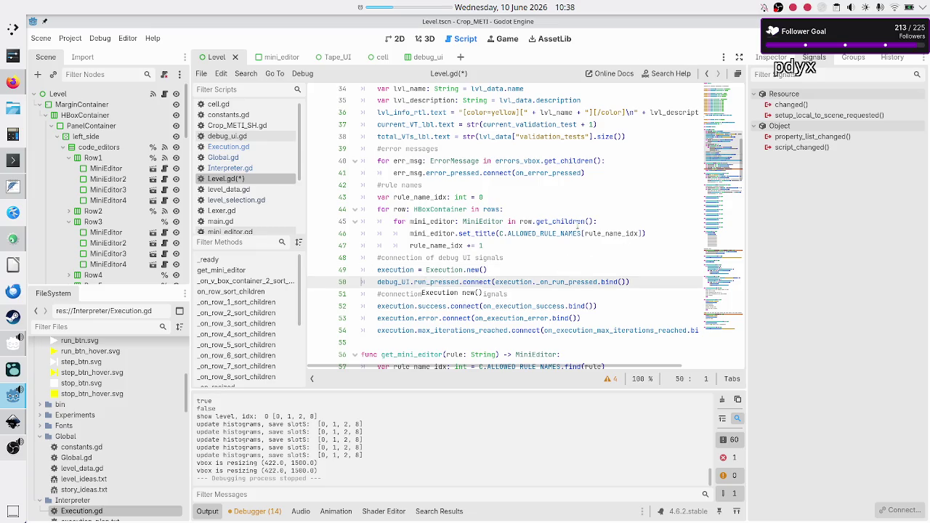
{"action": "scroll", "coordinate": [578, 226], "scroll_direction": "up", "scroll_amount": 2}
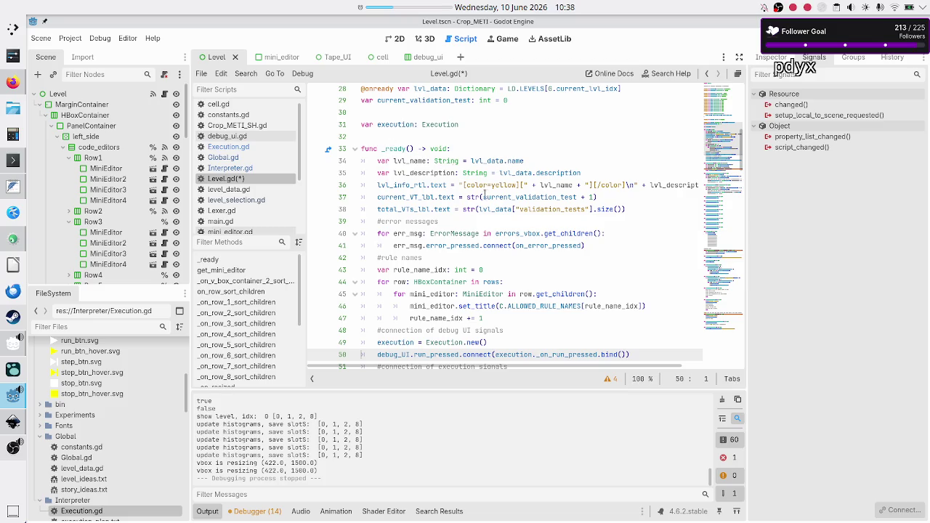
{"action": "scroll", "coordinate": [485, 196], "scroll_direction": "down", "scroll_amount": 4}
{"action": "left_click", "coordinate": [507, 193]}
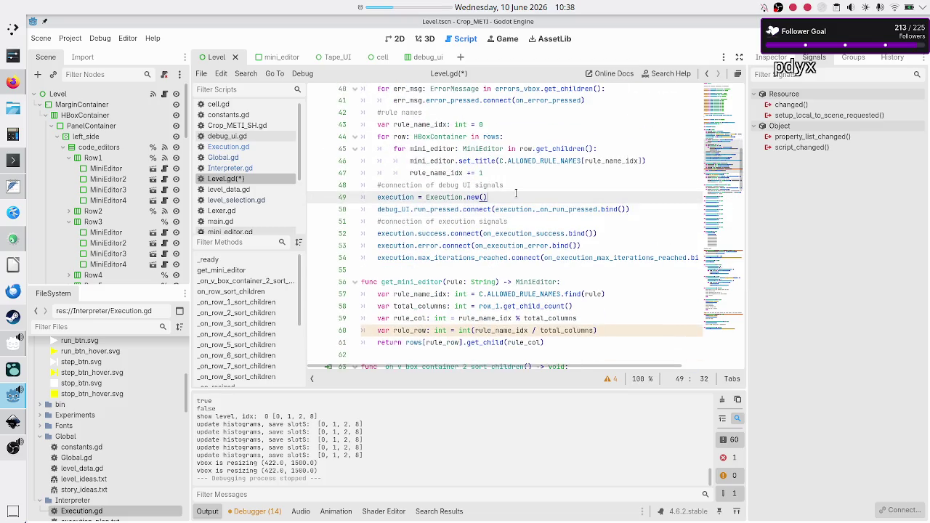
{"action": "triple_click", "coordinate": [514, 193]}
{"action": "key", "text": "BackSpace"}
{"action": "key", "text": "BackSpace"}
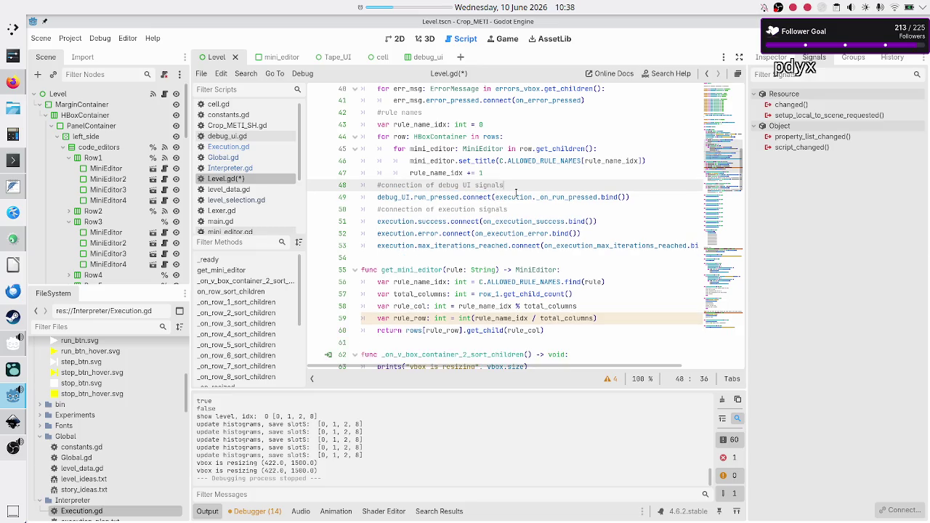
{"action": "key", "text": "Right"}
{"action": "key", "text": "ctrl+s"}
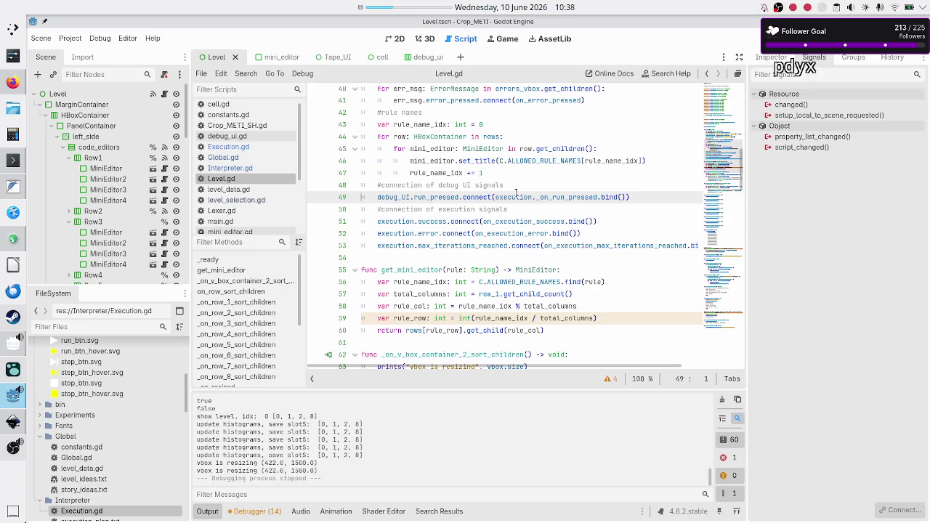
Step: Restore '= Execution.new()' on line 31's execution declaration, save, and open Execution.gd
{"action": "scroll", "coordinate": [523, 182], "scroll_direction": "up", "scroll_amount": 7}
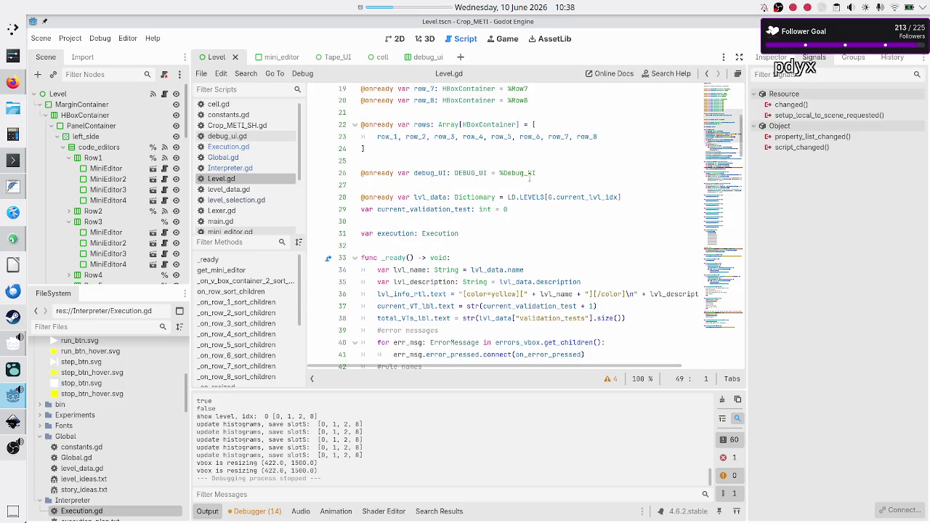
{"action": "left_click", "coordinate": [498, 230]}
{"action": "type", "text": "= Exec"}
{"action": "key", "text": "Return"}
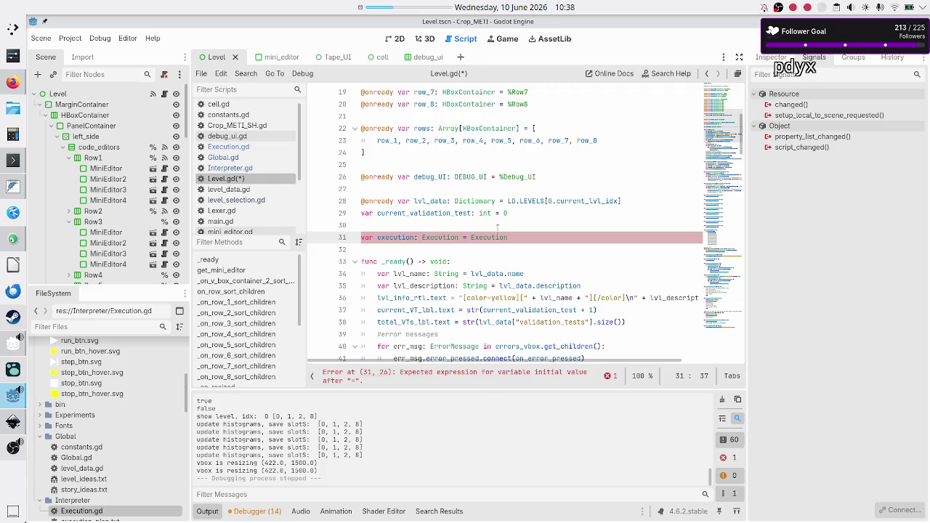
{"action": "type", "text": ".n"}
{"action": "key", "text": "Return"}
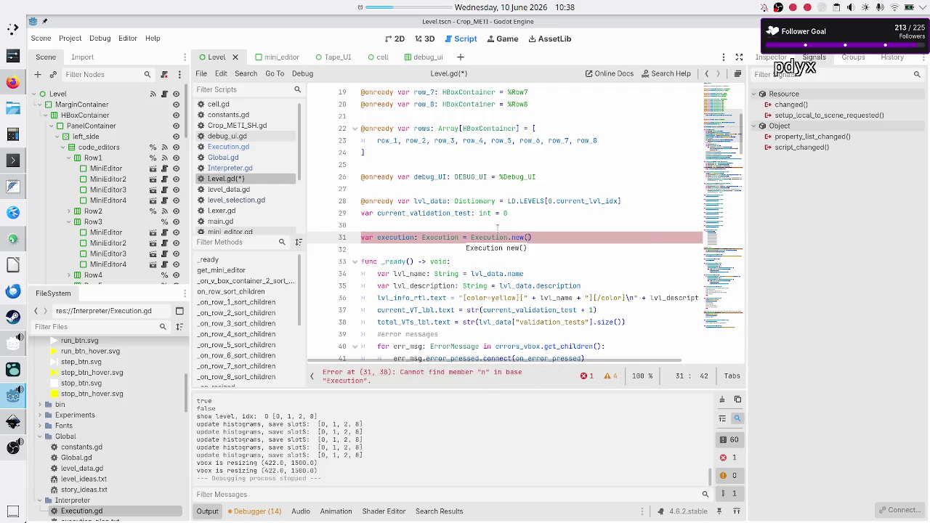
{"action": "key", "text": "Down"}
{"action": "key", "text": "ctrl+s"}
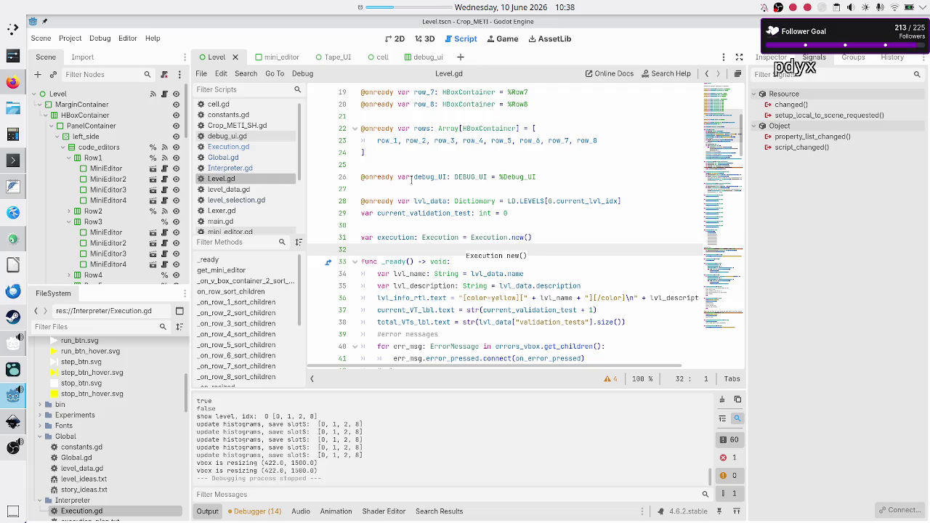
{"action": "left_click", "coordinate": [226, 147]}
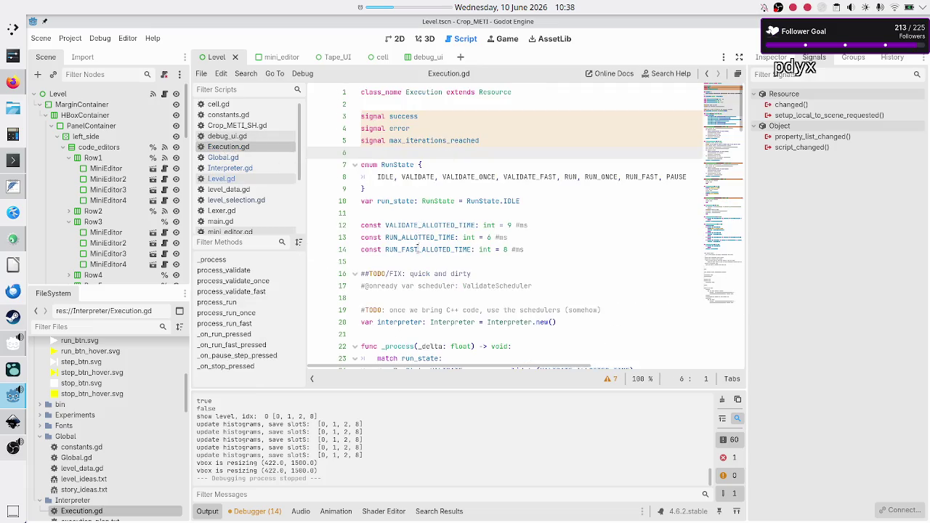
{"action": "scroll", "coordinate": [414, 286], "scroll_direction": "down", "scroll_amount": 2}
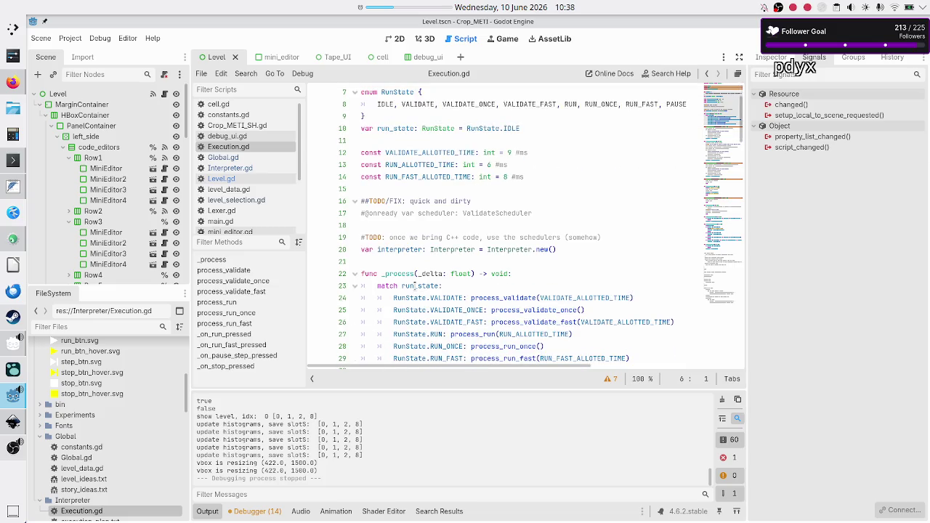
{"action": "scroll", "coordinate": [414, 285], "scroll_direction": "down", "scroll_amount": 2}
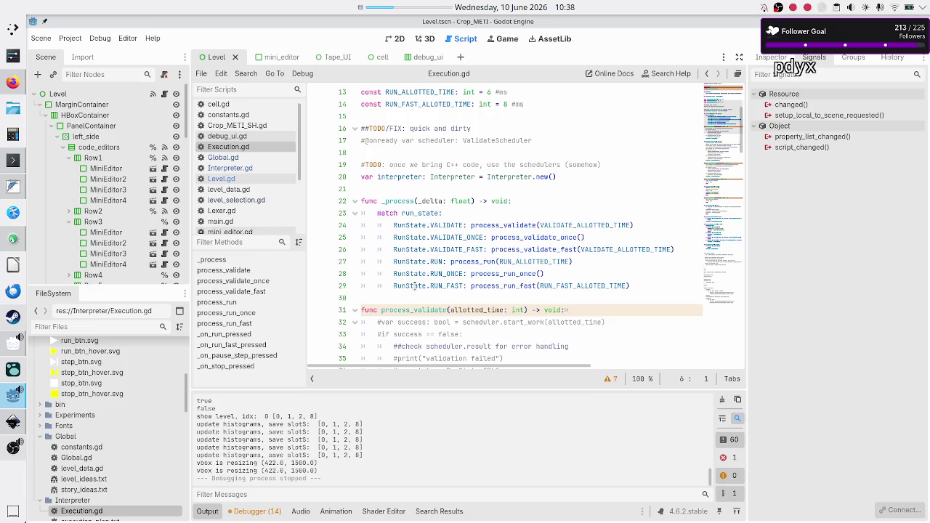
{"action": "scroll", "coordinate": [414, 286], "scroll_direction": "down", "scroll_amount": 6}
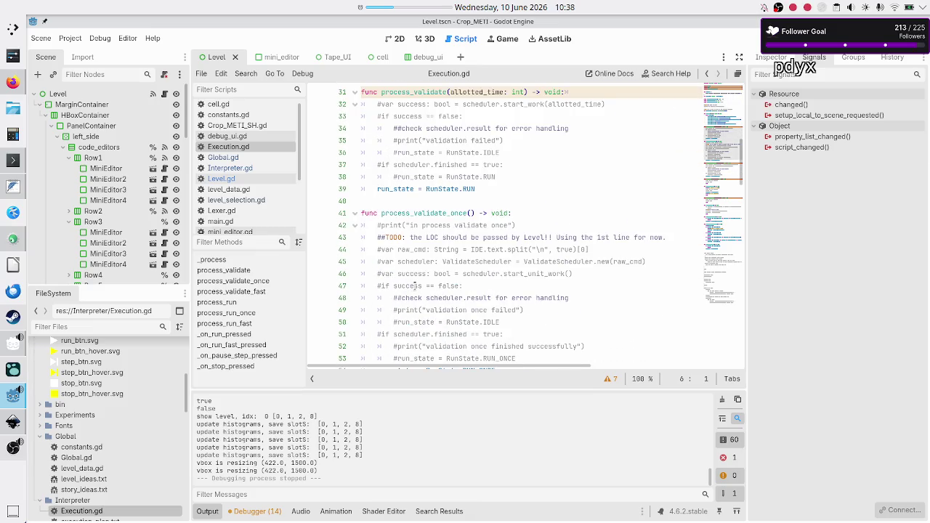
{"action": "scroll", "coordinate": [417, 285], "scroll_direction": "up", "scroll_amount": 10}
{"action": "scroll", "coordinate": [416, 286], "scroll_direction": "down", "scroll_amount": 20}
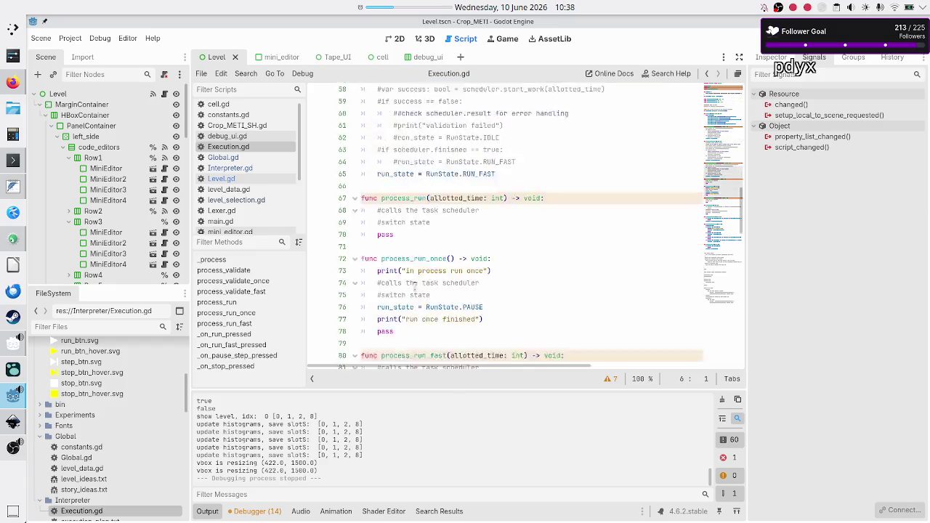
{"action": "scroll", "coordinate": [415, 286], "scroll_direction": "down", "scroll_amount": 6}
{"action": "scroll", "coordinate": [414, 286], "scroll_direction": "down", "scroll_amount": 6}
{"action": "scroll", "coordinate": [415, 285], "scroll_direction": "up", "scroll_amount": 13}
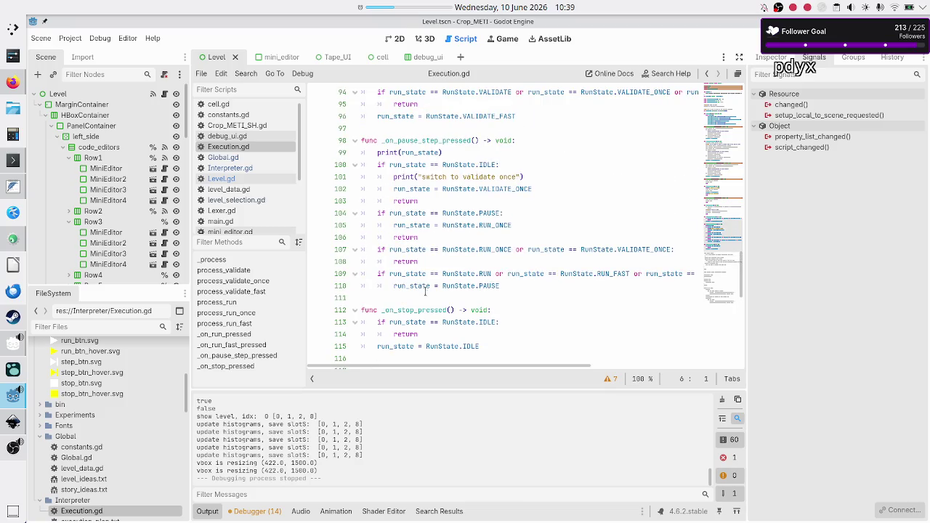
{"action": "left_click", "coordinate": [418, 317]}
Step: Add func reset() -> void: below _on_stop_pressed, setting interpreter = Interpreter.new()
{"action": "key", "text": "Down"}
{"action": "key", "text": "Down"}
{"action": "key", "text": "End"}
{"action": "key", "text": "Return"}
{"action": "key", "text": "Return"}
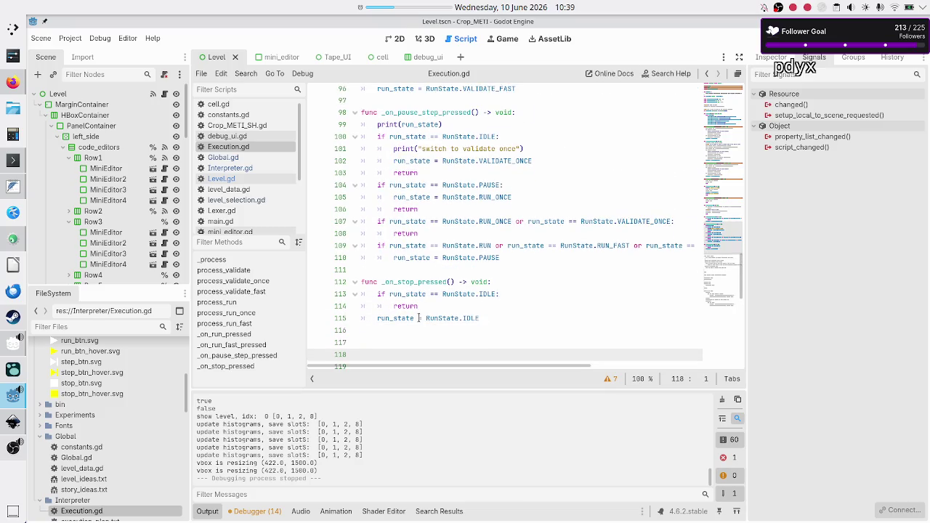
{"action": "type", "text": "func re"}
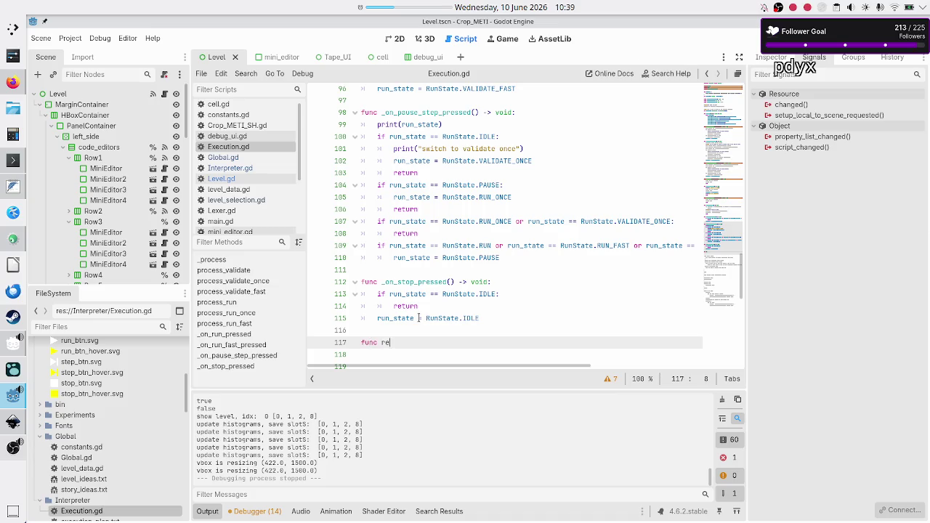
{"action": "type", "text": "set() ->"}
{"action": "type", "text": " void:"}
{"action": "key", "text": "Return"}
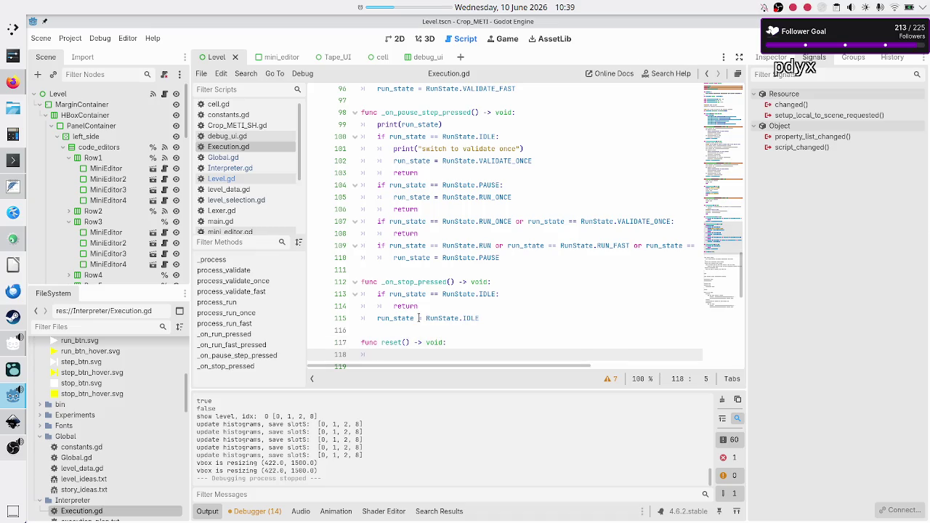
{"action": "type", "text": "inter"}
{"action": "key", "text": "Return"}
{"action": "type", "text": "Interpreter."}
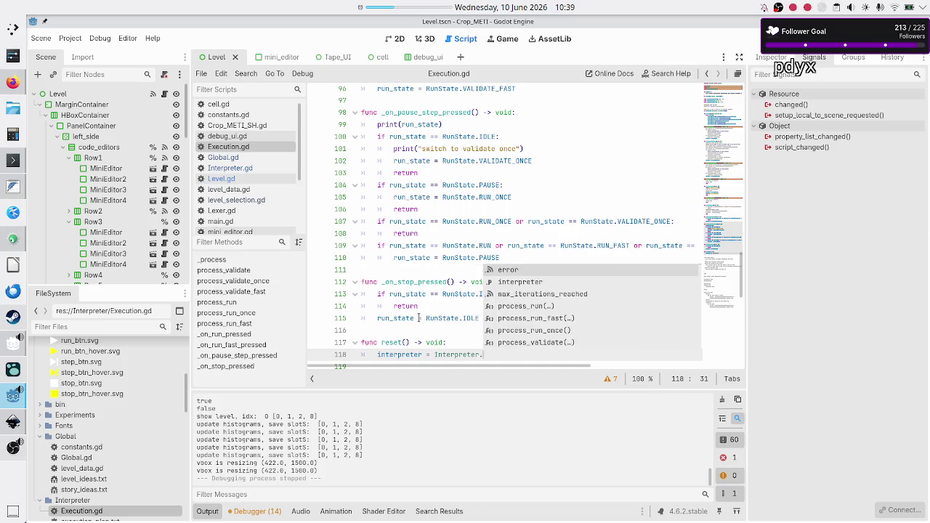
{"action": "type", "text": "n"}
{"action": "key", "text": "Return"}
{"action": "key", "text": "Return"}
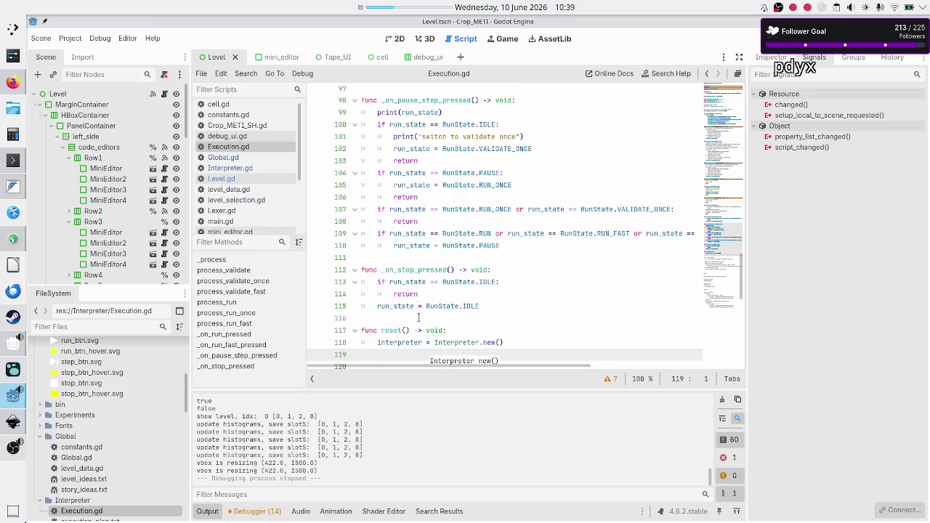
{"action": "key", "text": "Return"}
{"action": "key", "text": "Up"}
{"action": "key", "text": "Up"}
{"action": "key", "text": "Up"}
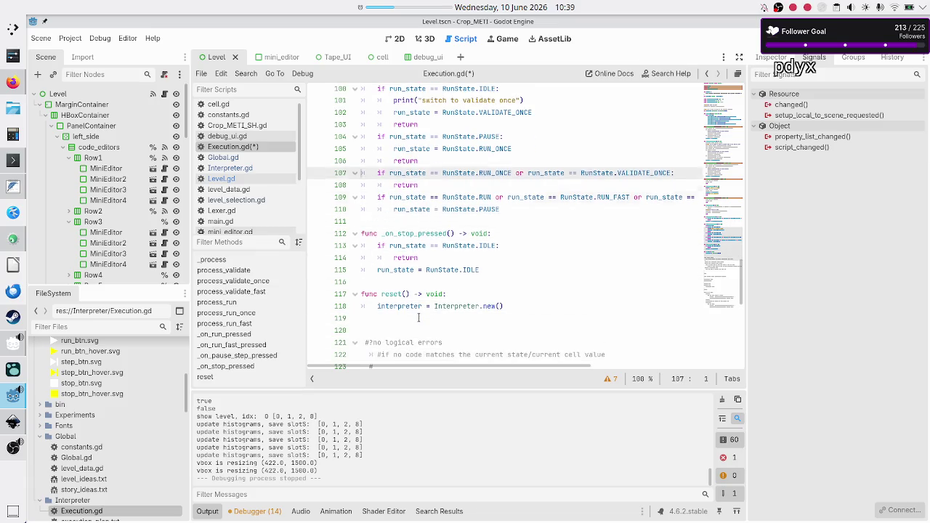
{"action": "key", "text": "Up"}
{"action": "key", "text": "Up"}
{"action": "key", "text": "Up"}
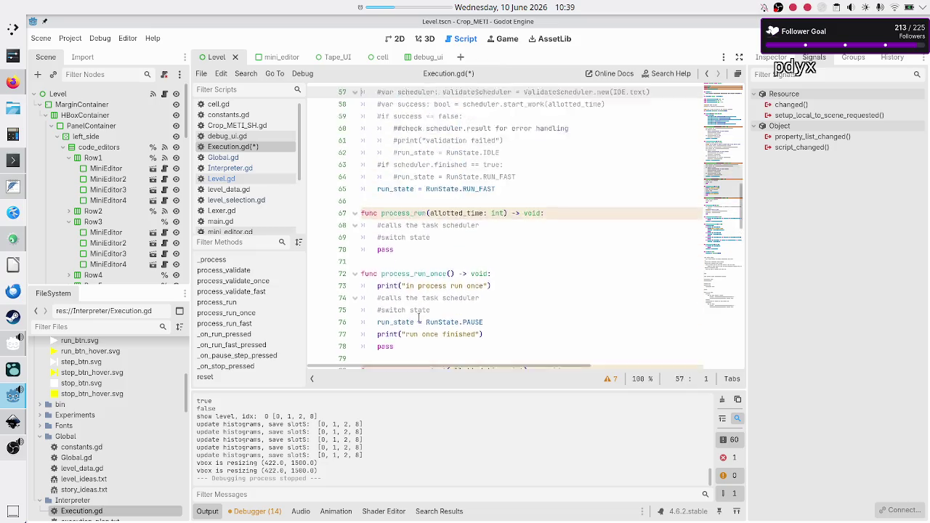
{"action": "key", "text": "Up"}
{"action": "key", "text": "Up"}
{"action": "key", "text": "Up"}
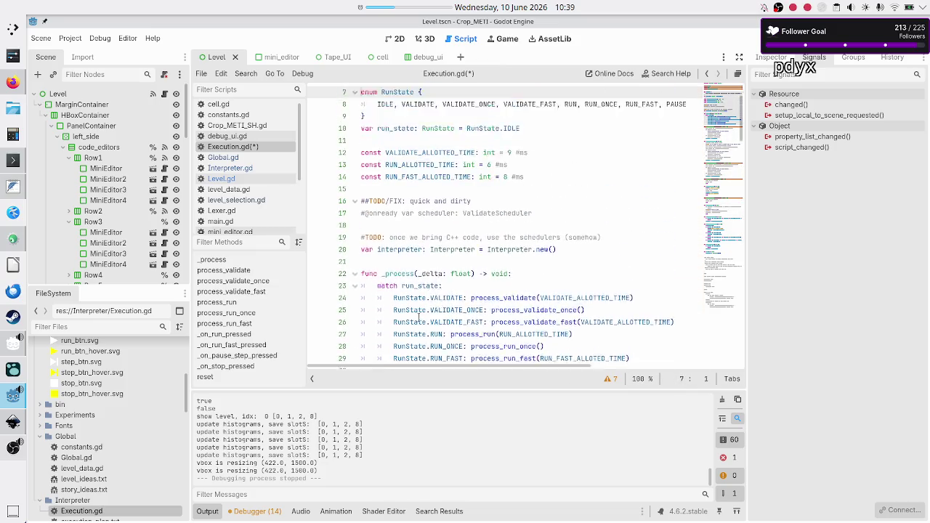
{"action": "key", "text": "Down"}
{"action": "key", "text": "Down"}
{"action": "key", "text": "Down"}
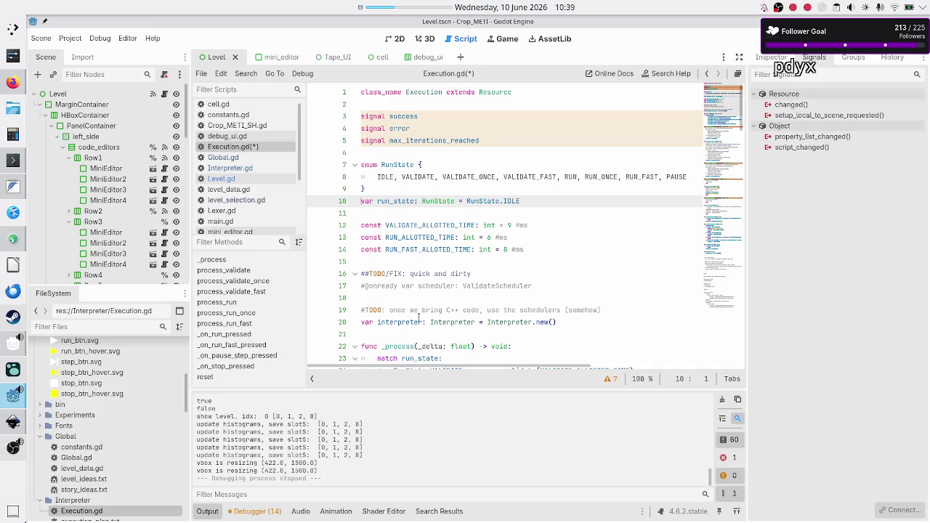
Step: Remove the initial values from the run_state and interpreter declarations in Execution.gd
{"action": "key", "text": "Down"}
{"action": "key", "text": "Up"}
{"action": "key", "text": "End"}
{"action": "key", "text": "ctrl+shift+Left"}
{"action": "key", "text": "ctrl+shift+Left"}
{"action": "key", "text": "ctrl+shift+Left"}
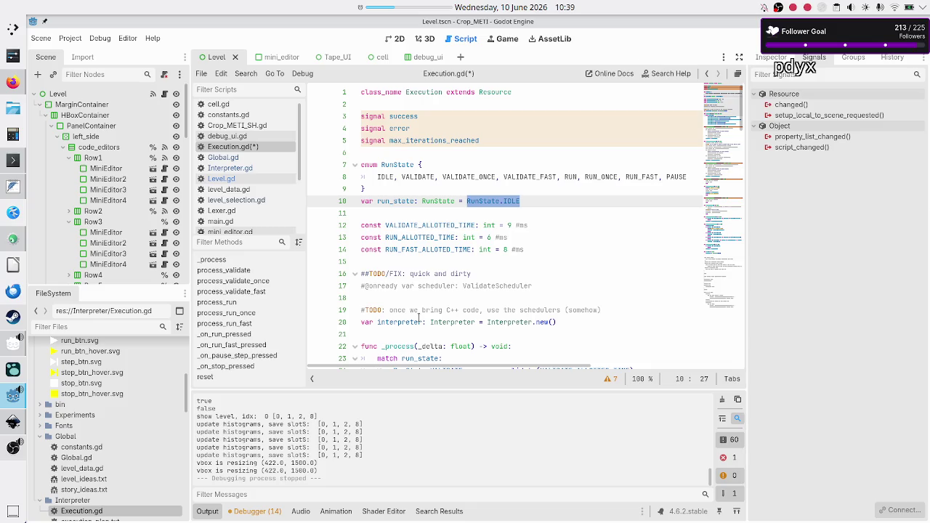
{"action": "key", "text": "Home"}
{"action": "key", "text": "Down"}
{"action": "key", "text": "Down"}
{"action": "key", "text": "Down"}
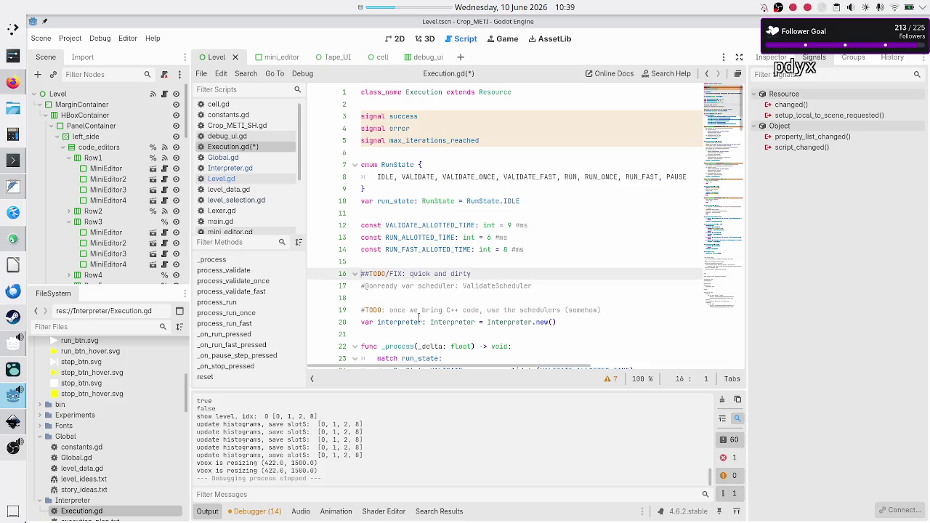
{"action": "key", "text": "Up"}
{"action": "key", "text": "Up"}
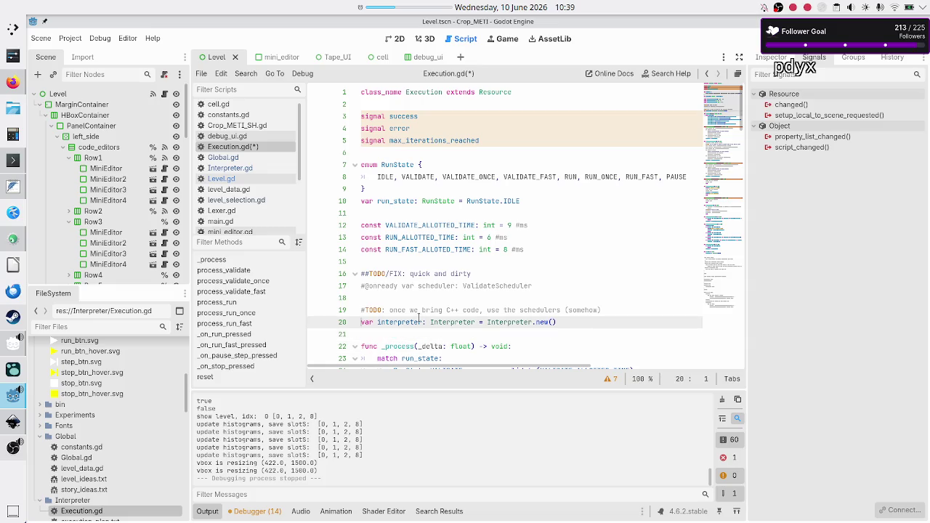
{"action": "key", "text": "End"}
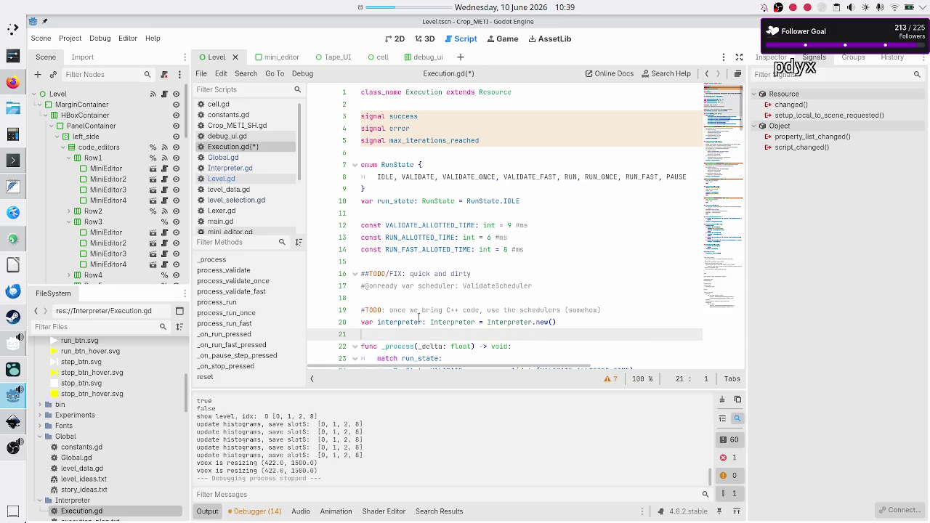
{"action": "key", "text": "BackSpace"}
{"action": "key", "text": "BackSpace"}
{"action": "key", "text": "BackSpace"}
{"action": "key", "text": "BackSpace"}
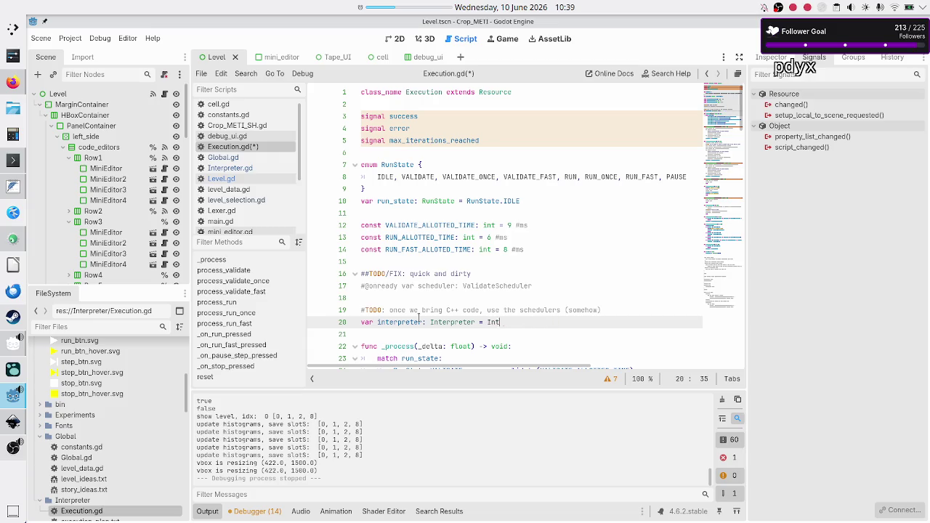
{"action": "key", "text": "Up"}
{"action": "key", "text": "Up"}
{"action": "key", "text": "Up"}
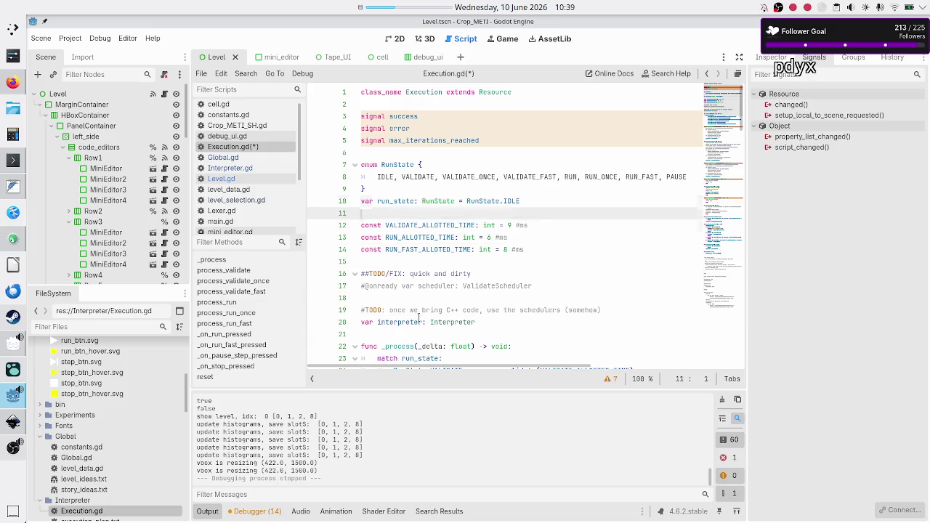
{"action": "key", "text": "Down"}
{"action": "key", "text": "Up"}
{"action": "key", "text": "End"}
{"action": "key", "text": "shift+Left"}
{"action": "key", "text": "shift+Left"}
{"action": "key", "text": "shift+Left"}
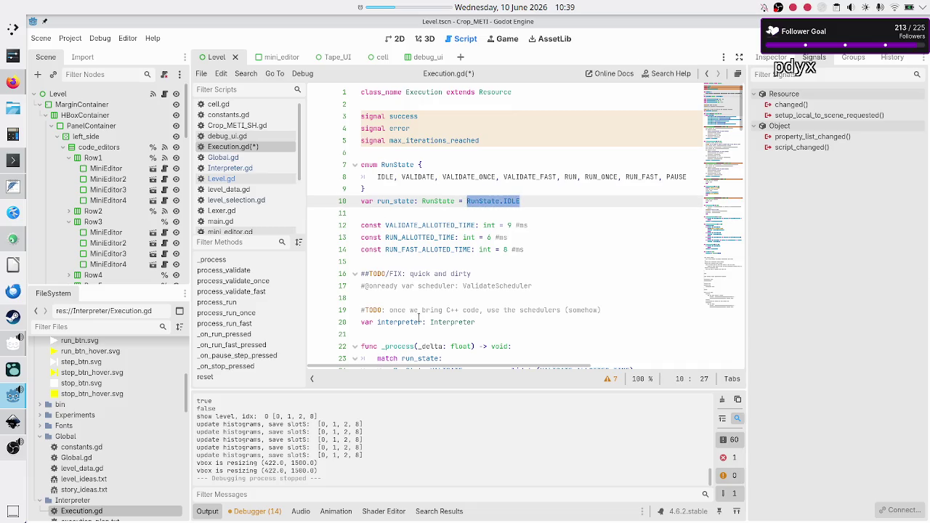
{"action": "key", "text": "BackSpace"}
Step: Add run_state = RunState.IDLE as the first line of reset() and save Execution.gd
{"action": "key", "text": "Down"}
{"action": "key", "text": "Down"}
{"action": "key", "text": "Down"}
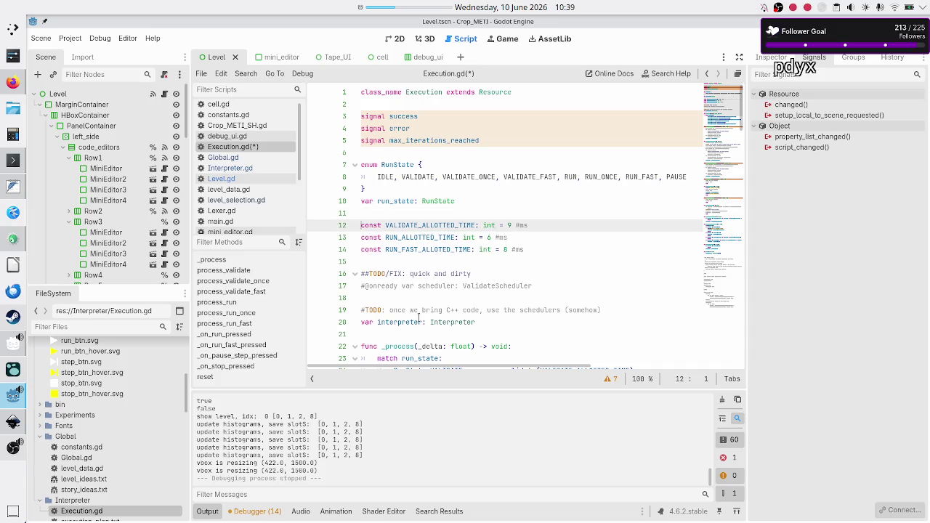
{"action": "key", "text": "Down"}
{"action": "key", "text": "Down"}
{"action": "key", "text": "Down"}
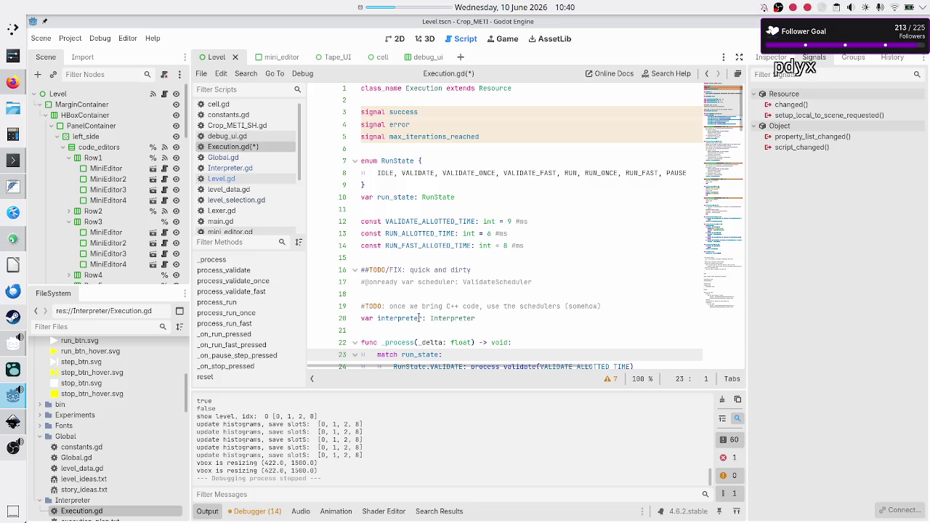
{"action": "key", "text": "Down"}
{"action": "key", "text": "Down"}
{"action": "key", "text": "Down"}
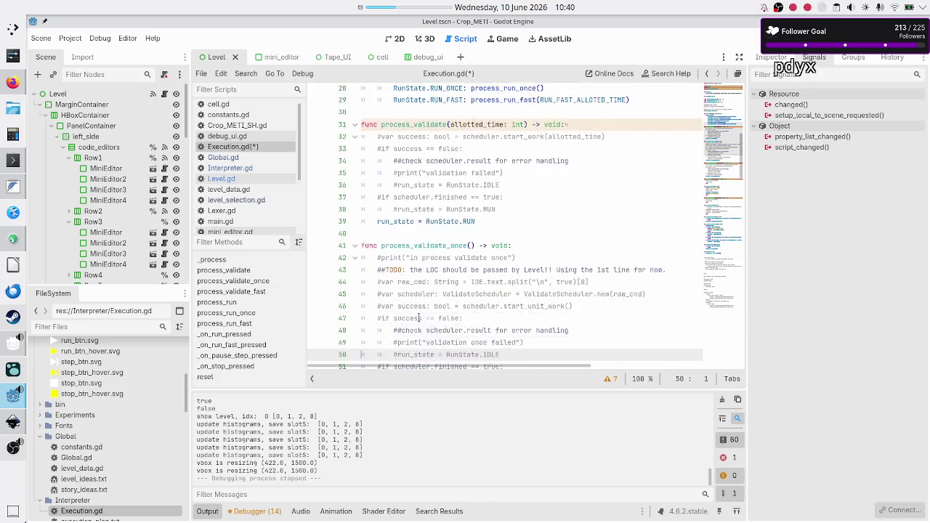
{"action": "key", "text": "Down"}
{"action": "key", "text": "Down"}
{"action": "key", "text": "Down"}
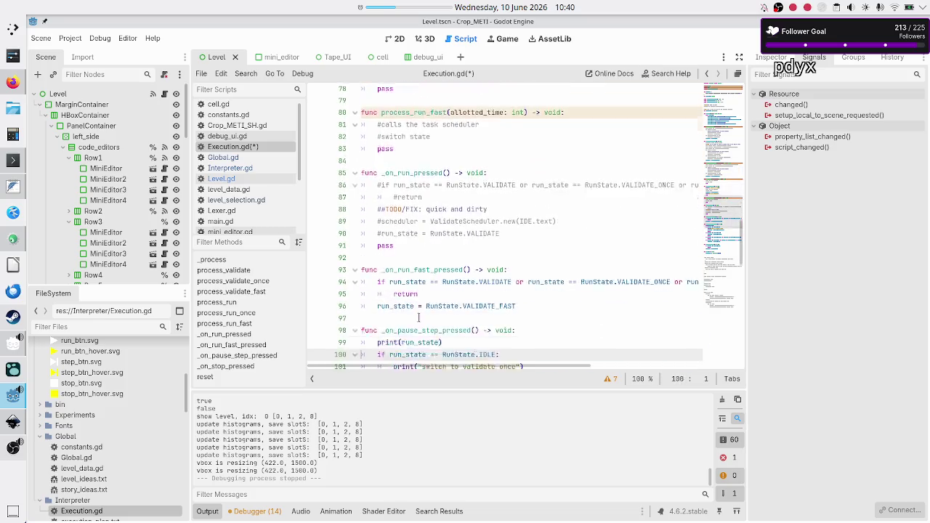
{"action": "key", "text": "Down"}
{"action": "key", "text": "Down"}
{"action": "key", "text": "Down"}
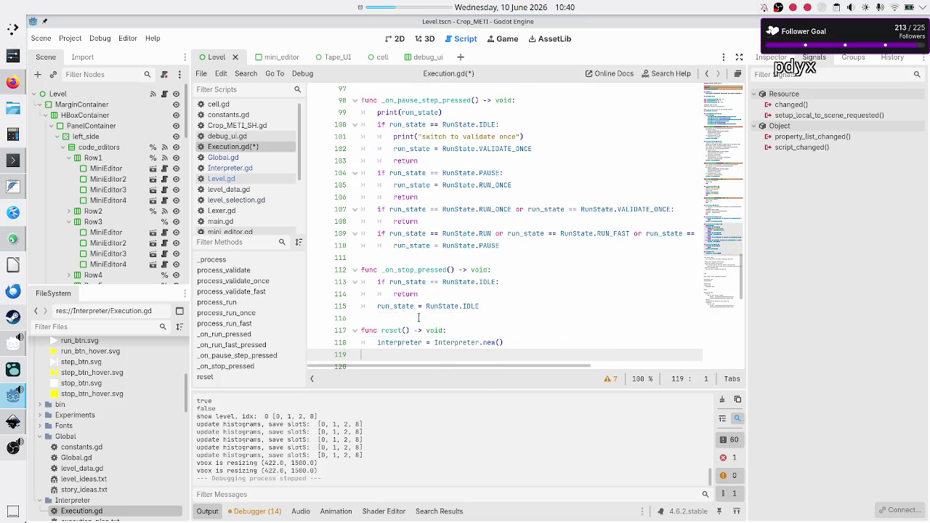
{"action": "key", "text": "Up"}
{"action": "key", "text": "Up"}
{"action": "key", "text": "End"}
{"action": "key", "text": "Return"}
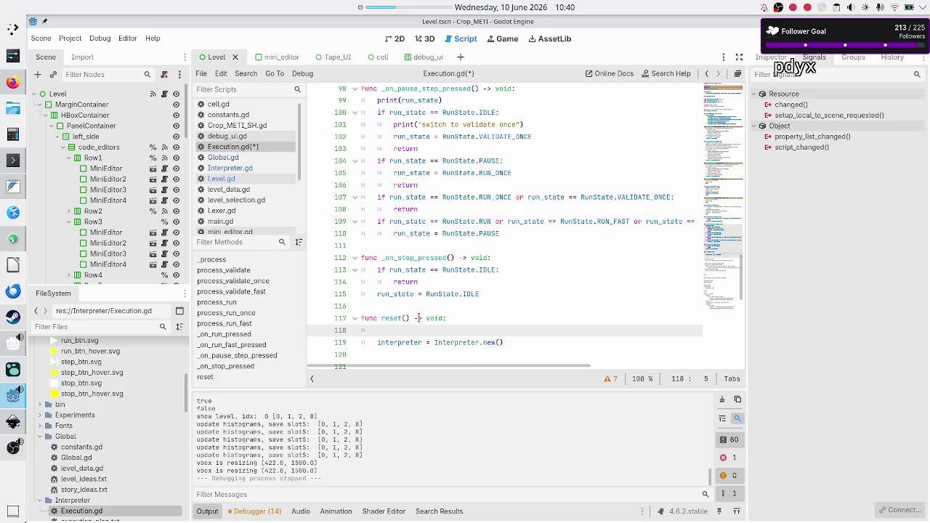
{"action": "type", "text": "ru"}
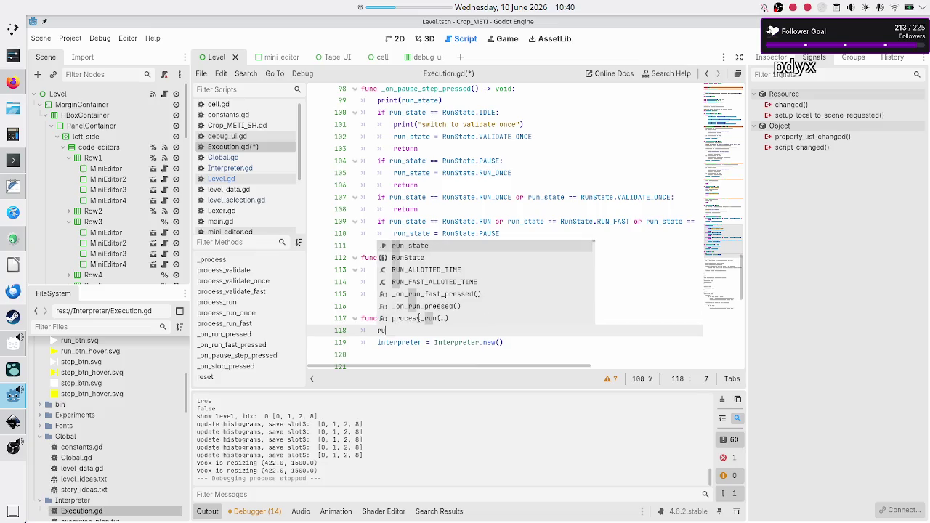
{"action": "type", "text": "n_state = RunState.IDLE"}
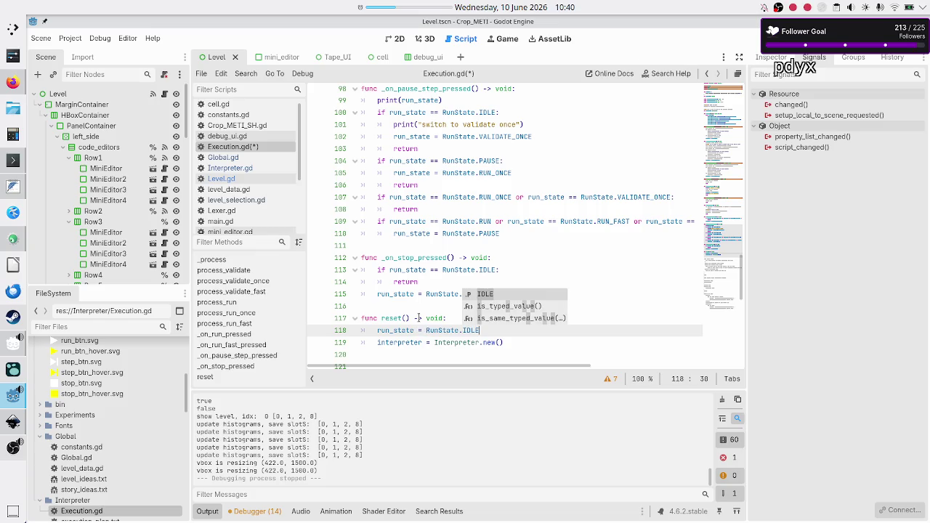
{"action": "key", "text": "Up"}
{"action": "key", "text": "Up"}
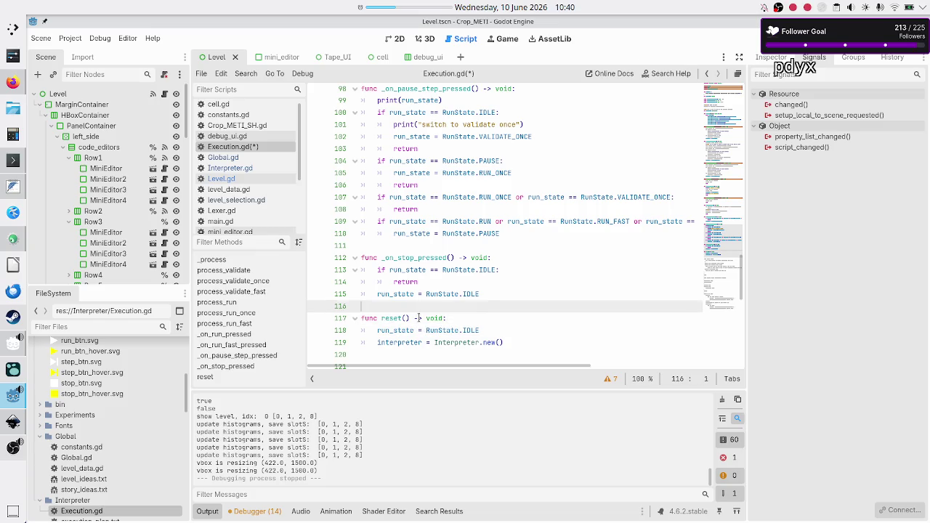
{"action": "key", "text": "ctrl+s"}
Step: Open Level.gd and review the execution signal connections in _ready
{"action": "left_click", "coordinate": [251, 177]}
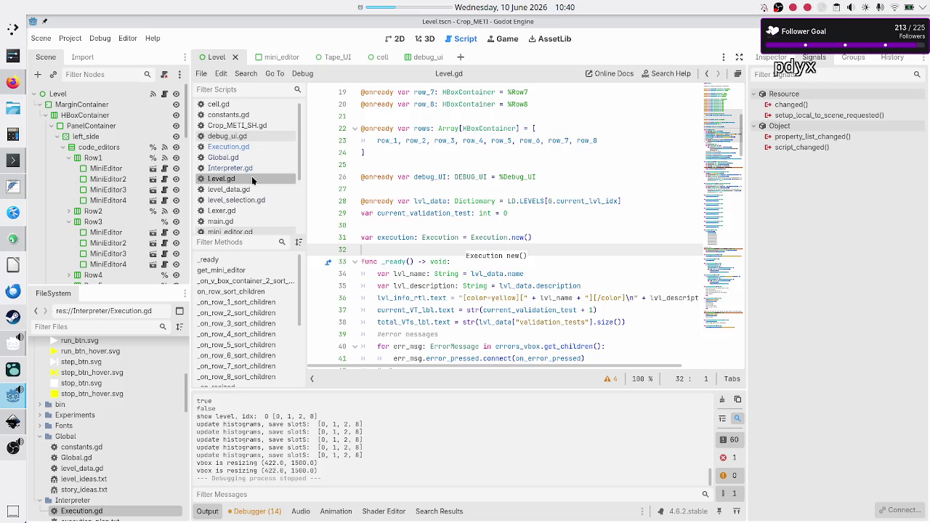
{"action": "mouse_move", "coordinate": [499, 237]}
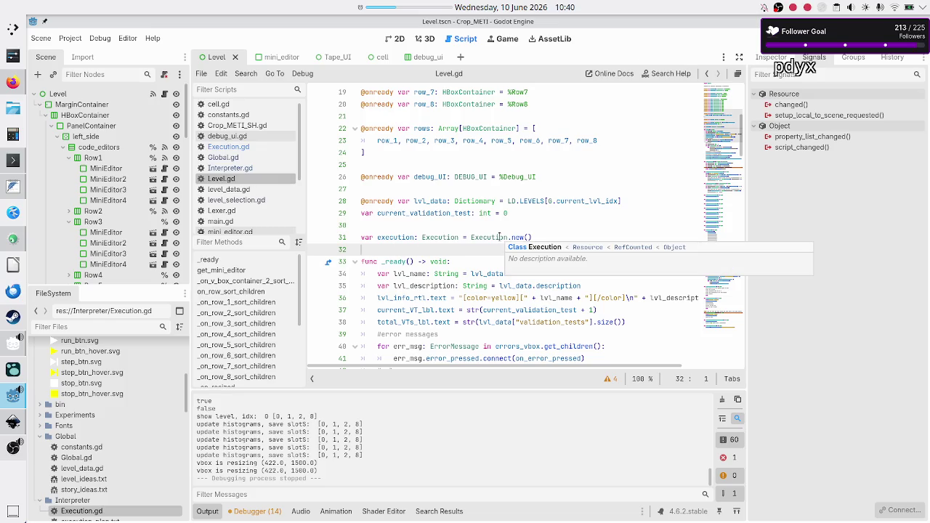
{"action": "key", "text": "Down"}
{"action": "key", "text": "Down"}
{"action": "key", "text": "Down"}
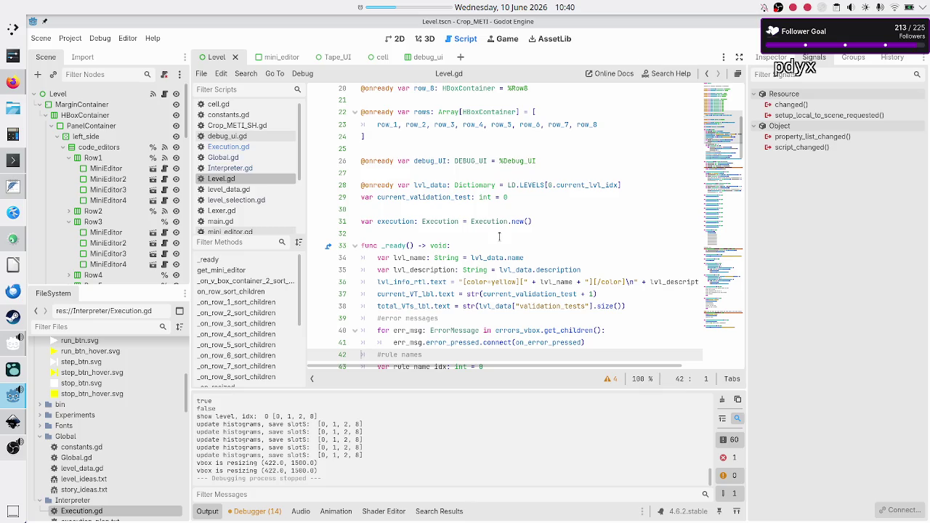
{"action": "scroll", "coordinate": [499, 237], "scroll_direction": "down", "scroll_amount": 1}
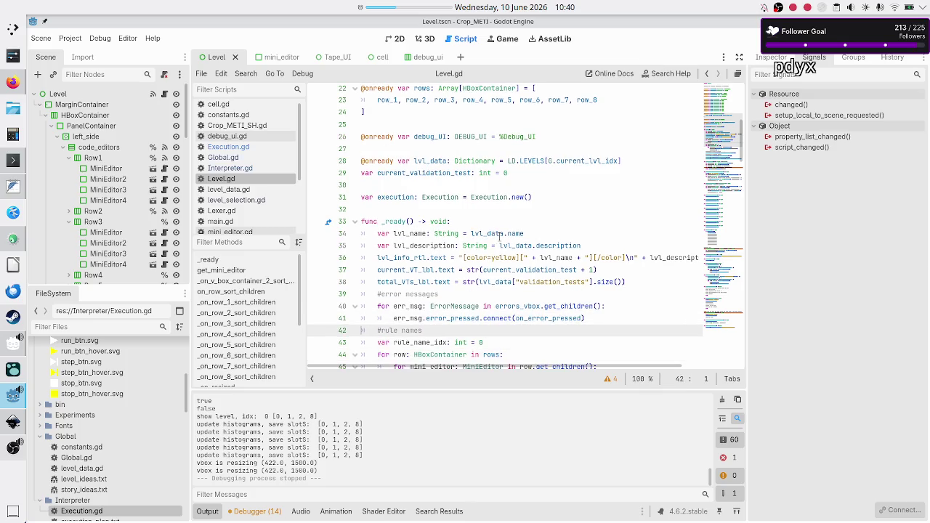
{"action": "key", "text": "Down"}
{"action": "key", "text": "Down"}
{"action": "key", "text": "Down"}
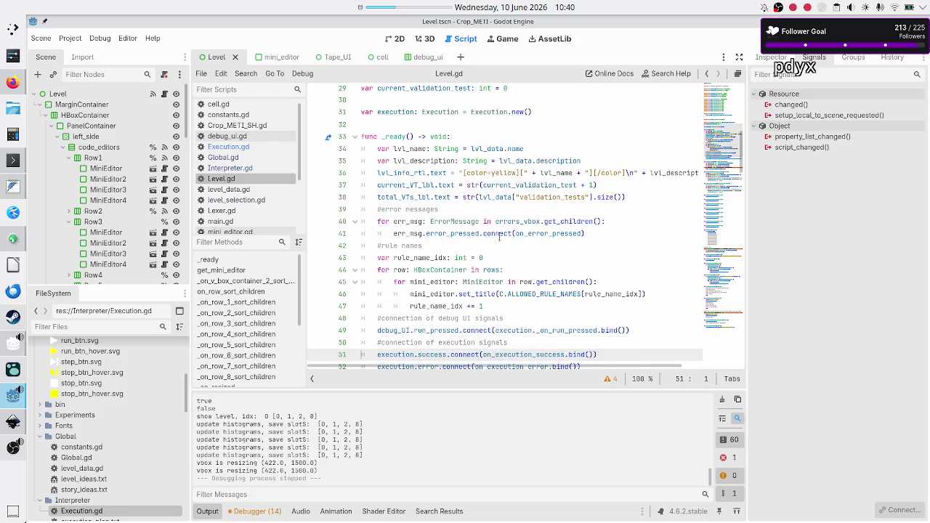
{"action": "key", "text": "Down"}
{"action": "key", "text": "Up"}
{"action": "key", "text": "shift+Down"}
{"action": "key", "text": "shift+Down"}
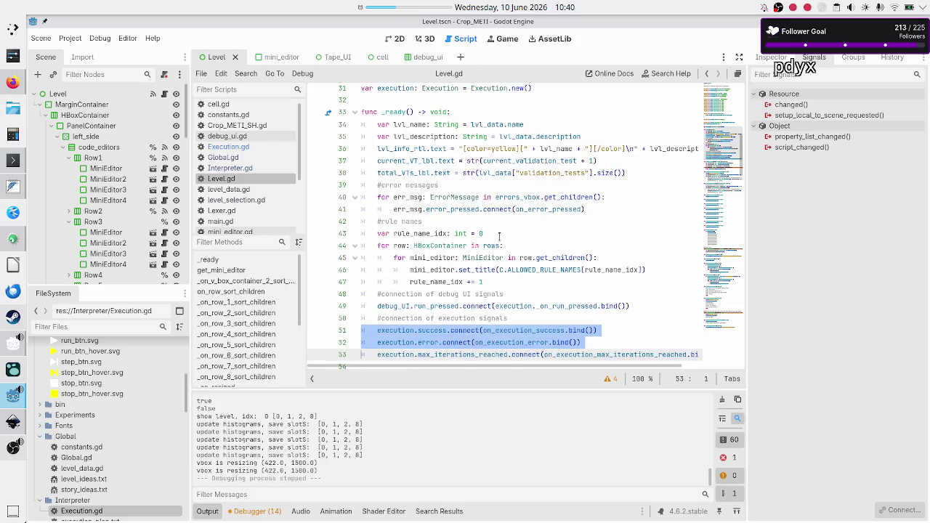
{"action": "key", "text": "shift+End"}
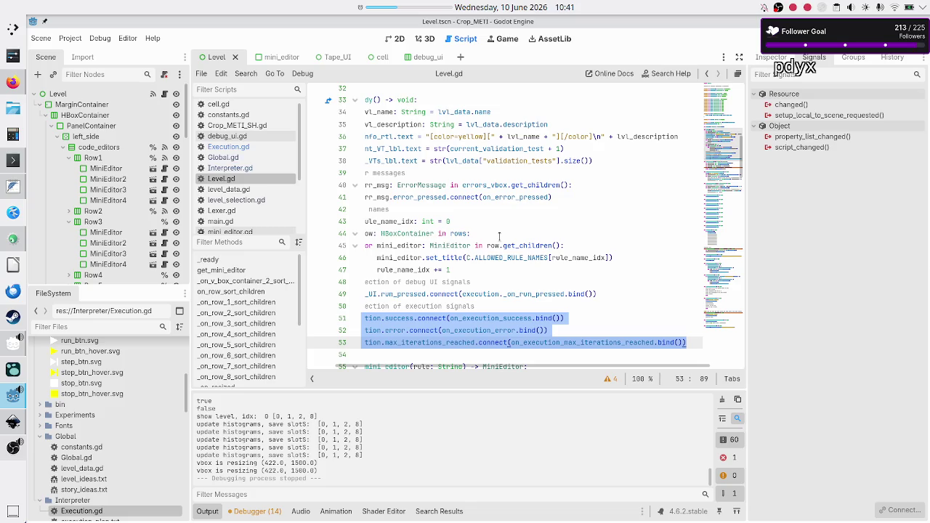
{"action": "key", "text": "Down"}
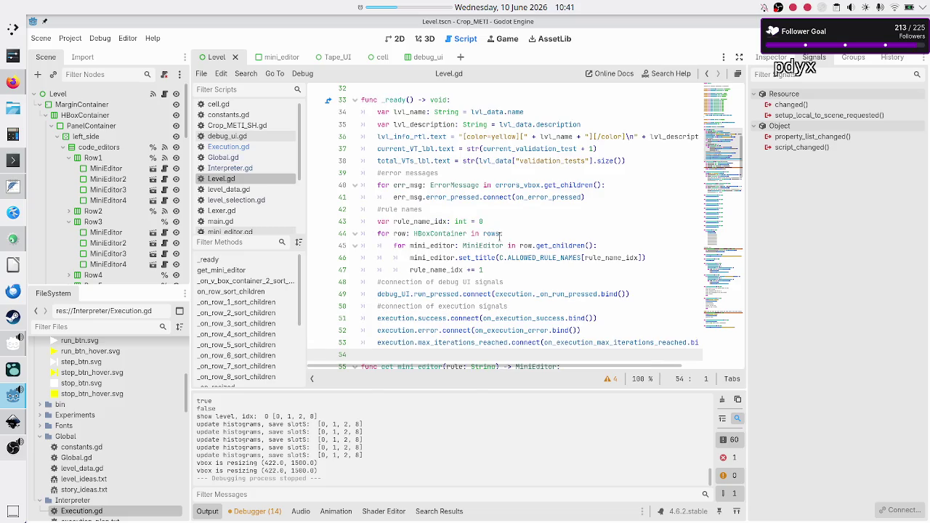
{"action": "key", "text": "Up"}
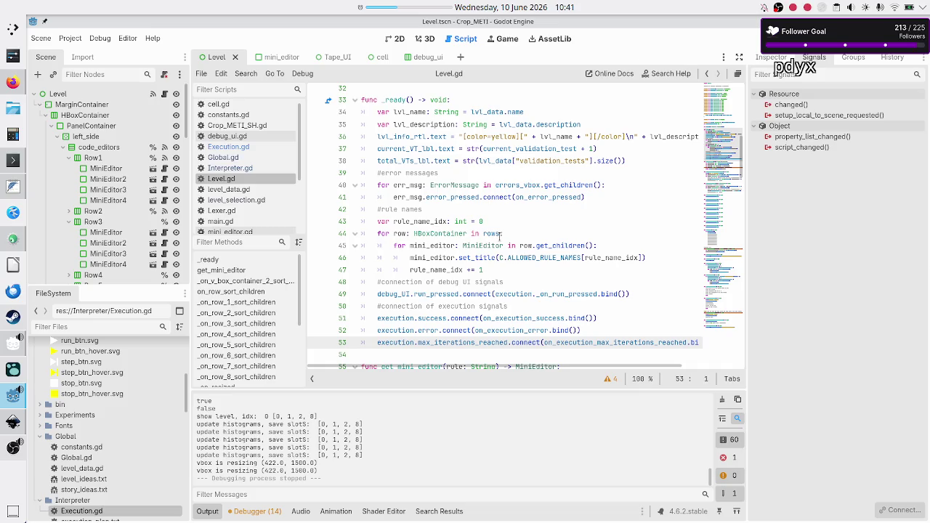
{"action": "key", "text": "Up"}
{"action": "key", "text": "Up"}
{"action": "key", "text": "Up"}
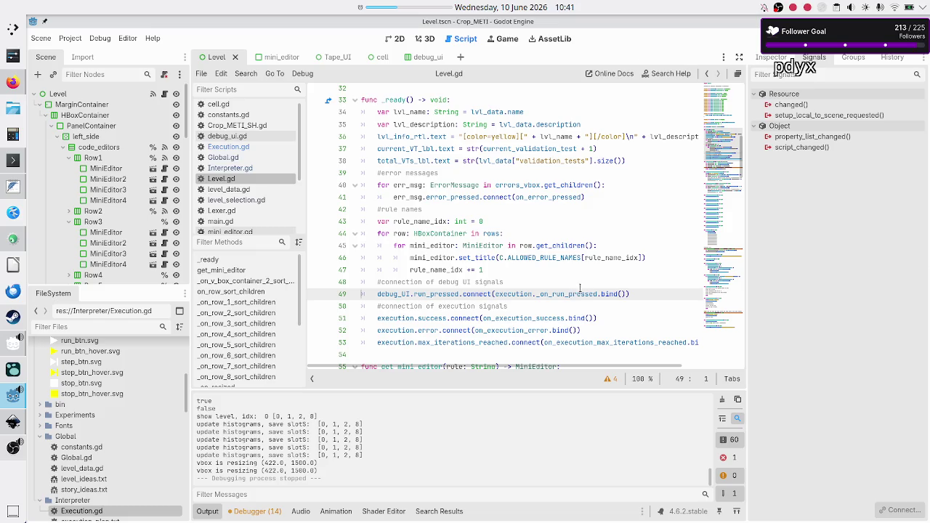
Step: Check the debug_UI.run_pressed connection on line 49, then open debug_ui.gd
{"action": "mouse_move", "coordinate": [570, 294]}
{"action": "double_click", "coordinate": [399, 298]}
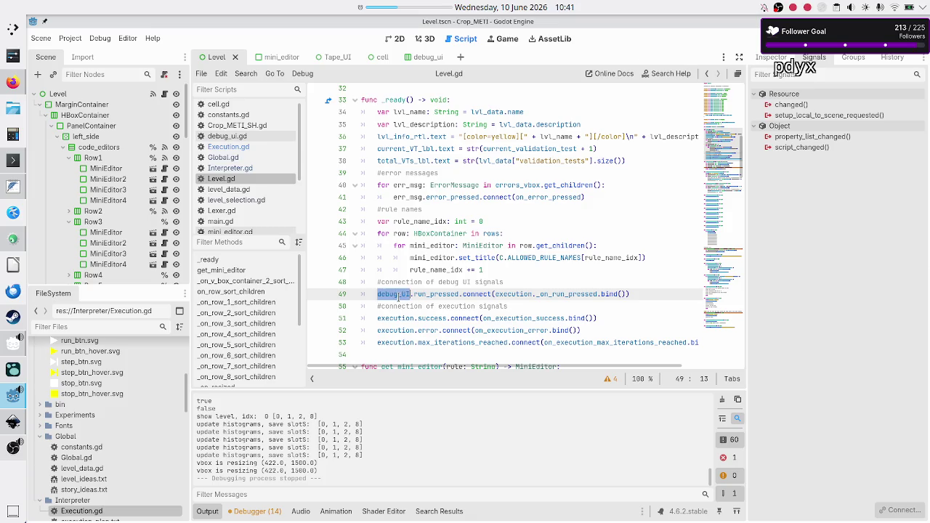
{"action": "double_click", "coordinate": [436, 294]}
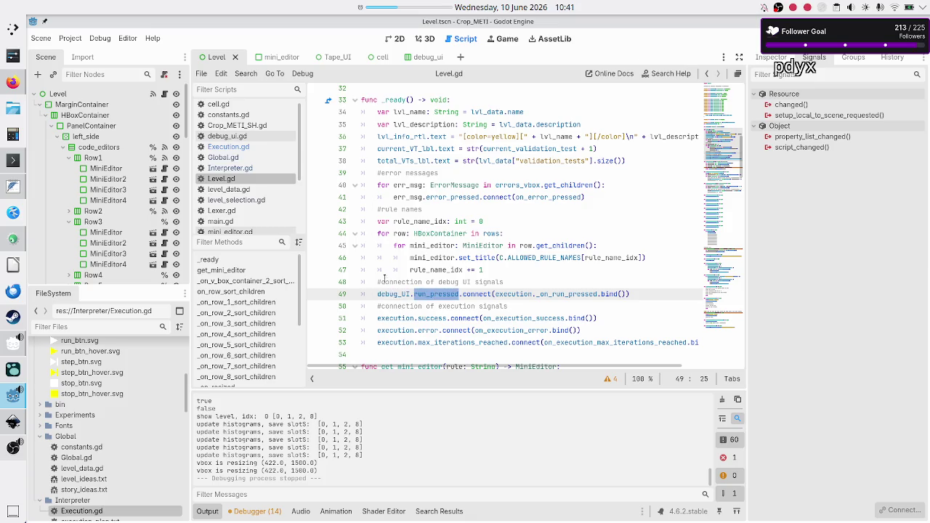
{"action": "scroll", "coordinate": [252, 169], "scroll_direction": "down", "scroll_amount": 3}
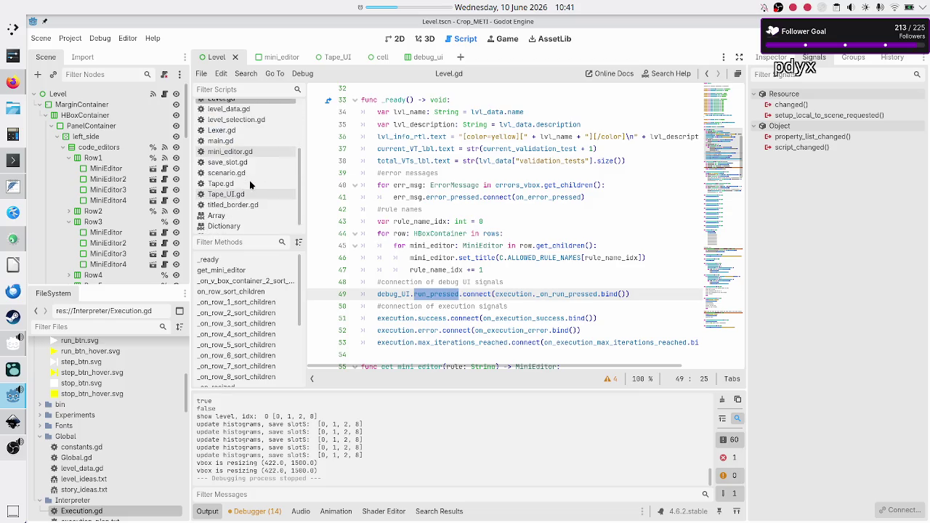
{"action": "scroll", "coordinate": [261, 152], "scroll_direction": "up", "scroll_amount": 3}
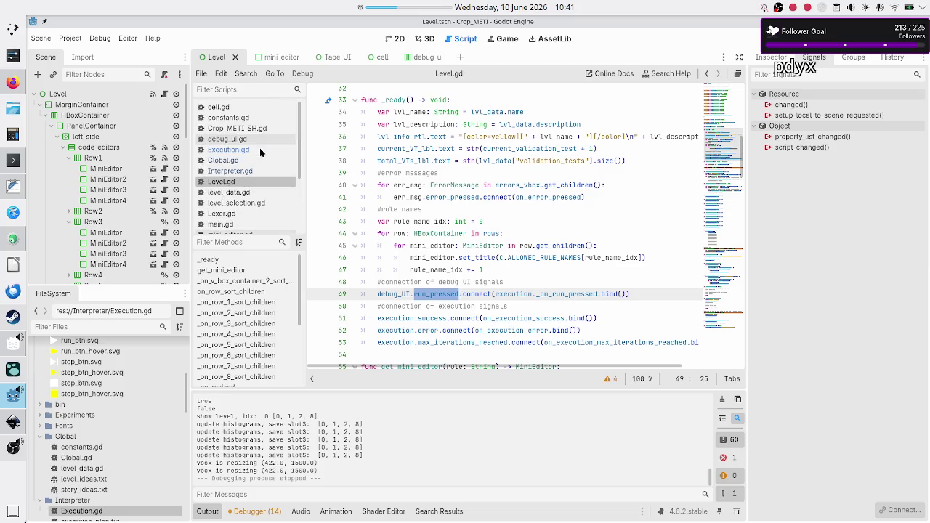
{"action": "left_click", "coordinate": [252, 139]}
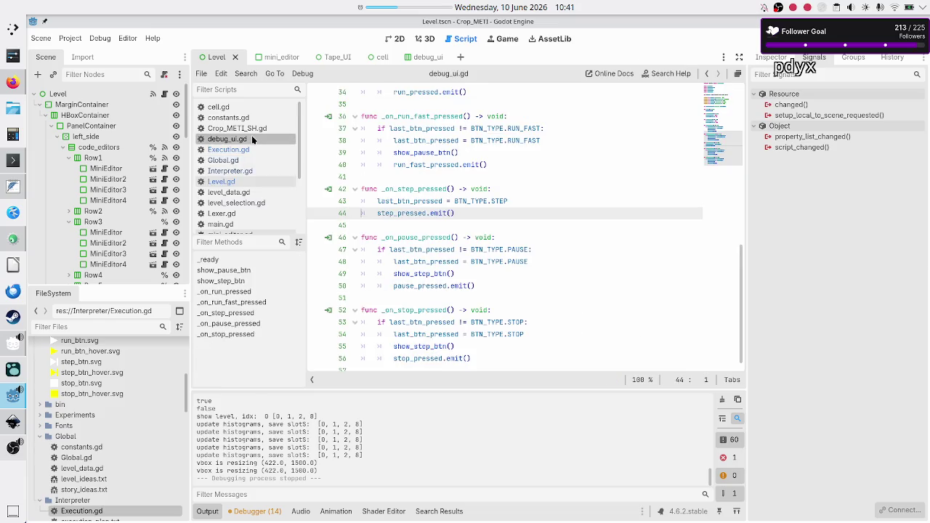
Step: Review the five signal declarations at the top of debug_ui.gd, then return to Level.gd
{"action": "scroll", "coordinate": [473, 169], "scroll_direction": "up", "scroll_amount": 10}
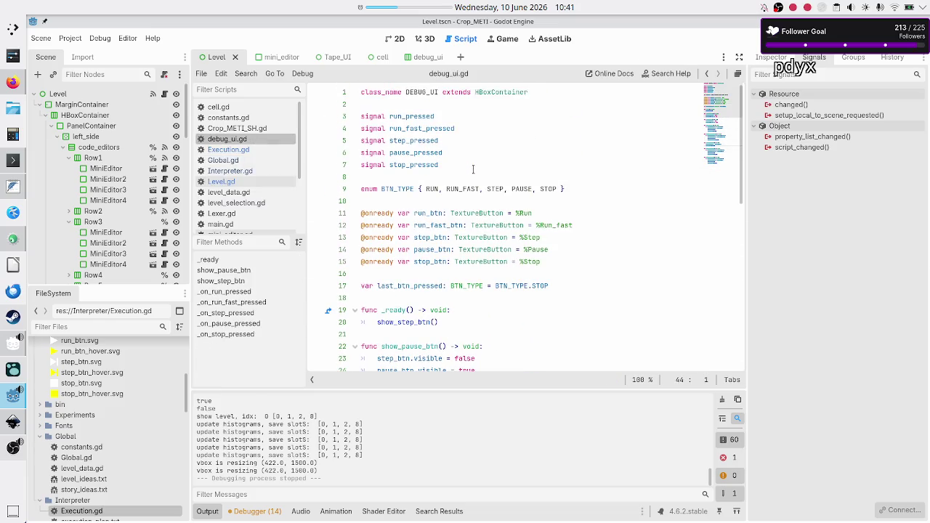
{"action": "mouse_move", "coordinate": [452, 166]}
{"action": "left_mouse_down"}
{"action": "mouse_move", "coordinate": [407, 157]}
{"action": "mouse_move", "coordinate": [355, 116]}
{"action": "left_mouse_up"}
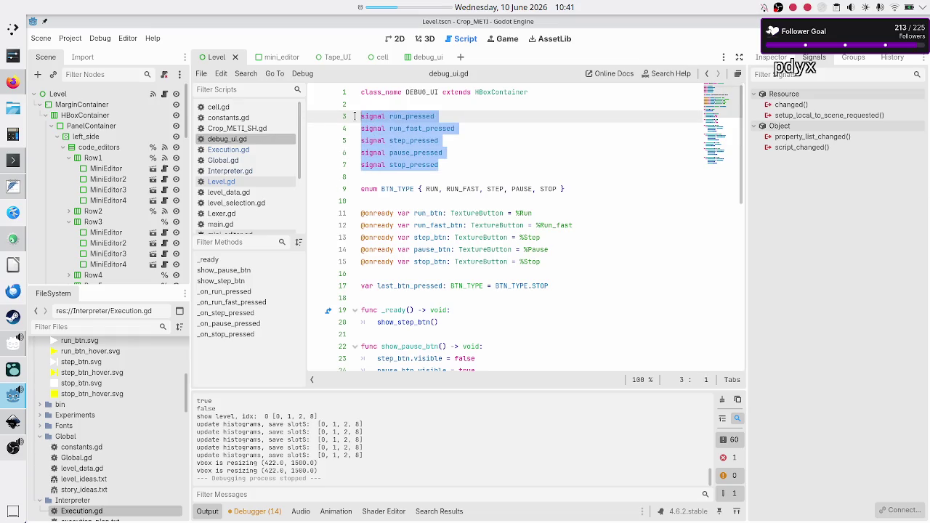
{"action": "left_click", "coordinate": [479, 128]}
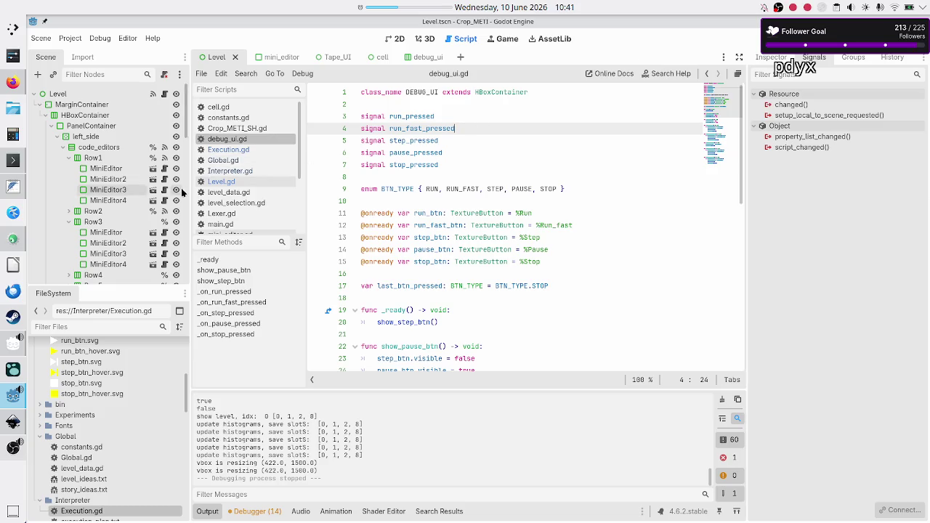
{"action": "left_click", "coordinate": [242, 181]}
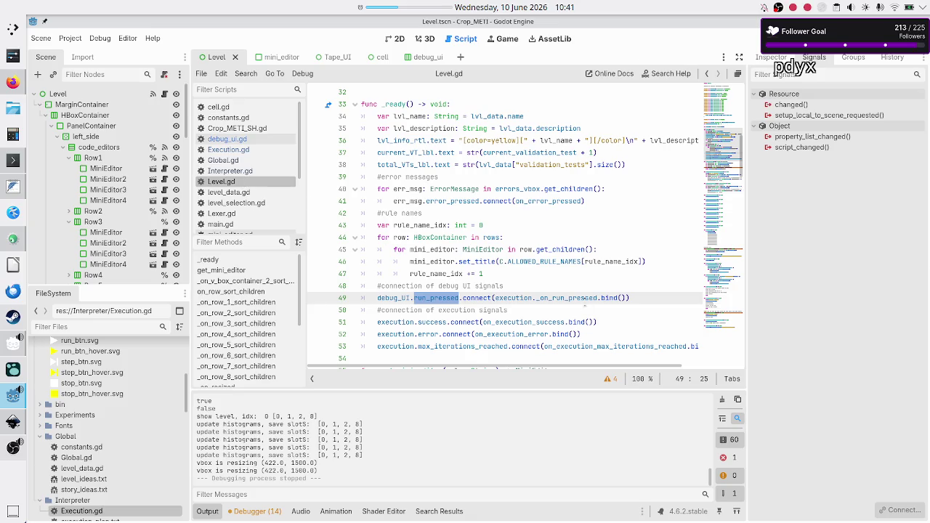
Step: Insert line 50: debug_UI.run_fast_pressed.connect(execution._on_run_fast_pressed.bind()), using autocomplete
{"action": "scroll", "coordinate": [596, 289], "scroll_direction": "down", "scroll_amount": 4}
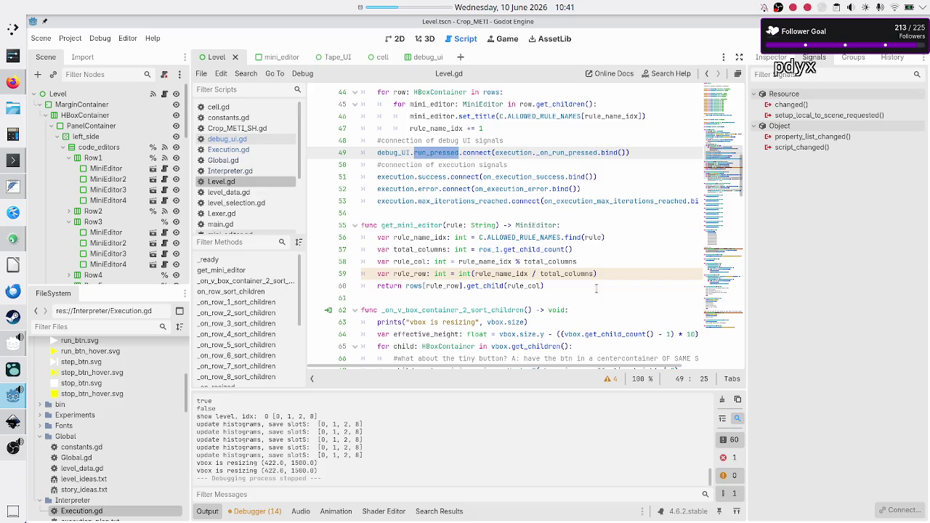
{"action": "key", "text": "Up"}
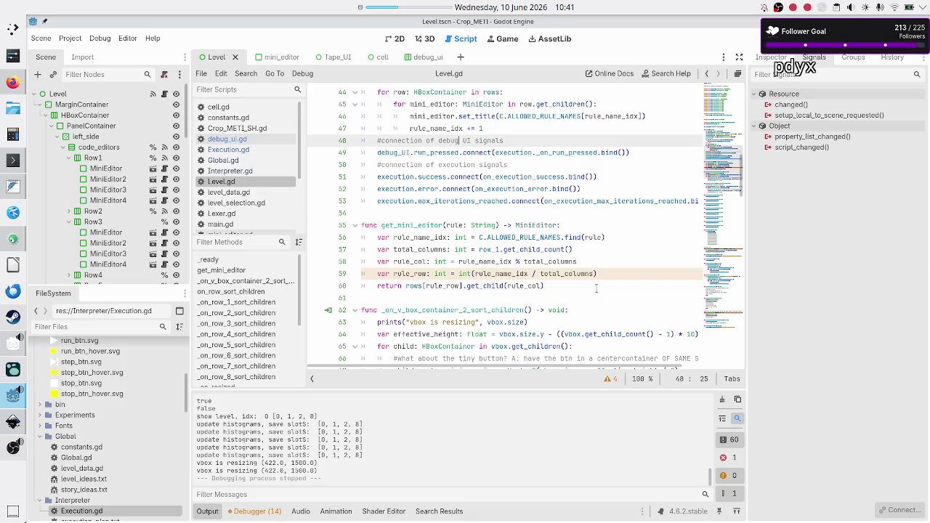
{"action": "key", "text": "Down"}
{"action": "key", "text": "End"}
{"action": "key", "text": "Return"}
{"action": "type", "text": "deb"}
{"action": "key", "text": "Return"}
{"action": "type", "text": ".run_fast_p"}
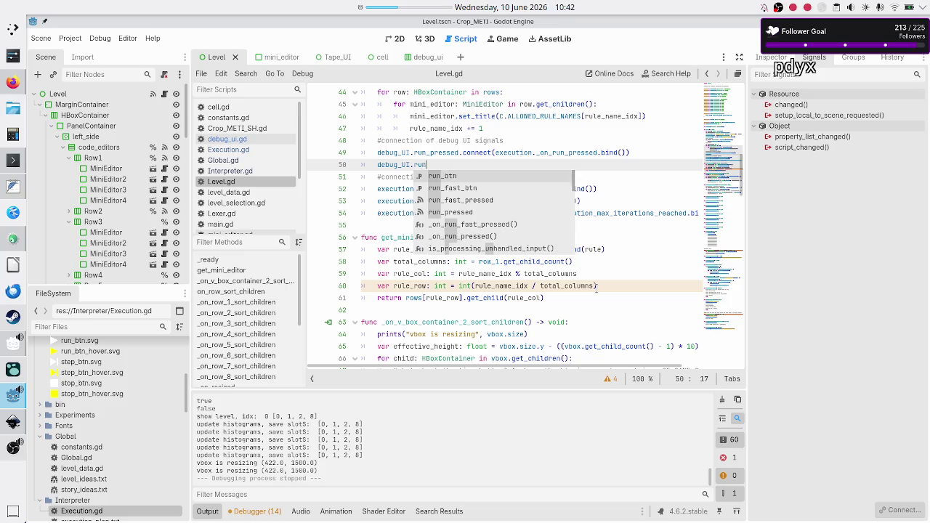
{"action": "key", "text": "Return"}
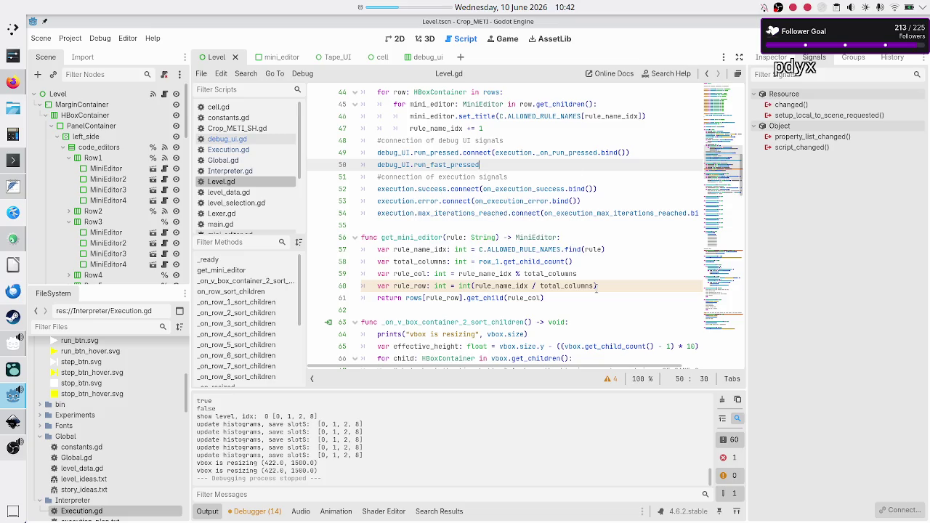
{"action": "type", "text": ".conne"}
{"action": "key", "text": "Return"}
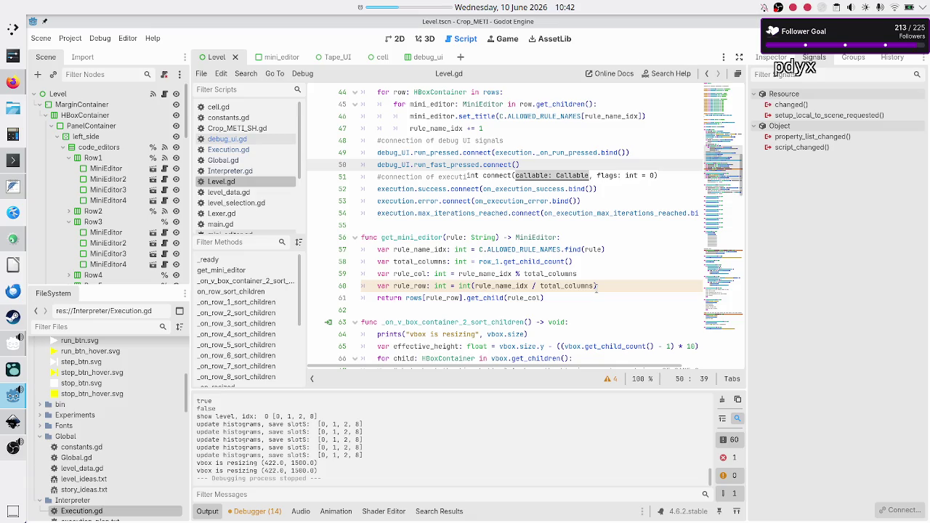
{"action": "type", "text": "execution"}
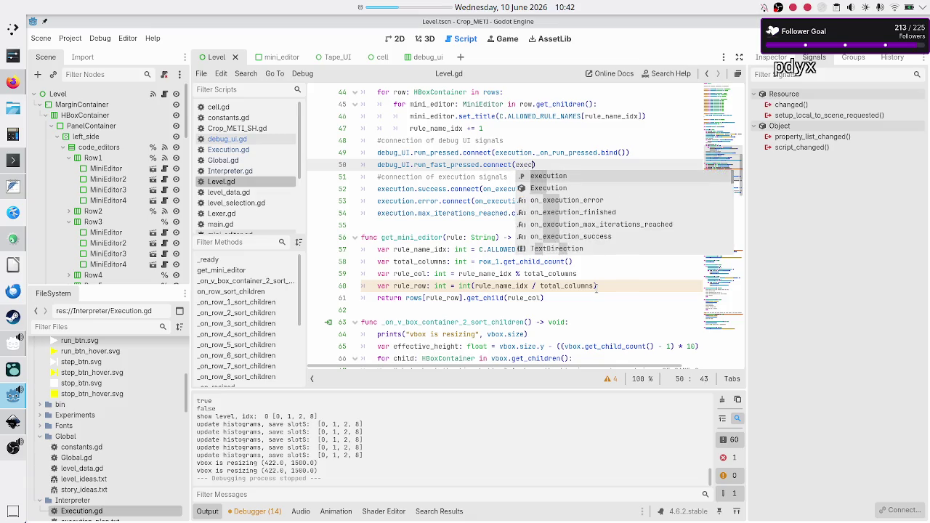
{"action": "type", "text": "."}
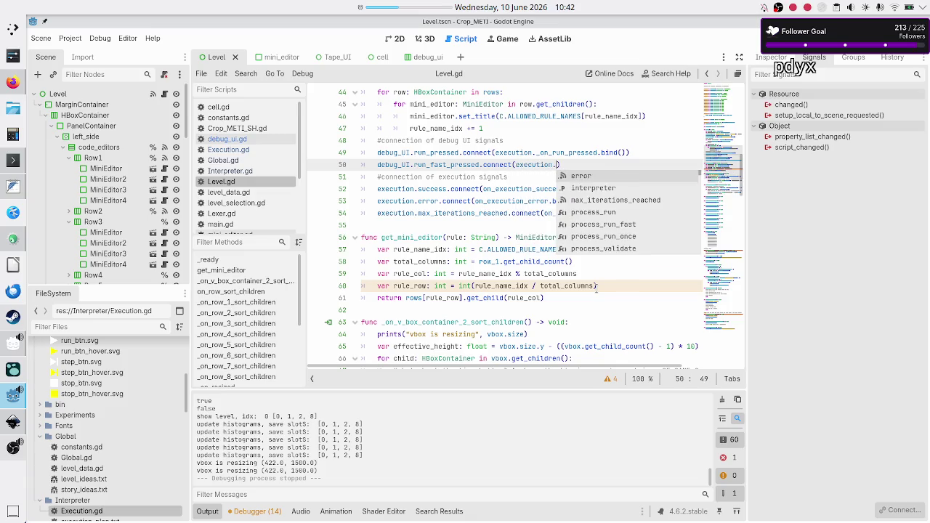
{"action": "type", "text": "_on"}
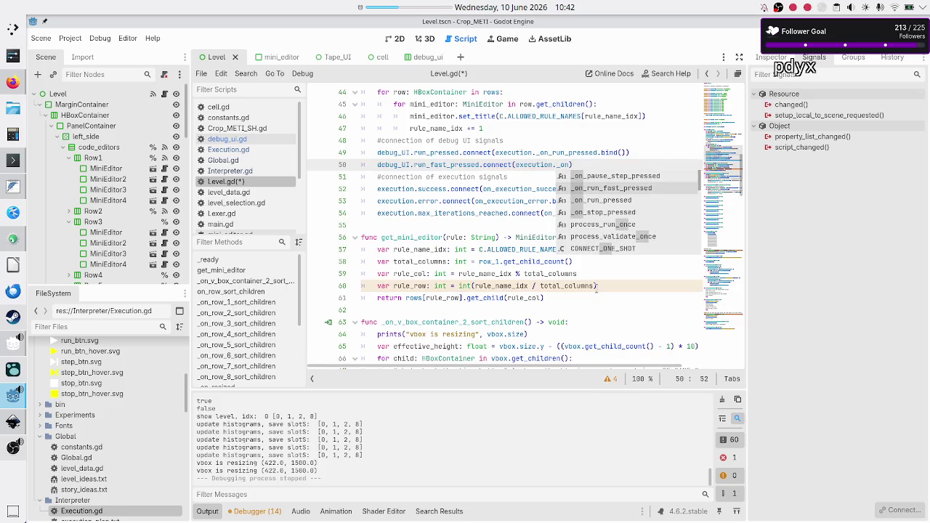
{"action": "key", "text": "Return"}
{"action": "type", "text": ".bind"}
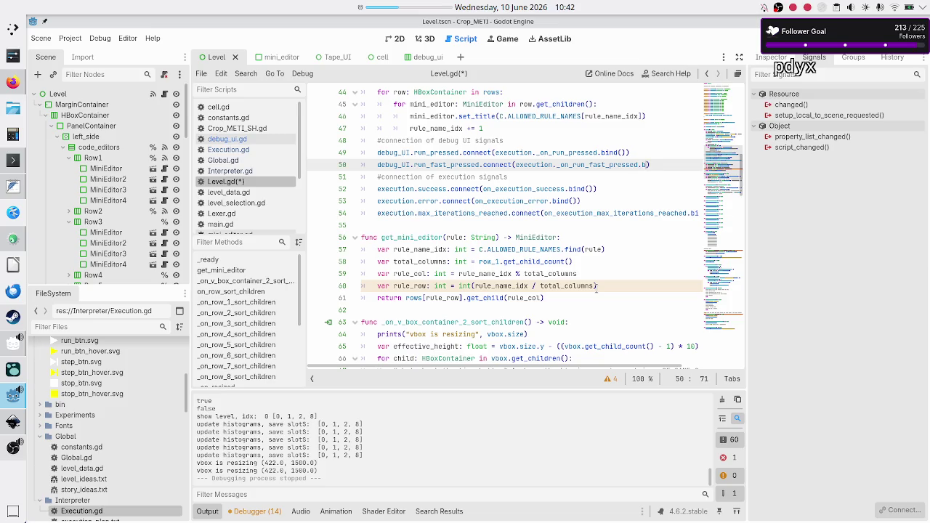
{"action": "type", "text": "()"}
Step: In Execution.gd, remove the leading underscore from the _on_run_pressed handler
{"action": "left_click", "coordinate": [262, 149]}
{"action": "scroll", "coordinate": [444, 177], "scroll_direction": "up", "scroll_amount": 15}
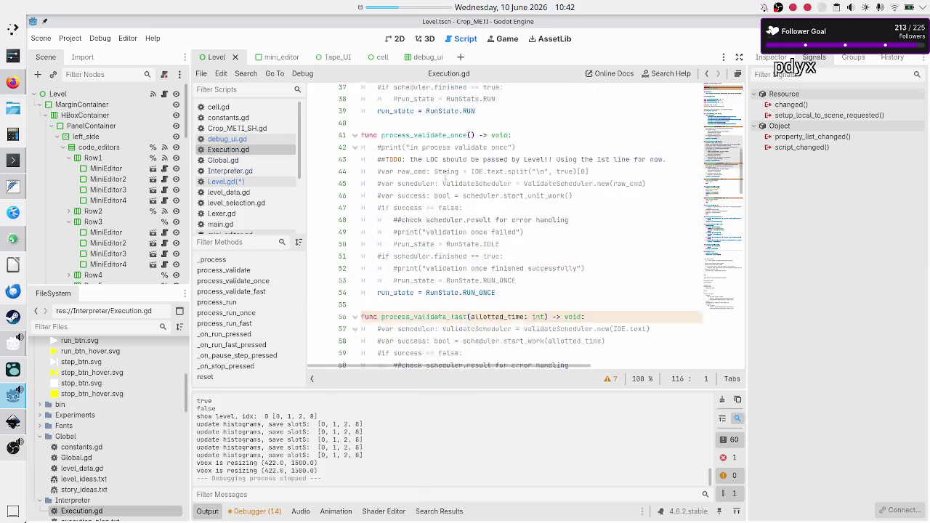
{"action": "scroll", "coordinate": [416, 276], "scroll_direction": "down", "scroll_amount": 3}
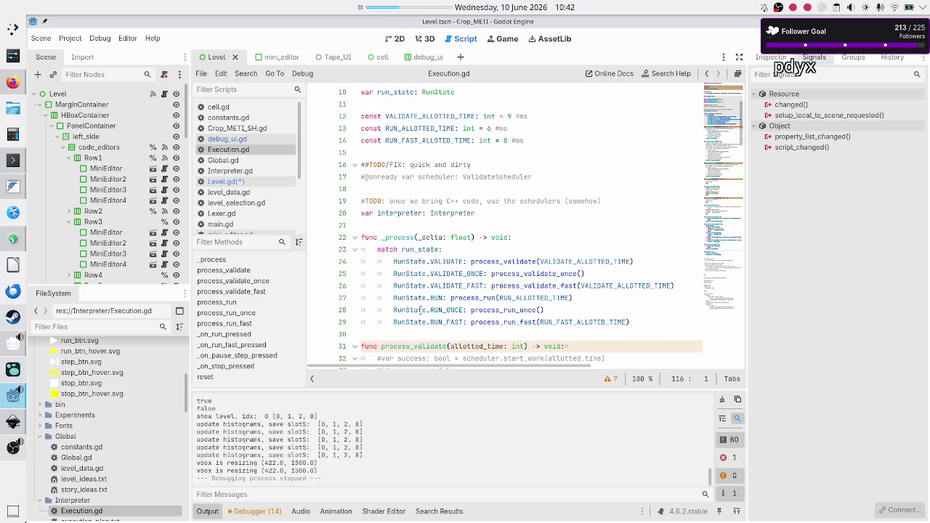
{"action": "left_click", "coordinate": [429, 237]}
{"action": "key", "text": "Down"}
{"action": "key", "text": "Down"}
{"action": "key", "text": "Down"}
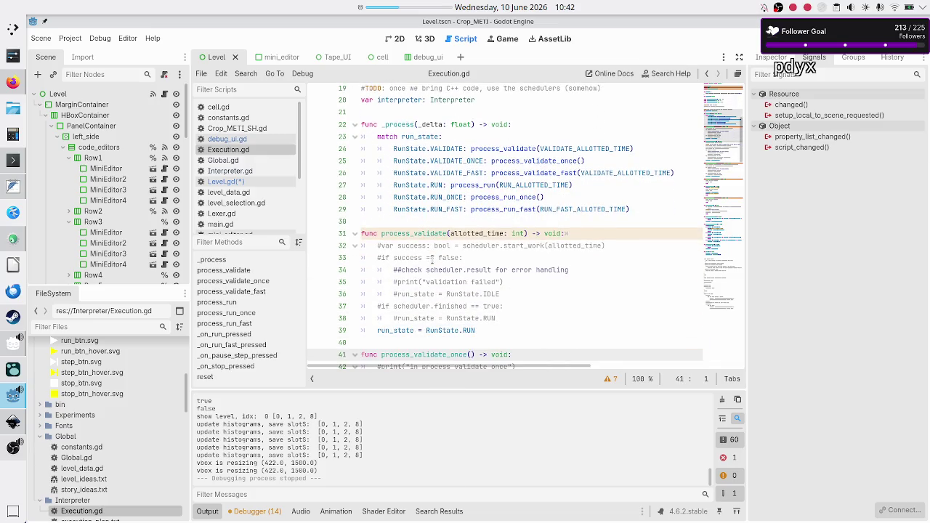
{"action": "key", "text": "Up"}
{"action": "key", "text": "Up"}
{"action": "key", "text": "Up"}
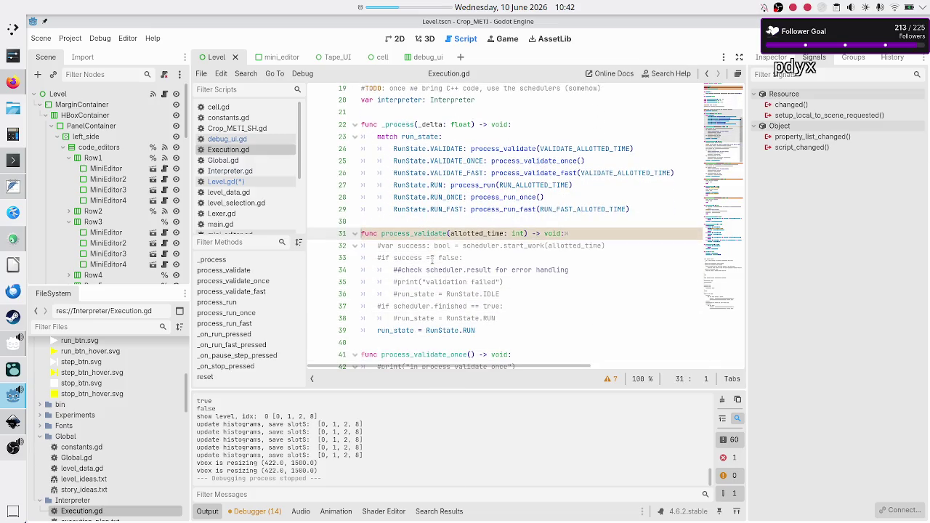
{"action": "key", "text": "Down"}
{"action": "key", "text": "Down"}
{"action": "key", "text": "Down"}
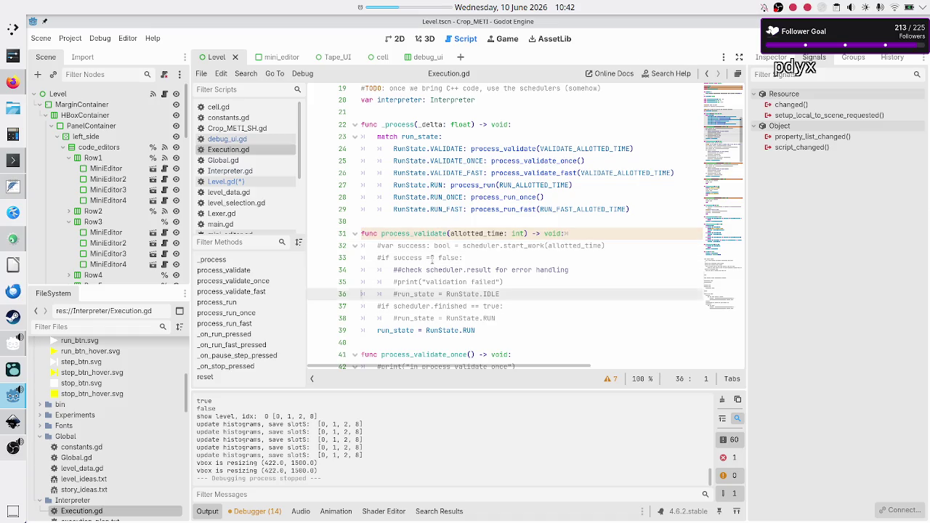
{"action": "key", "text": "Down"}
{"action": "key", "text": "Down"}
{"action": "key", "text": "Down"}
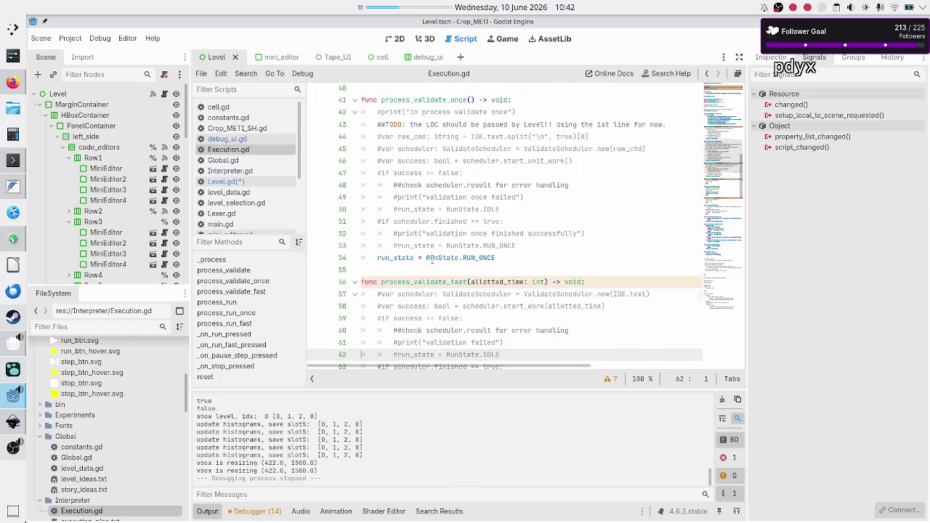
{"action": "key", "text": "Down"}
{"action": "key", "text": "Down"}
{"action": "key", "text": "Down"}
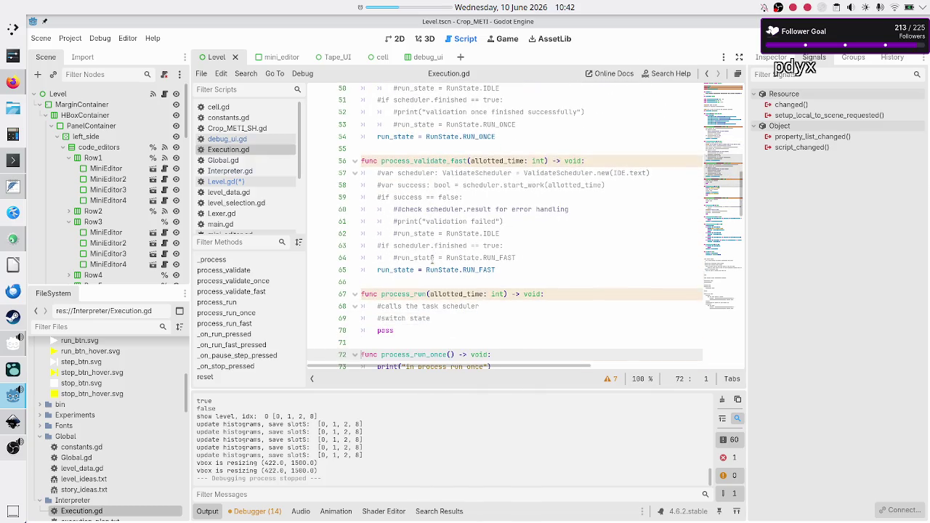
{"action": "key", "text": "Down"}
{"action": "key", "text": "Down"}
{"action": "key", "text": "Down"}
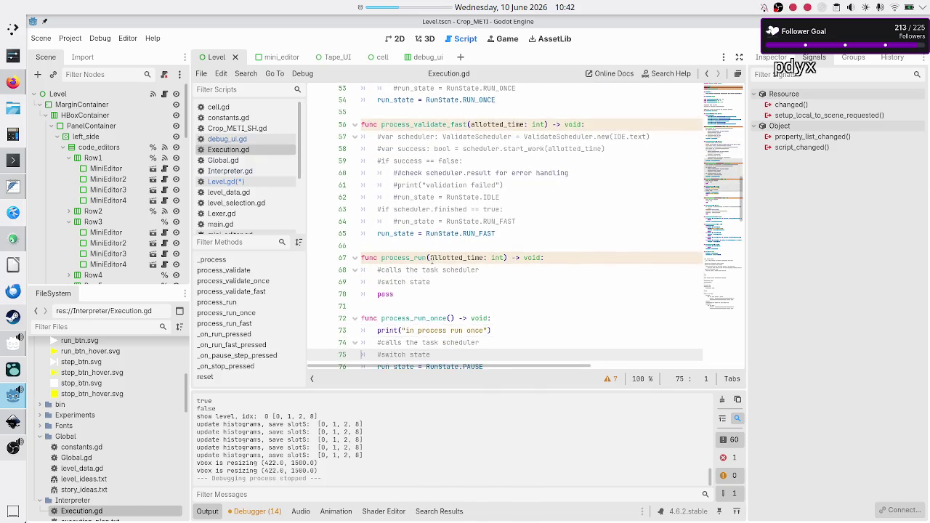
{"action": "key", "text": "Down"}
{"action": "key", "text": "Down"}
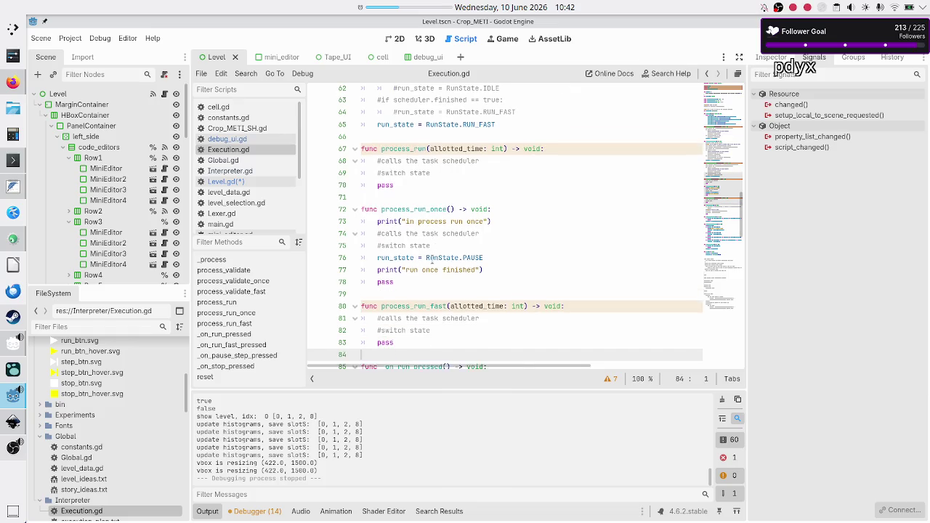
{"action": "key", "text": "Right"}
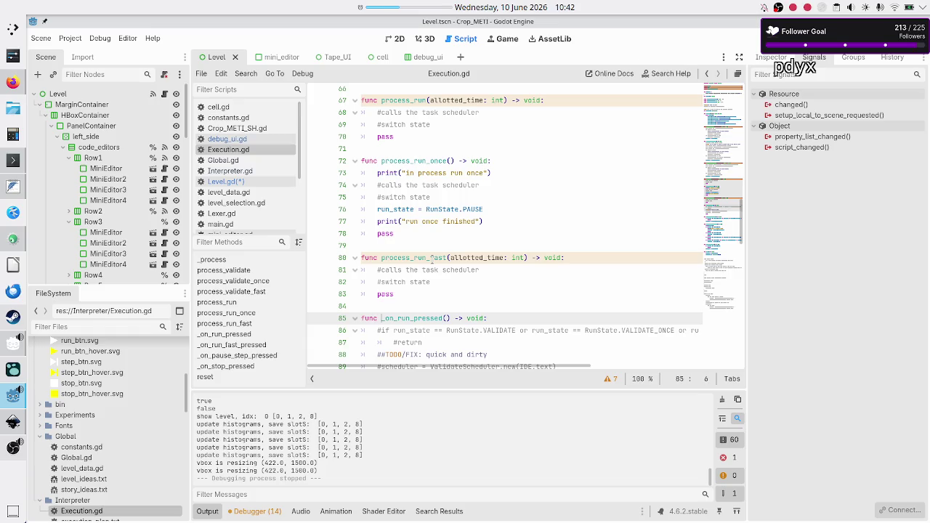
{"action": "key", "text": "BackSpace"}
{"action": "key", "text": "Down"}
{"action": "key", "text": "Down"}
{"action": "key", "text": "Down"}
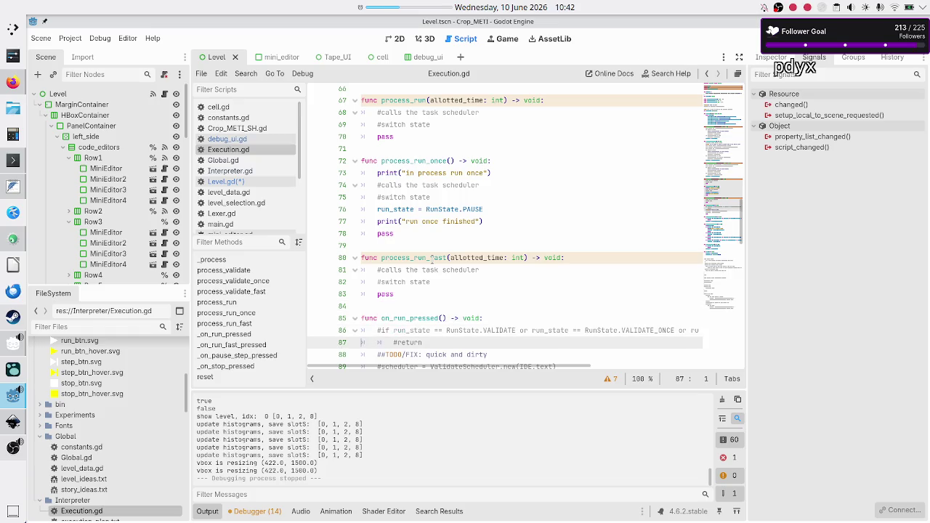
{"action": "key", "text": "Home"}
Step: Strip the leading underscores from the run_fast and pause_step handler names
{"action": "key", "text": "Down"}
{"action": "key", "text": "Down"}
{"action": "key", "text": "Down"}
{"action": "key", "text": "Up"}
{"action": "key", "text": "Right"}
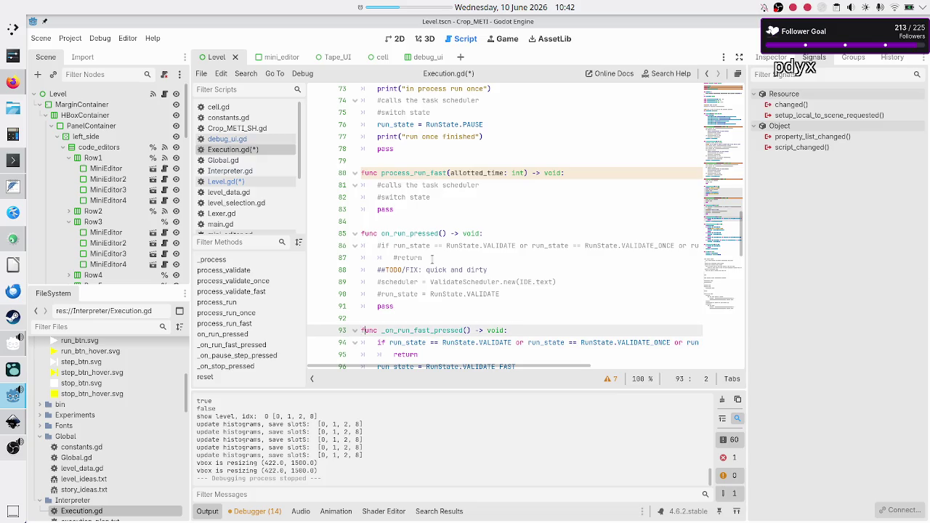
{"action": "key", "text": "BackSpace"}
{"action": "key", "text": "Down"}
{"action": "key", "text": "Down"}
{"action": "key", "text": "Down"}
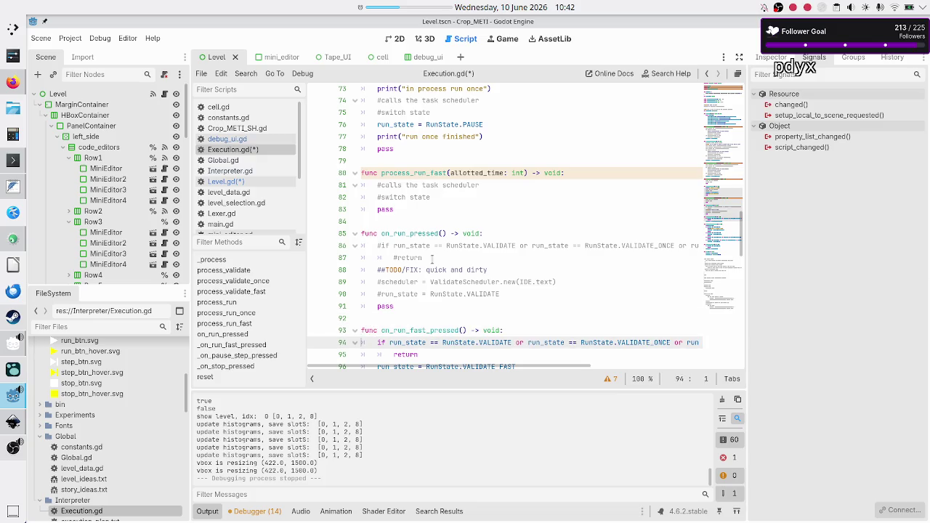
{"action": "key", "text": "Home"}
{"action": "key", "text": "Up"}
{"action": "key", "text": "Up"}
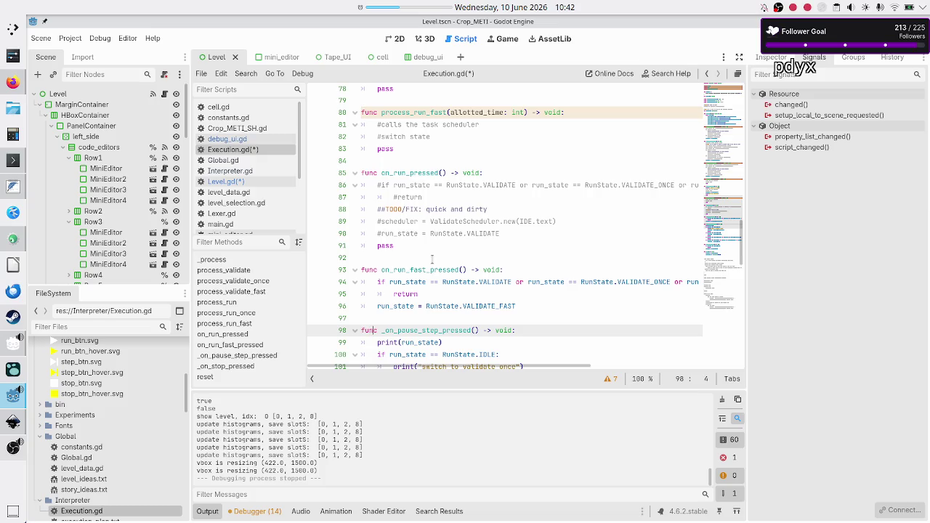
{"action": "key", "text": "BackSpace"}
{"action": "key", "text": "Down"}
{"action": "key", "text": "Down"}
{"action": "key", "text": "Down"}
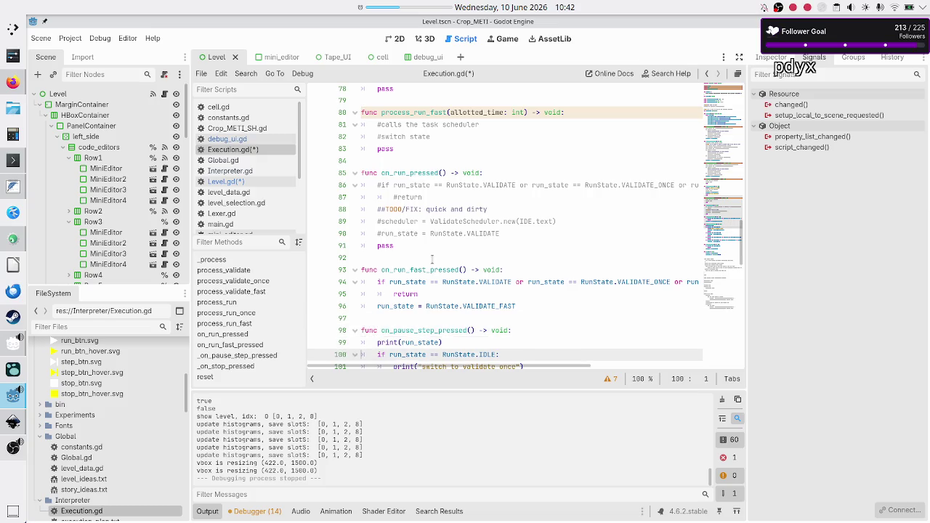
{"action": "key", "text": "Home"}
{"action": "key", "text": "Down"}
{"action": "key", "text": "Down"}
{"action": "key", "text": "Down"}
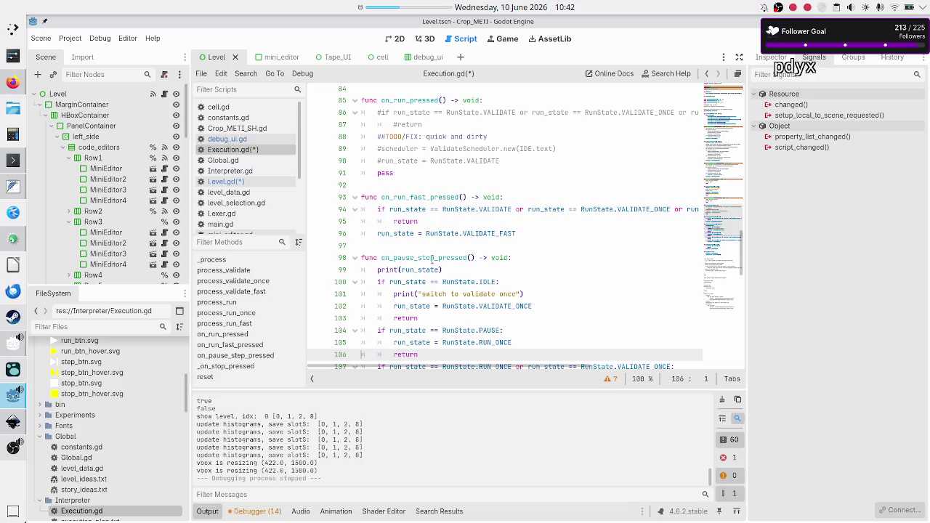
Step: Rename on_pause_step_pressed to on_pause_pressed
{"action": "left_click", "coordinate": [426, 258]}
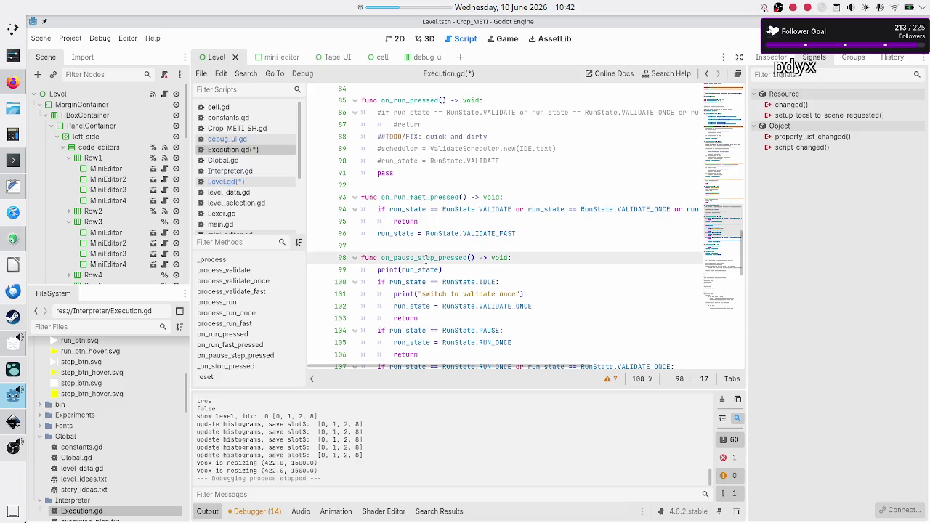
{"action": "scroll", "coordinate": [616, 260], "scroll_direction": "down", "scroll_amount": 2}
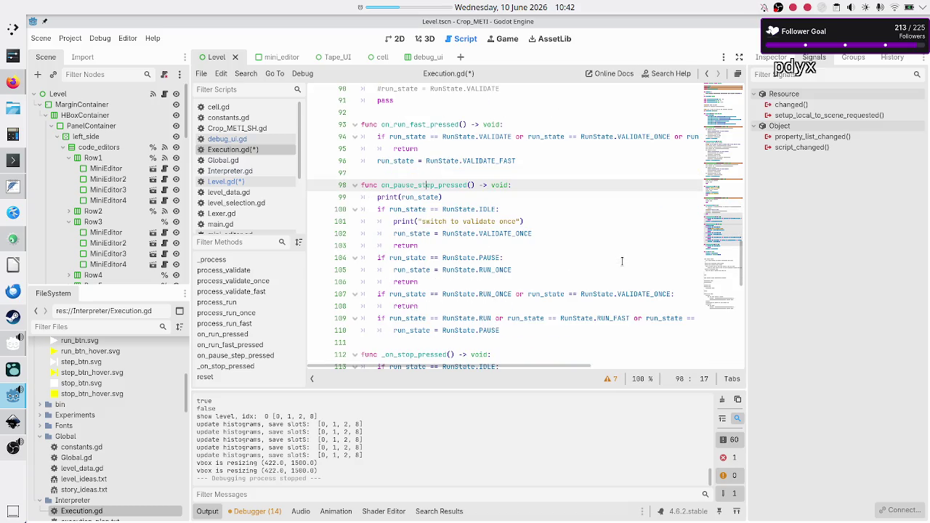
{"action": "scroll", "coordinate": [622, 262], "scroll_direction": "down", "scroll_amount": 1}
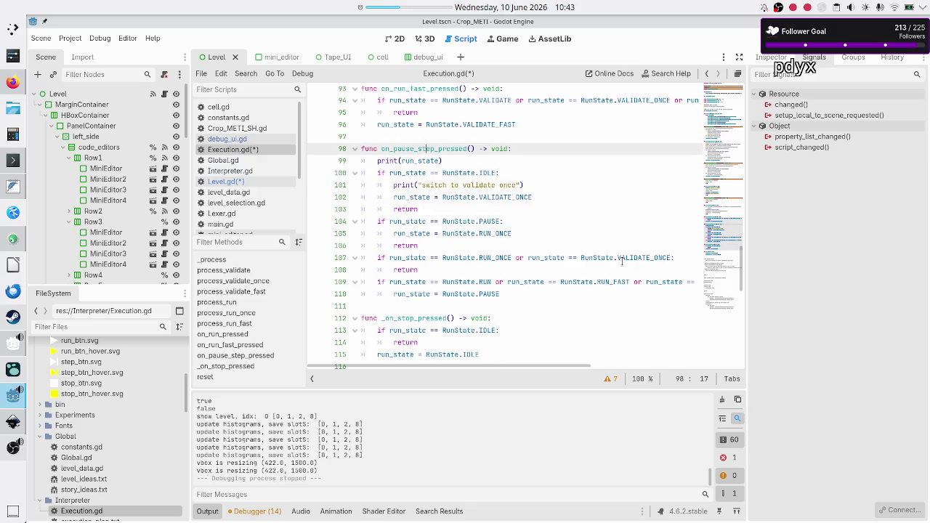
{"action": "key", "text": "BackSpace"}
{"action": "key", "text": "BackSpace"}
{"action": "key", "text": "BackSpace"}
{"action": "key", "text": "Up"}
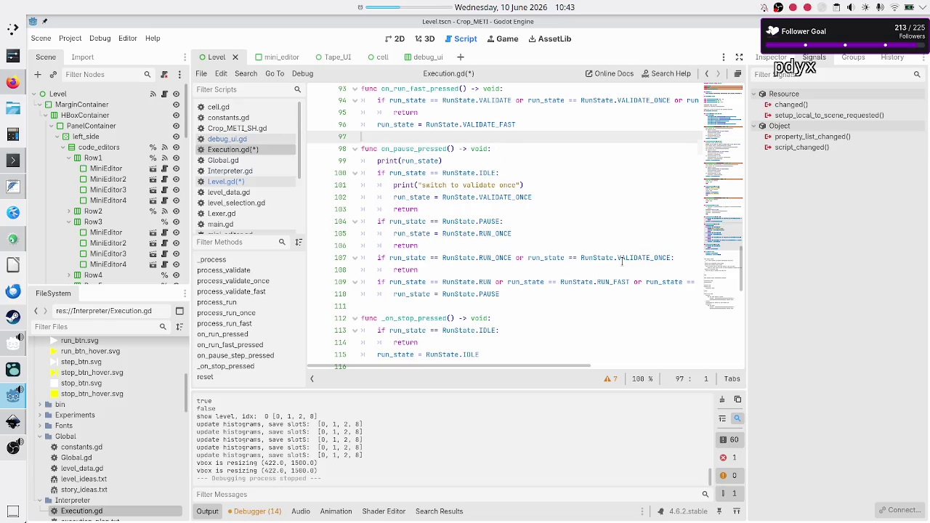
Step: Duplicate the on_pause_pressed function below itself and rename the copy on_step_pressed
{"action": "key", "text": "shift+Down"}
{"action": "key", "text": "shift+Down"}
{"action": "key", "text": "shift+Down"}
{"action": "key", "text": "shift+End"}
{"action": "key", "text": "ctrl+c"}
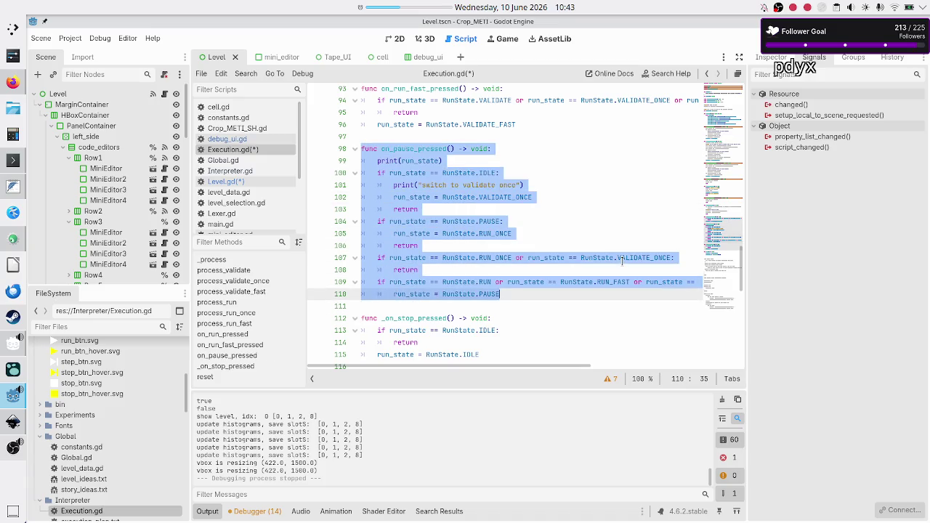
{"action": "key", "text": "Down"}
{"action": "key", "text": "Return"}
{"action": "key", "text": "Return"}
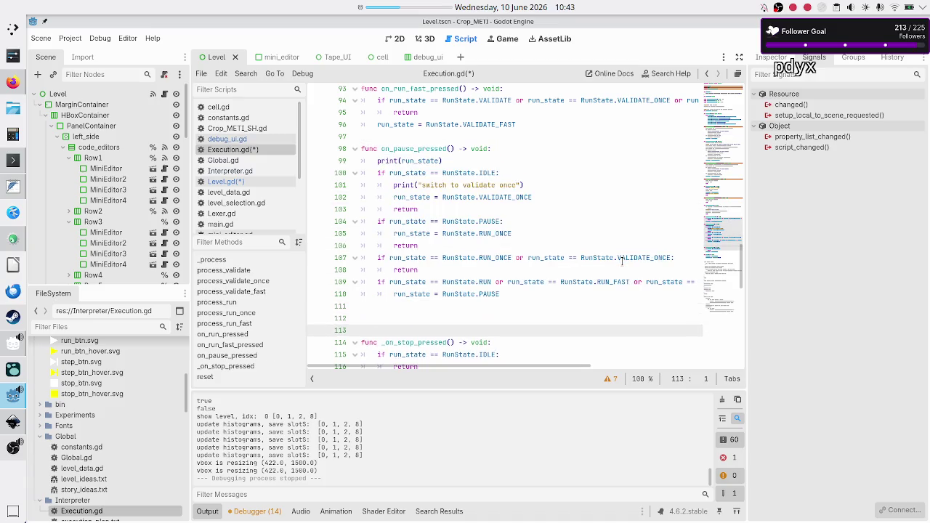
{"action": "key", "text": "ctrl+v"}
{"action": "key", "text": "Up"}
{"action": "key", "text": "Up"}
{"action": "key", "text": "Up"}
{"action": "key", "text": "Up"}
{"action": "key", "text": "Up"}
{"action": "key", "text": "Home"}
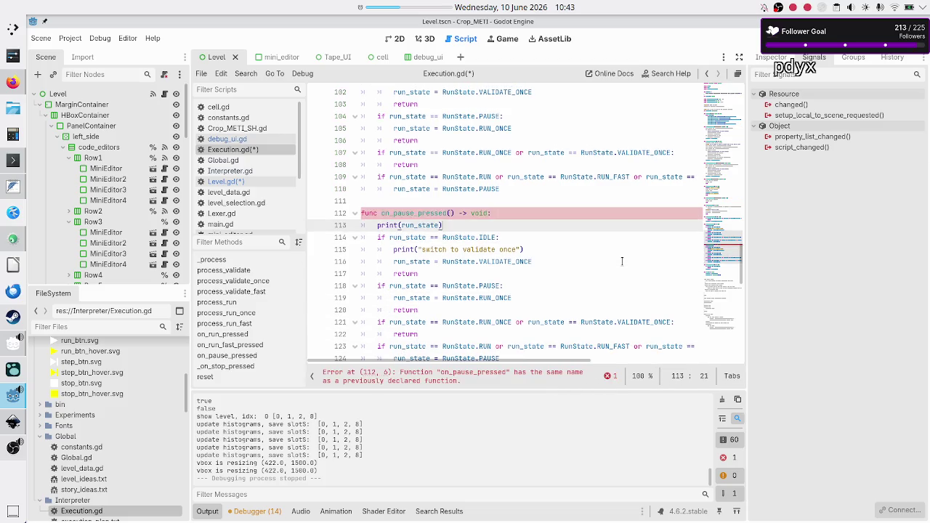
{"action": "key", "text": "ctrl+Right"}
{"action": "key", "text": "ctrl+Right"}
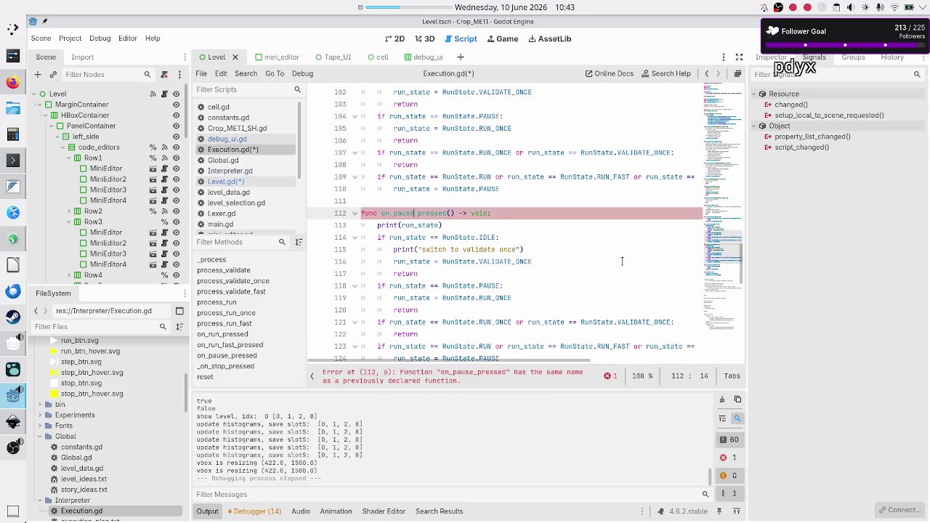
{"action": "key", "text": "BackSpace"}
{"action": "key", "text": "BackSpace"}
{"action": "key", "text": "BackSpace"}
{"action": "type", "text": "step"}
{"action": "key", "text": "Up"}
Step: Remove the underscore from _on_stop_pressed, save the scripts, and return to Level.gd
{"action": "key", "text": "Down"}
{"action": "key", "text": "Down"}
{"action": "key", "text": "Down"}
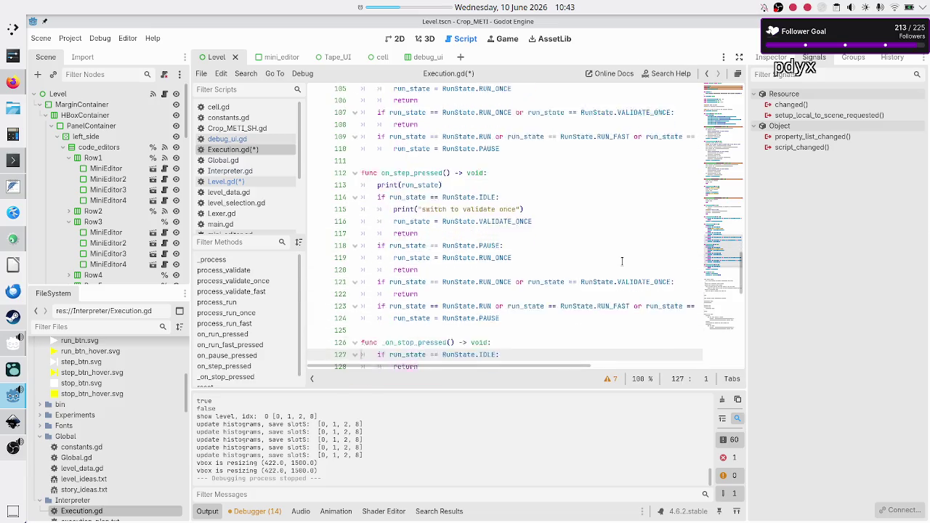
{"action": "key", "text": "Up"}
{"action": "key", "text": "Up"}
{"action": "key", "text": "Up"}
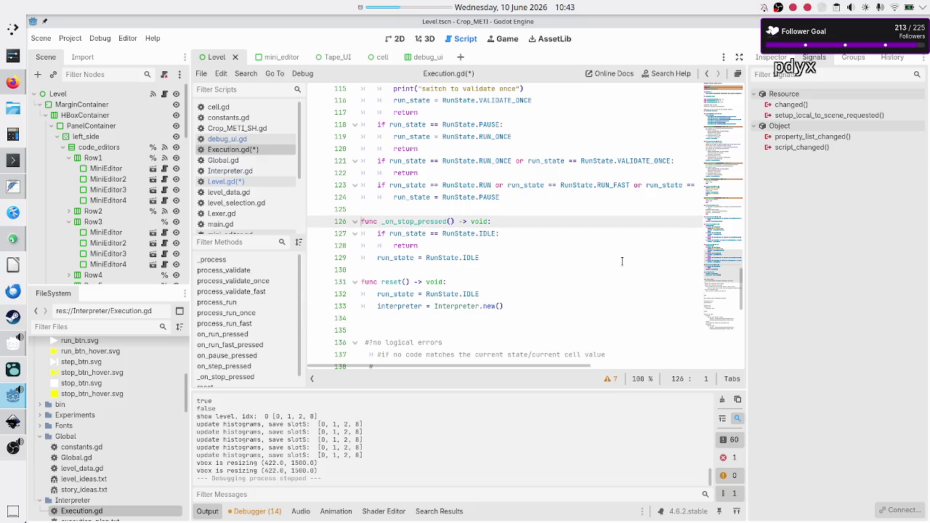
{"action": "key", "text": "BackSpace"}
{"action": "key", "text": "Down"}
{"action": "key", "text": "Down"}
{"action": "key", "text": "Down"}
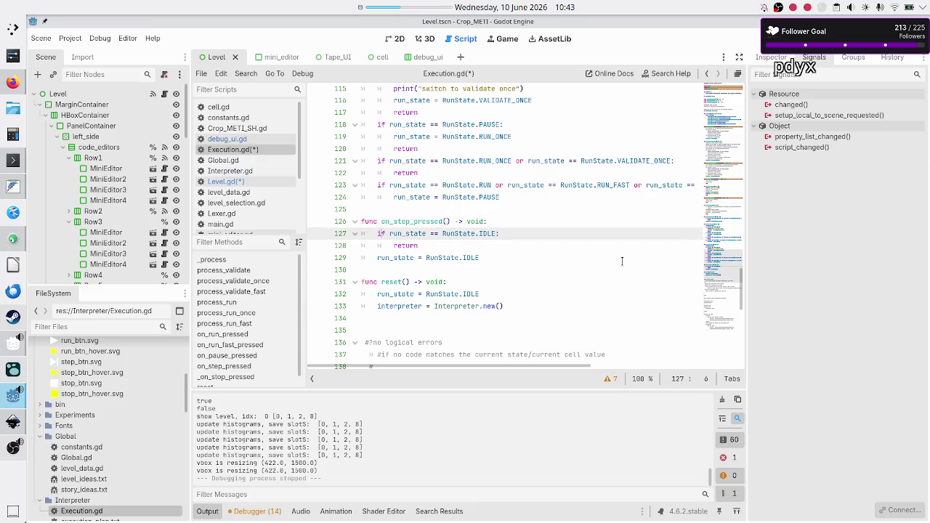
{"action": "key", "text": "ctrl+s"}
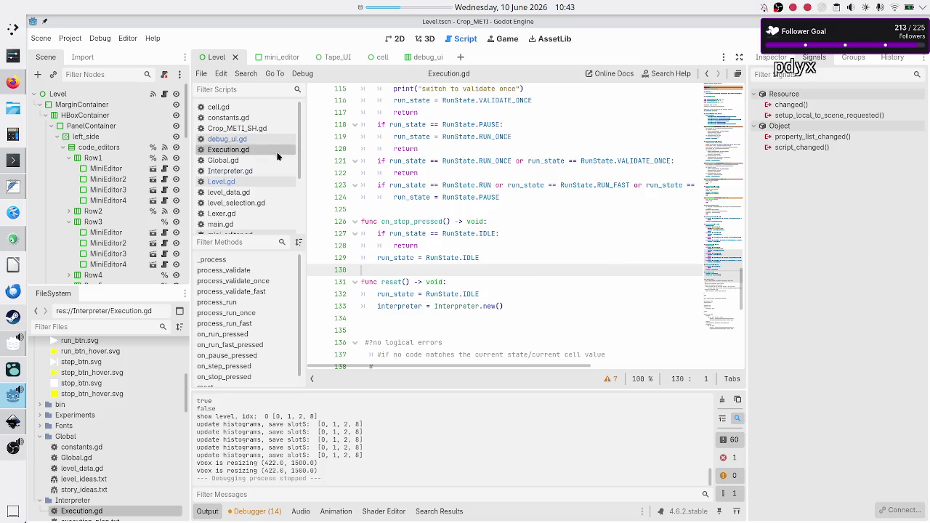
{"action": "left_click", "coordinate": [259, 181]}
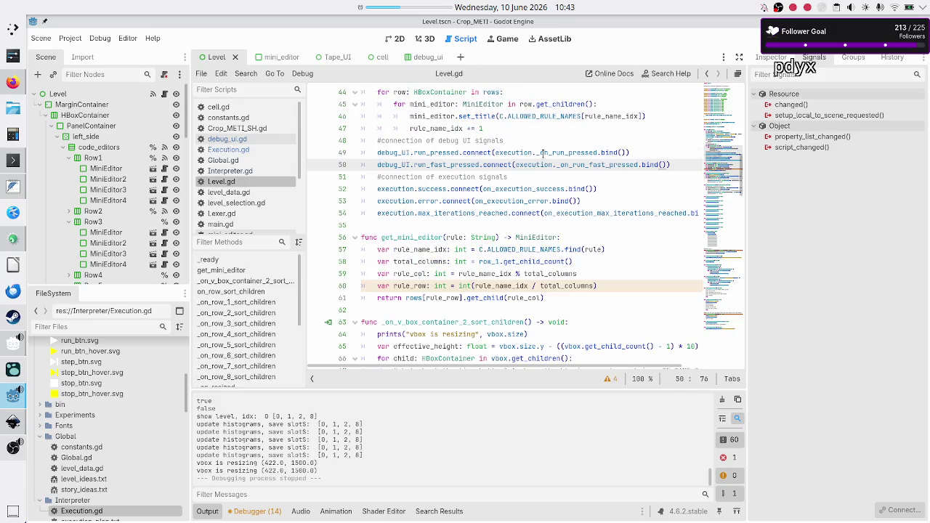
Step: Remove the stray underscores from the run and run-fast handler references
{"action": "left_click", "coordinate": [542, 153]}
{"action": "key", "text": "BackSpace"}
{"action": "key", "text": "Down"}
{"action": "key", "text": "Right"}
{"action": "key", "text": "Right"}
{"action": "key", "text": "Right"}
{"action": "key", "text": "BackSpace"}
{"action": "key", "text": "Down"}
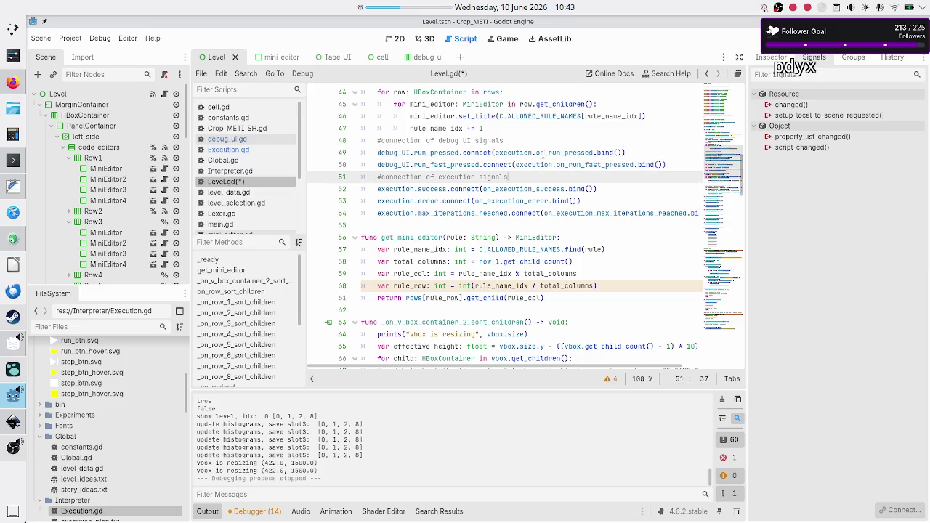
Step: Add a new line connecting debug_UI.pause_pressed to execution.on_pause_pressed.bind()
{"action": "key", "text": "Up"}
{"action": "key", "text": "End"}
{"action": "key", "text": "Return"}
{"action": "type", "text": "debg"}
{"action": "key", "text": "Return"}
{"action": "type", "text": "."}
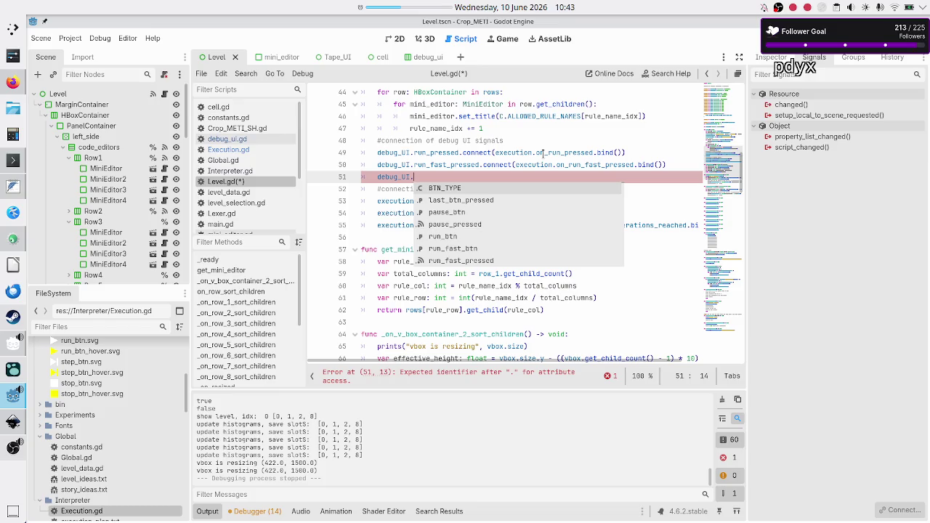
{"action": "type", "text": "pa"}
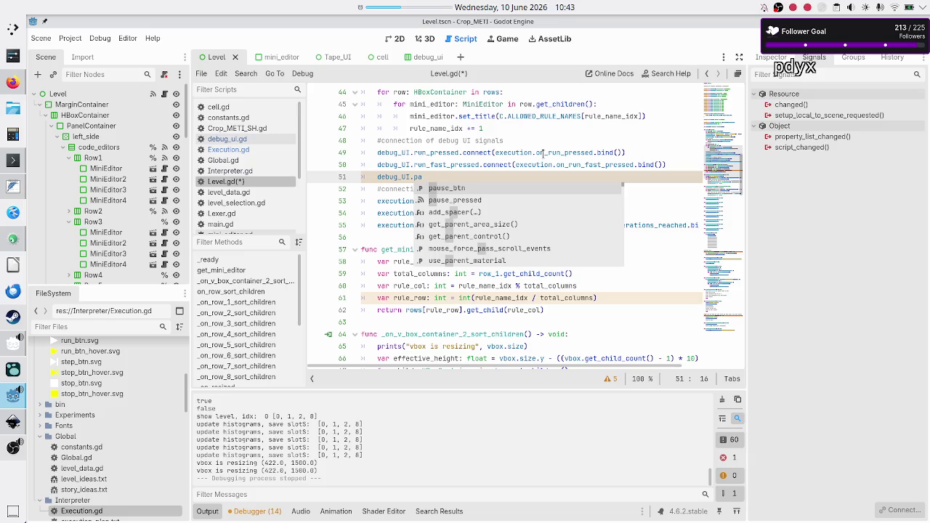
{"action": "key", "text": "Down"}
{"action": "key", "text": "Return"}
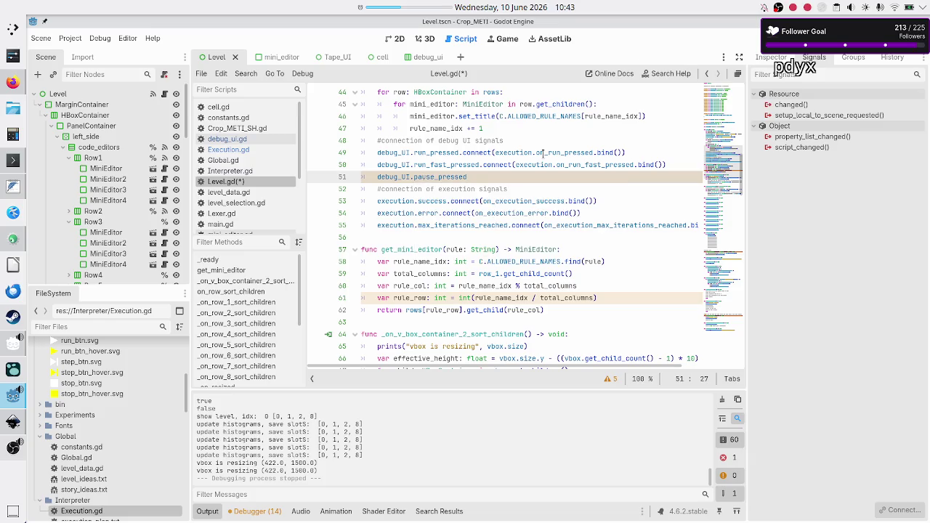
{"action": "type", "text": ".connect(ex"}
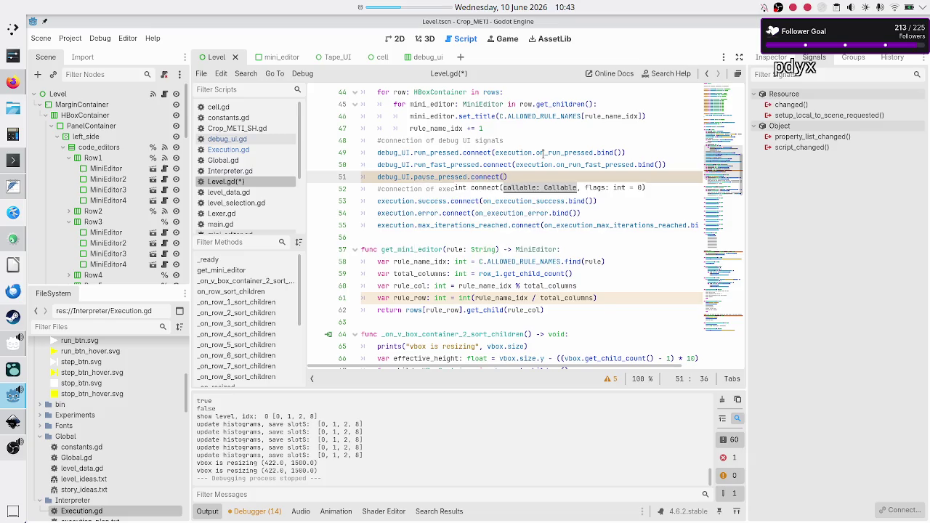
{"action": "type", "text": "ecution.o"}
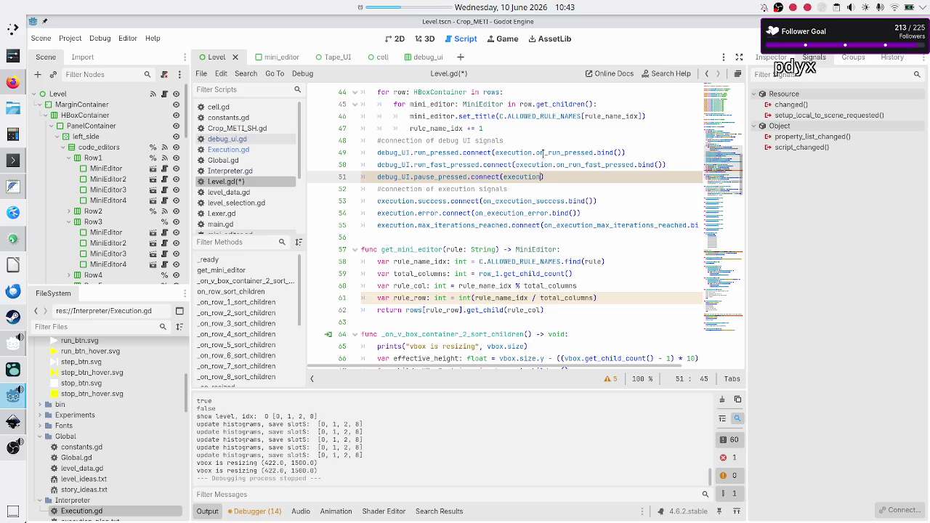
{"action": "type", "text": "n_pa"}
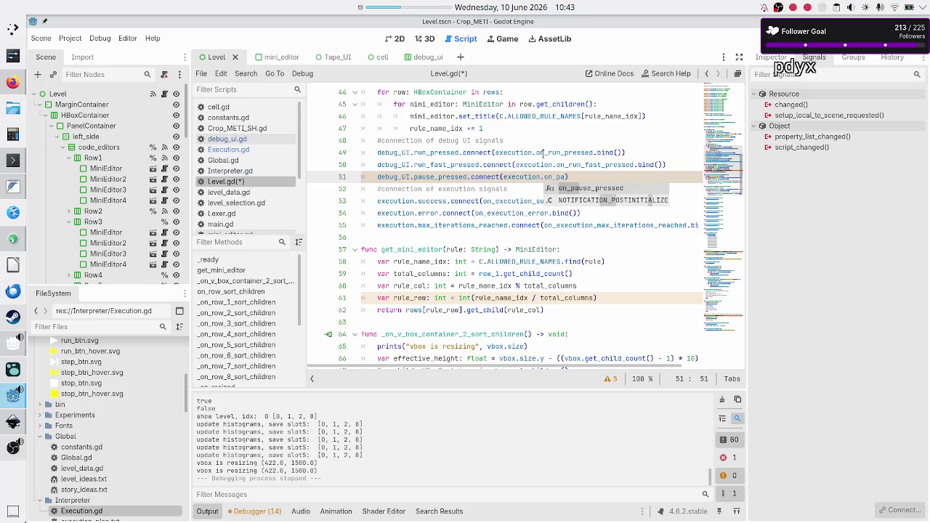
{"action": "key", "text": "Return"}
{"action": "type", "text": ".bind"}
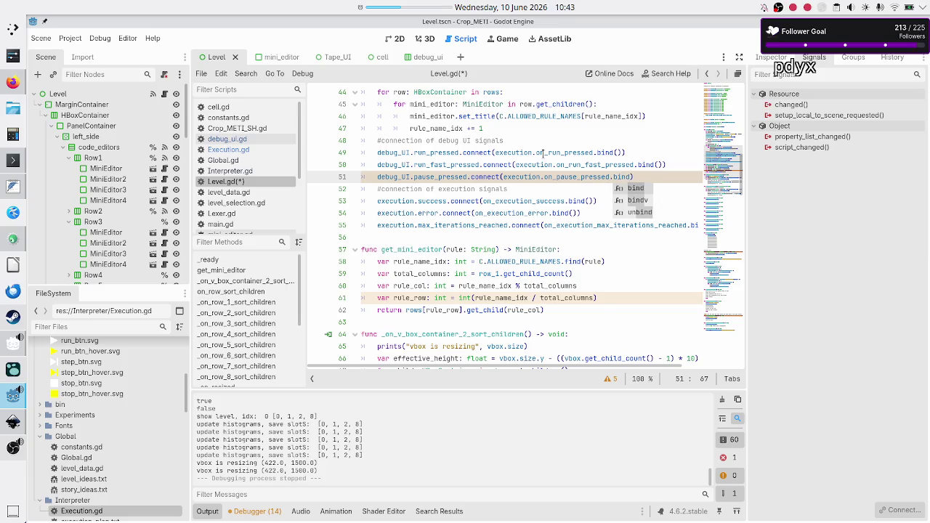
{"action": "type", "text": "()"}
{"action": "key", "text": "Return"}
Step: Start the next line with debug_UI.step_pressed using autocomplete
{"action": "type", "text": "debu"}
{"action": "key", "text": "Return"}
{"action": "type", "text": "."}
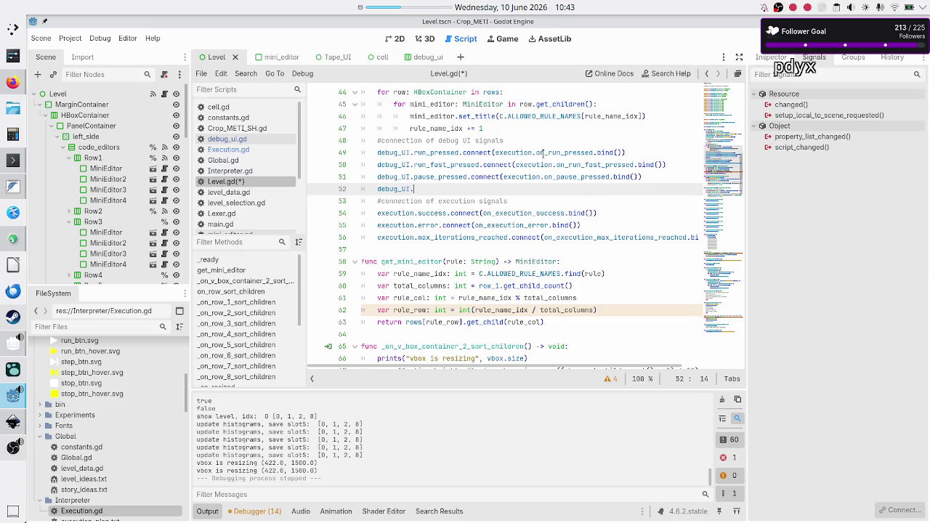
{"action": "type", "text": "step"}
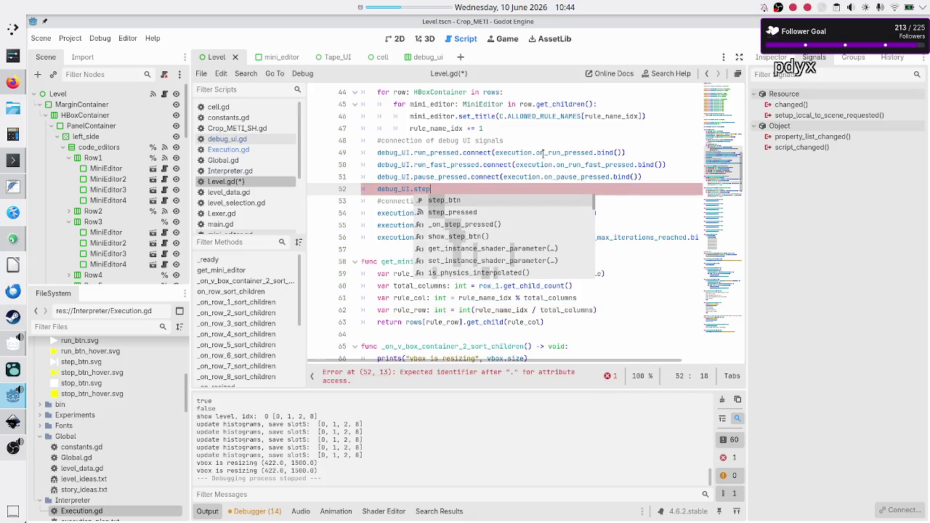
{"action": "key", "text": "Return"}
{"action": "key", "text": "BackSpace"}
{"action": "key", "text": "BackSpace"}
{"action": "key", "text": "BackSpace"}
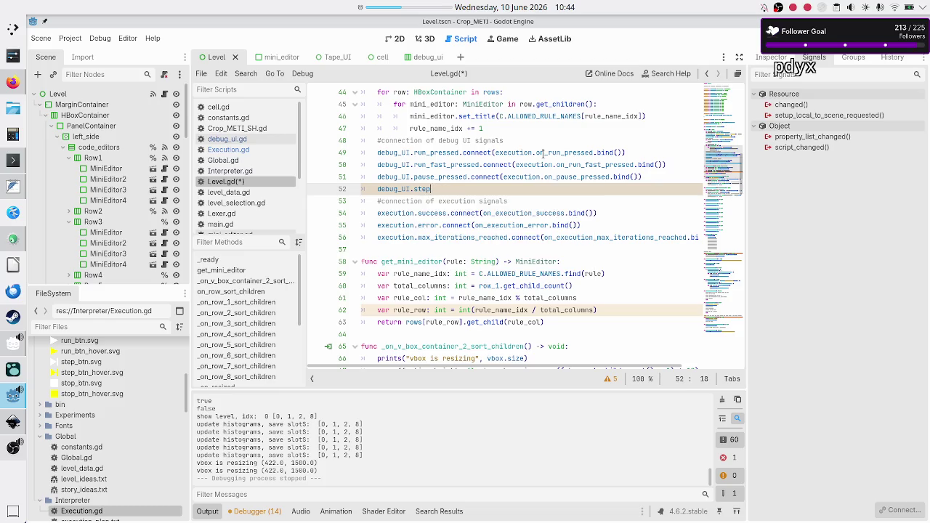
{"action": "key", "text": "Down"}
{"action": "key", "text": "Return"}
Step: Connect step_pressed to execution.on_step_pressed.bind()
{"action": "type", "text": ".con"}
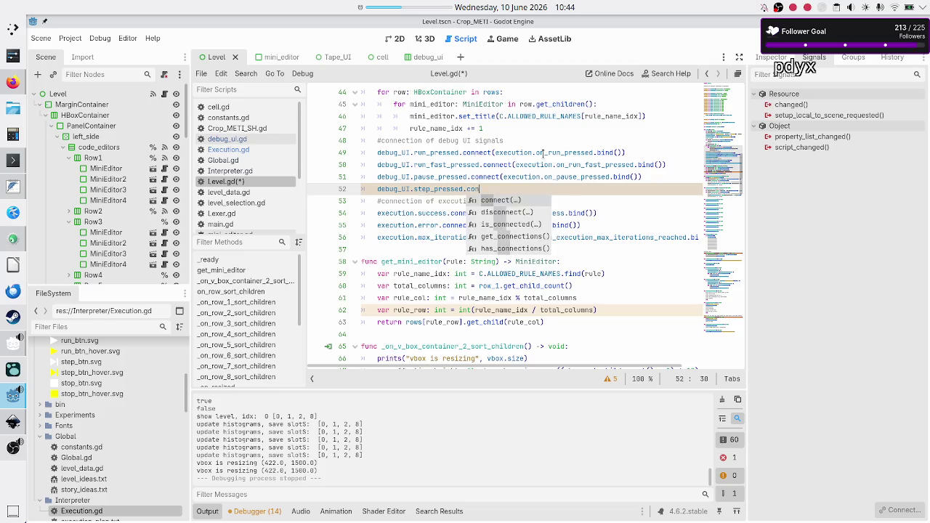
{"action": "key", "text": "Return"}
{"action": "type", "text": "execu"}
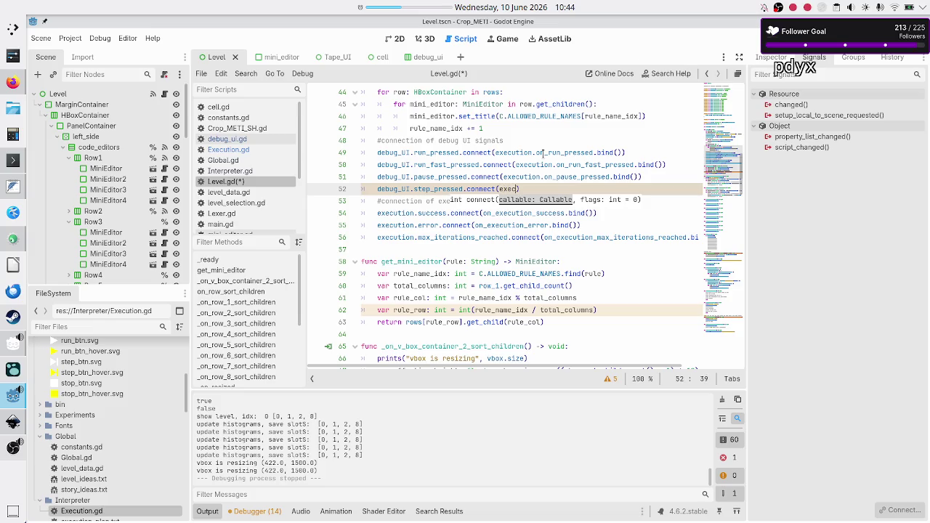
{"action": "key", "text": "Return"}
{"action": "type", "text": ".on_se"}
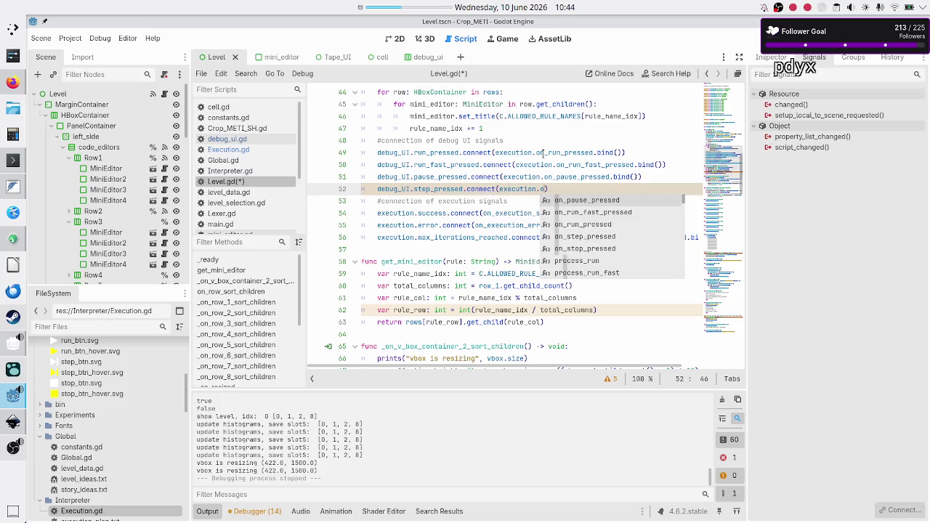
{"action": "key", "text": "BackSpace"}
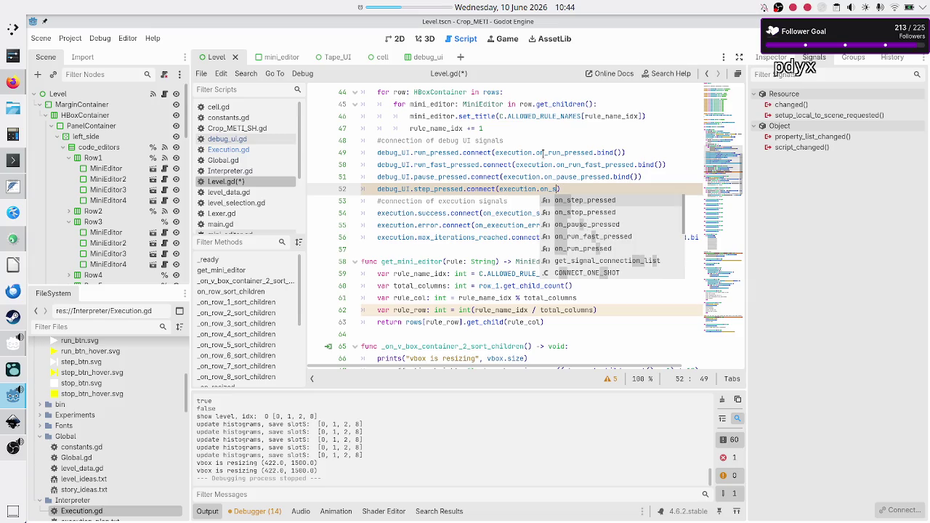
{"action": "key", "text": "Return"}
{"action": "type", "text": ".bin"}
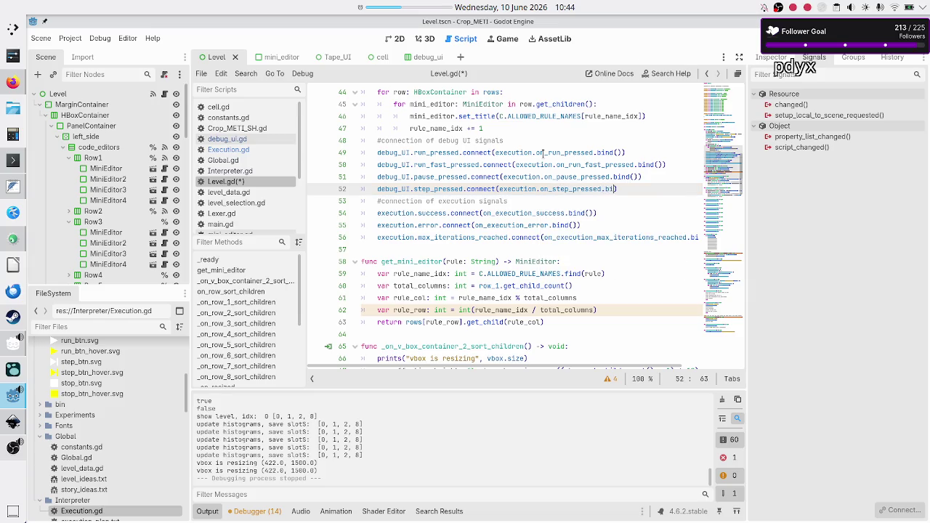
{"action": "type", "text": "d"}
{"action": "type", "text": "("}
{"action": "key", "text": "Return"}
Step: Begin a line reading debug_UI.stop_pressed.conn, then open the application launcher
{"action": "type", "text": "debug_UI."}
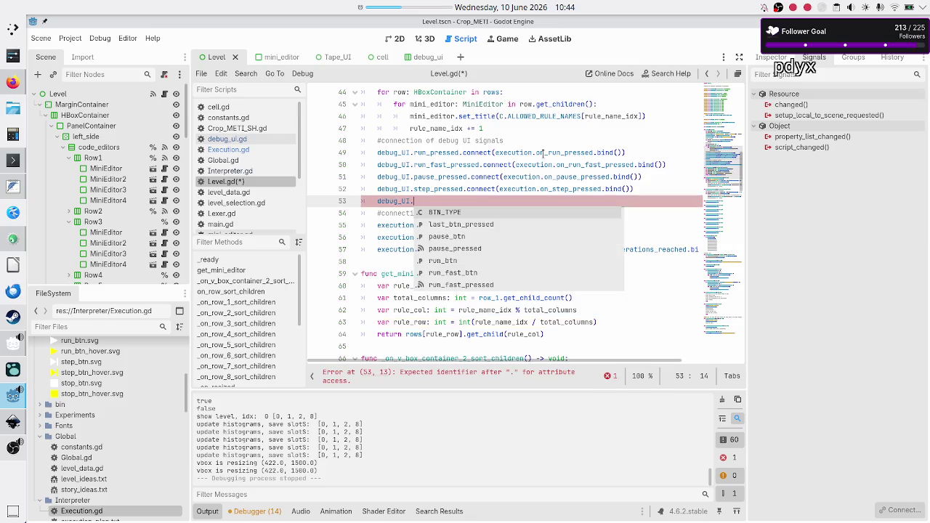
{"action": "type", "text": "stop_pressed.conn"}
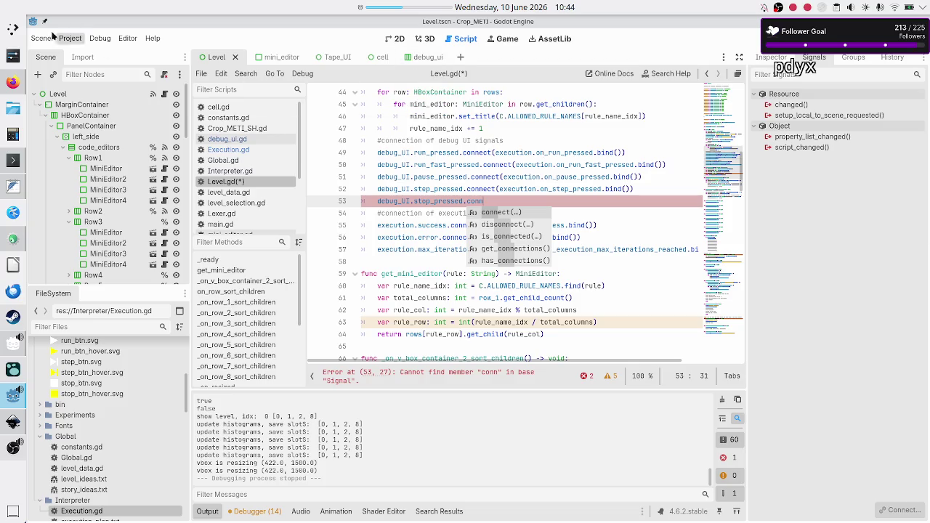
{"action": "left_click", "coordinate": [16, 31]}
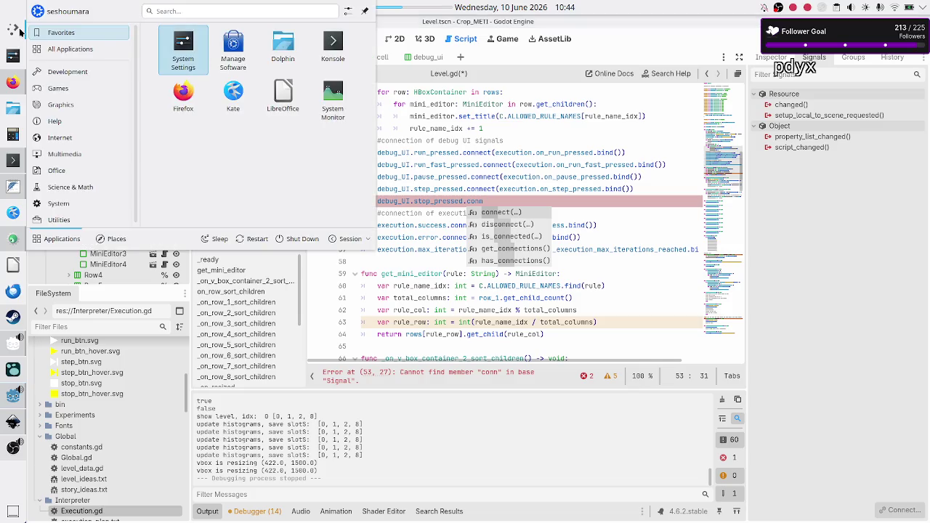
{"action": "type", "text": "day"}
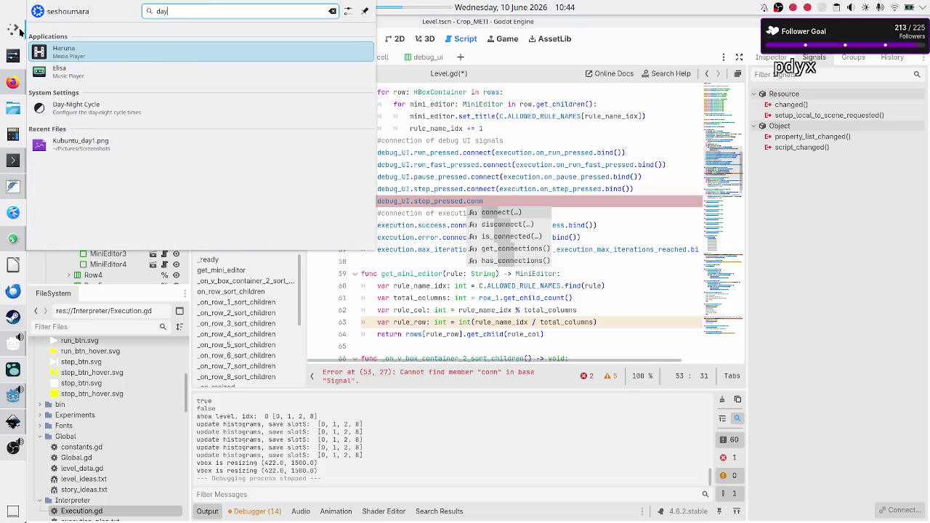
{"action": "key", "text": "Down"}
{"action": "key", "text": "Down"}
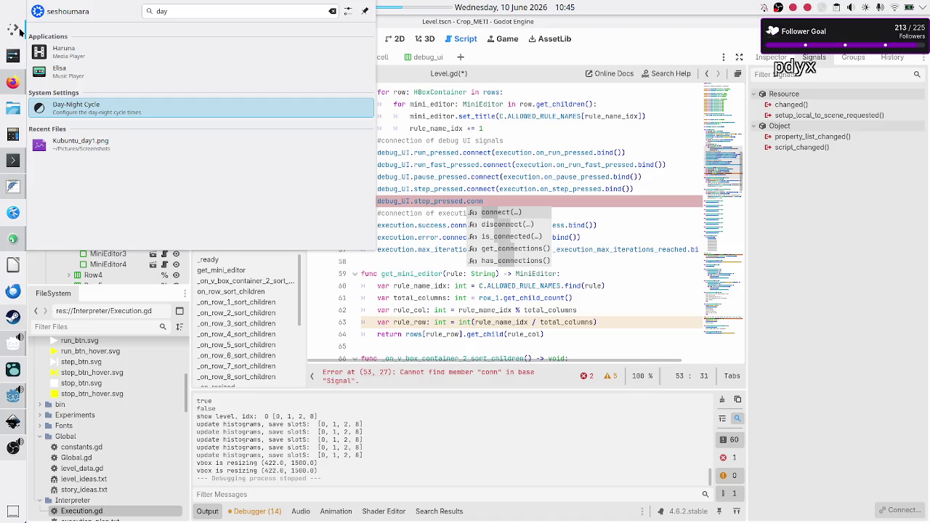
{"action": "key", "text": "Return"}
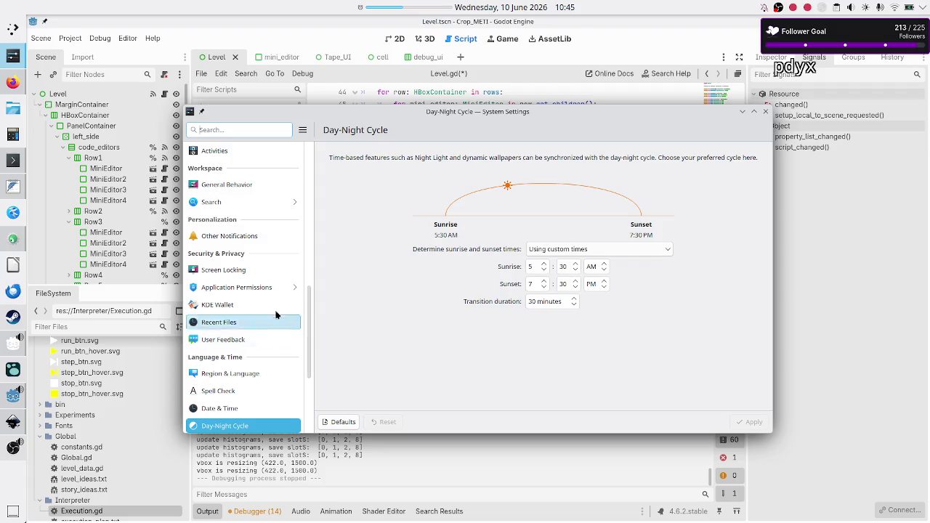
{"action": "left_click", "coordinate": [236, 130]}
{"action": "type", "text": "theme"}
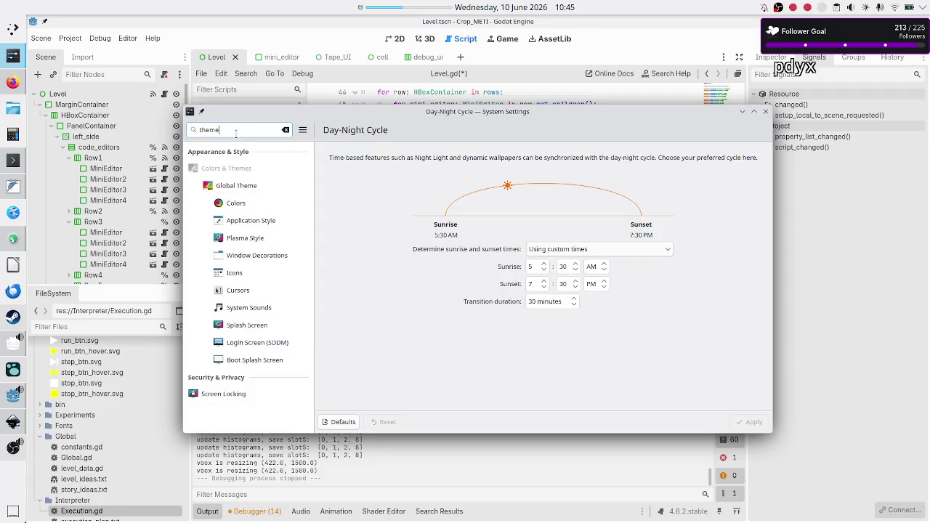
{"action": "left_click", "coordinate": [235, 185]}
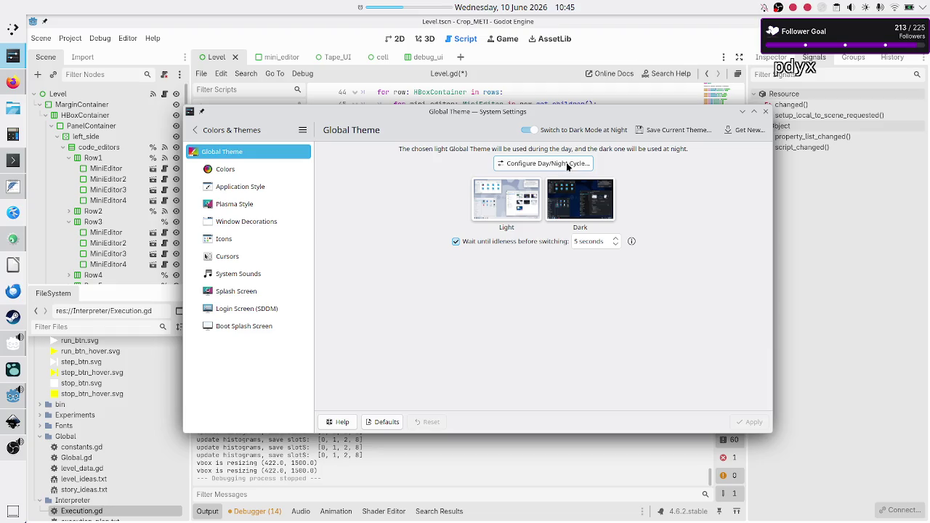
{"action": "left_click", "coordinate": [767, 112]}
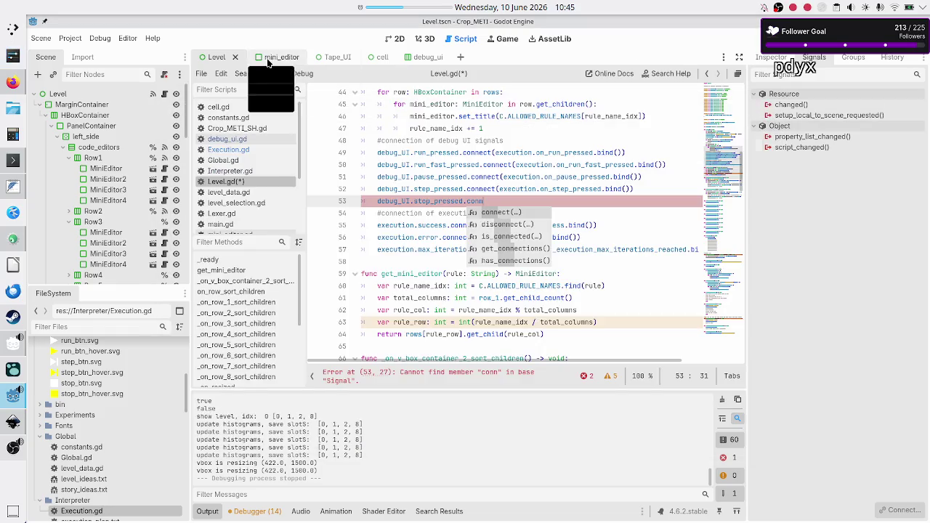
{"action": "left_click", "coordinate": [70, 38]}
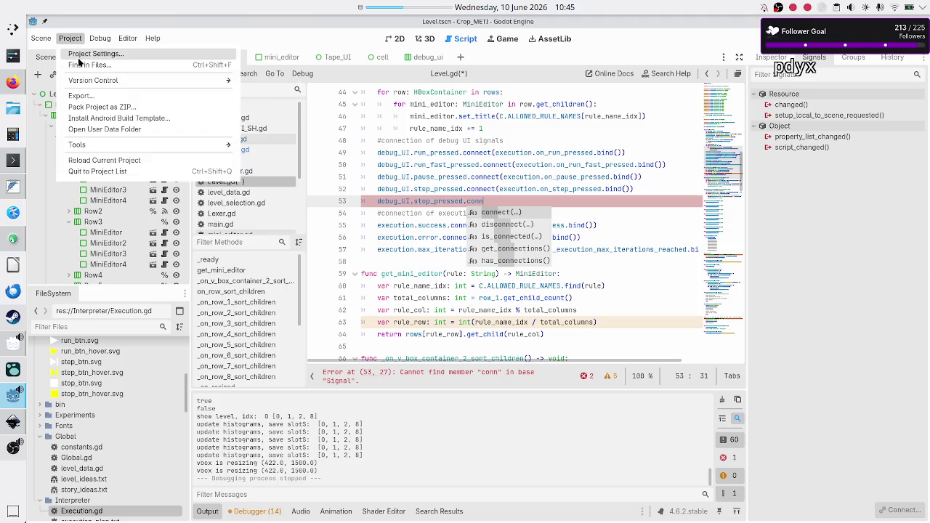
{"action": "left_click", "coordinate": [80, 57]}
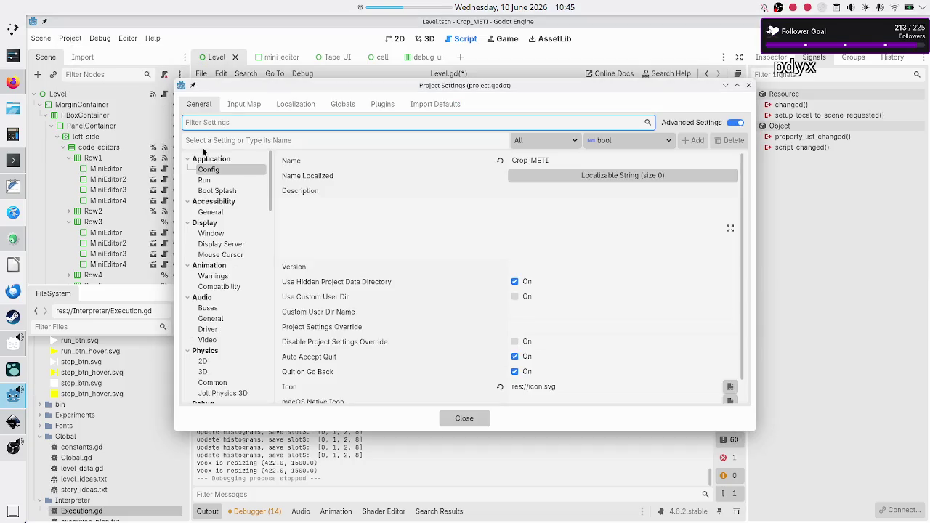
{"action": "type", "text": "theme"}
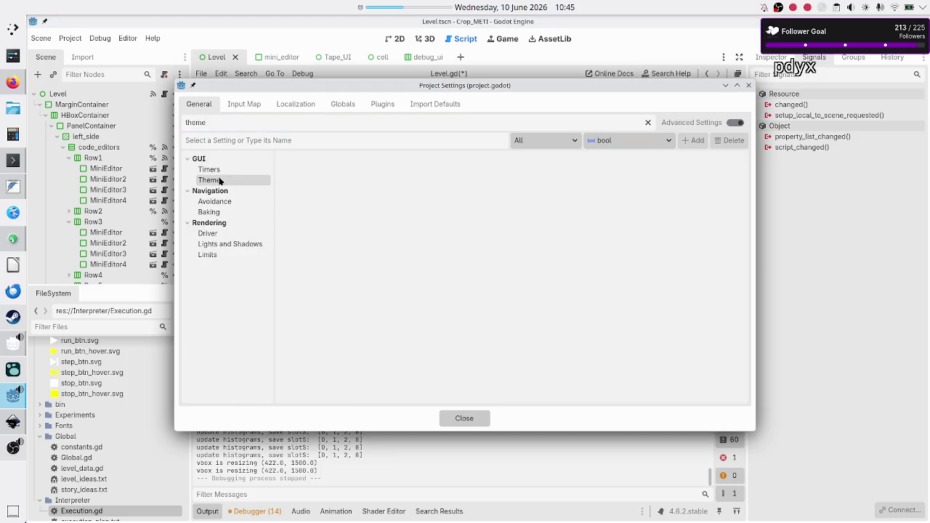
{"action": "left_click", "coordinate": [220, 179]}
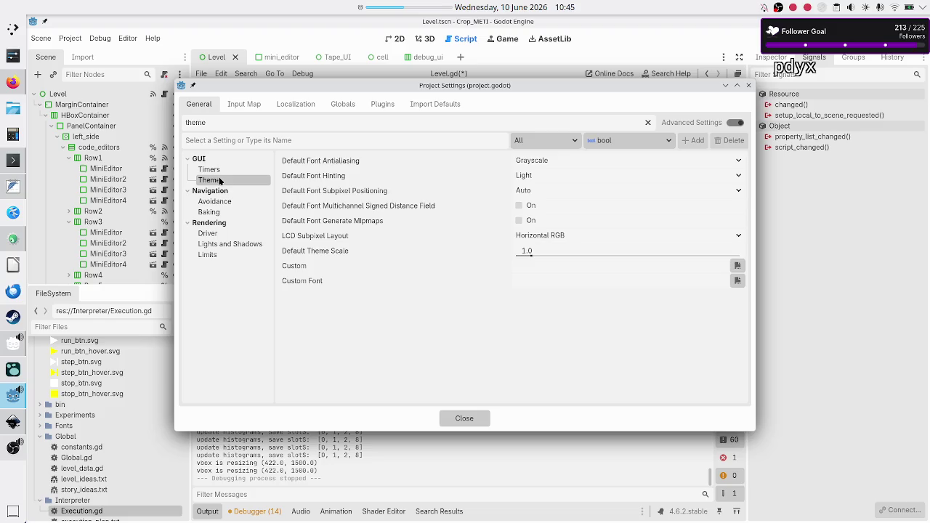
{"action": "left_click", "coordinate": [476, 422]}
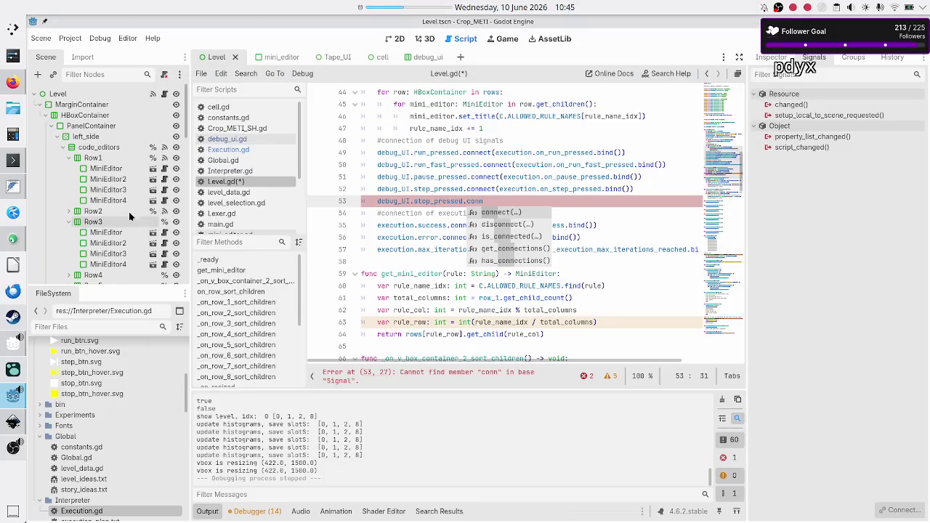
Step: Switch to the Konsole terminal in the Crop_METI project folder
{"action": "left_click", "coordinate": [13, 161]}
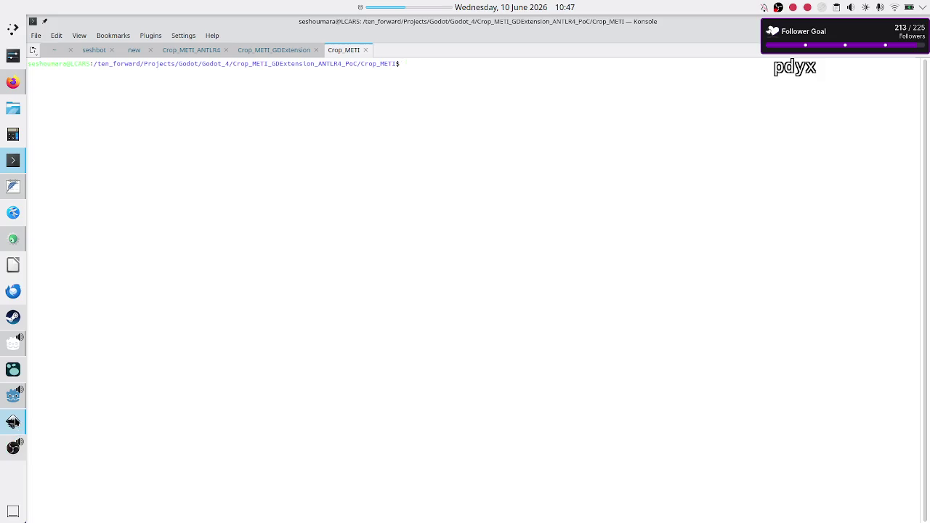
Step: Bring the Godot editor showing Level.gd back to the front
{"action": "mouse_move", "coordinate": [13, 448]}
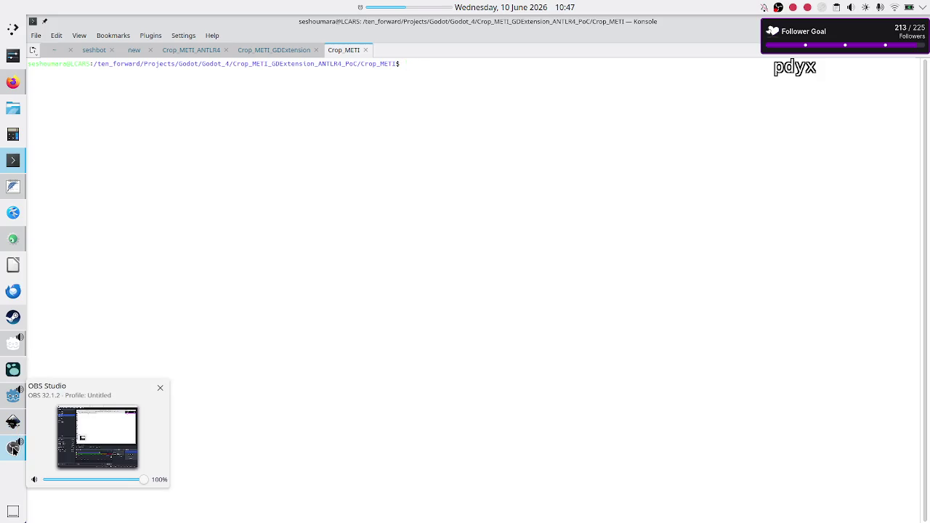
{"action": "left_click", "coordinate": [9, 402]}
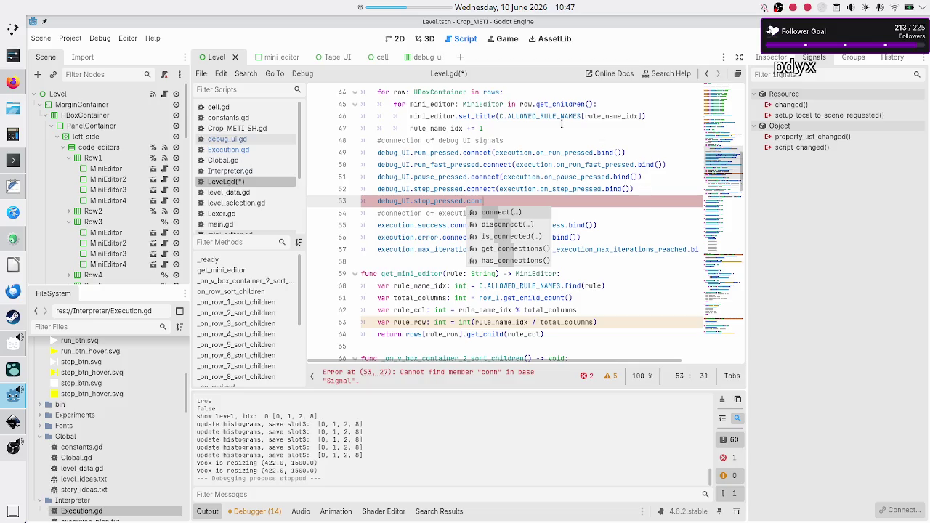
Step: Finish line 53 as debug_UI.stop_pressed.connect(execution.on_stop_pressed.bind())
{"action": "mouse_move", "coordinate": [585, 229]}
{"action": "key", "text": "Return"}
{"action": "type", "text": "exec"}
{"action": "key", "text": "Return"}
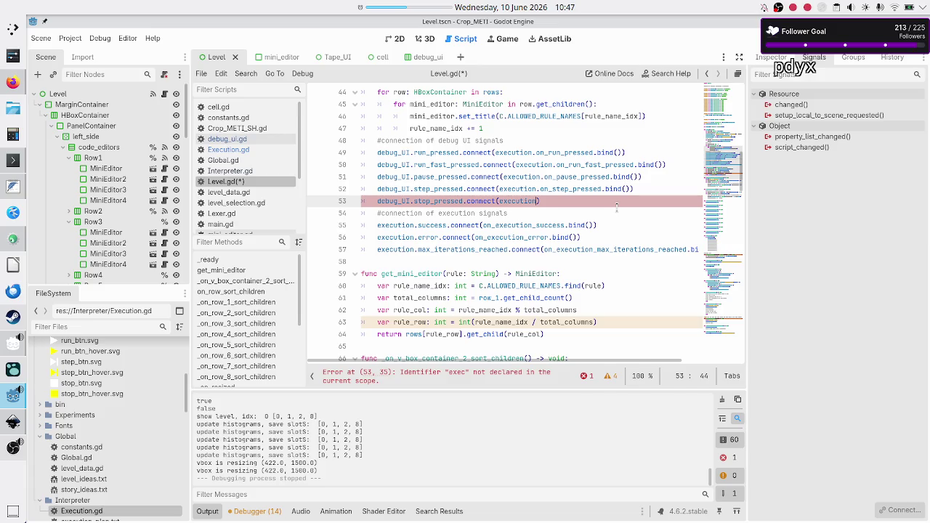
{"action": "type", "text": ".on_st"}
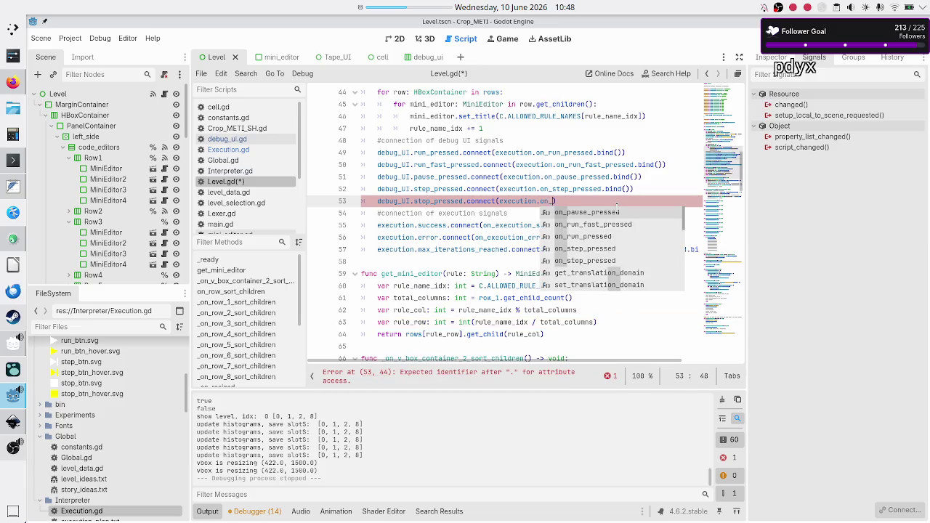
{"action": "key", "text": "Down"}
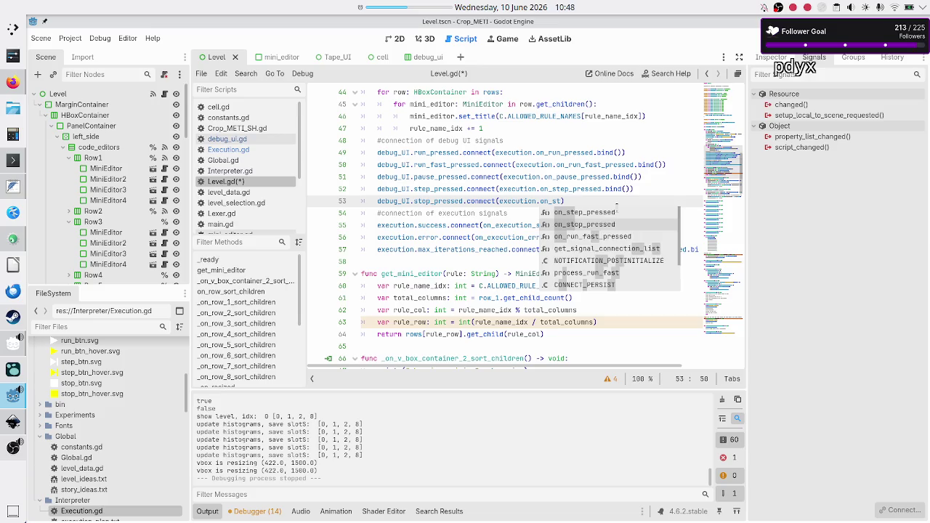
{"action": "key", "text": "Return"}
{"action": "type", "text": ".bi"}
{"action": "key", "text": "Return"}
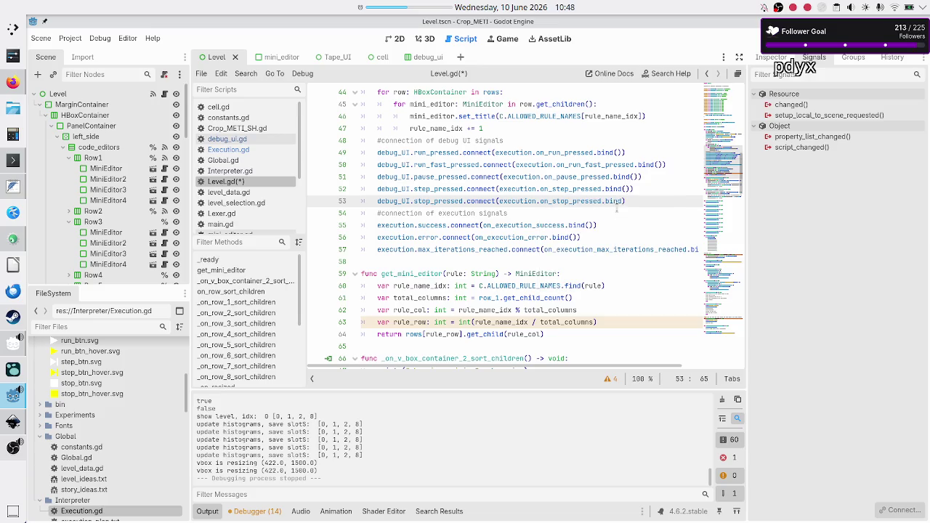
{"action": "type", "text": "()"}
Step: Review the five debug UI connection lines and save Level.gd
{"action": "key", "text": "Down"}
{"action": "key", "text": "Up"}
{"action": "key", "text": "Up"}
{"action": "key", "text": "Up"}
{"action": "key", "text": "Down"}
{"action": "key", "text": "Home"}
{"action": "key", "text": "Down"}
{"action": "key", "text": "Down"}
{"action": "key", "text": "Down"}
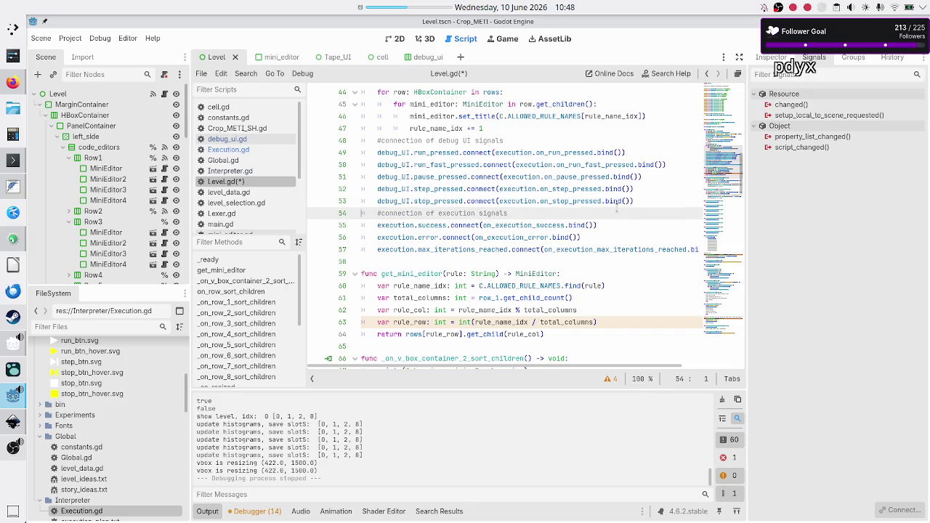
{"action": "key", "text": "Up"}
{"action": "key", "text": "Up"}
{"action": "key", "text": "Up"}
{"action": "key", "text": "Down"}
{"action": "key", "text": "Down"}
{"action": "key", "text": "Down"}
{"action": "key", "text": "Down"}
{"action": "key", "text": "Down"}
{"action": "key", "text": "Down"}
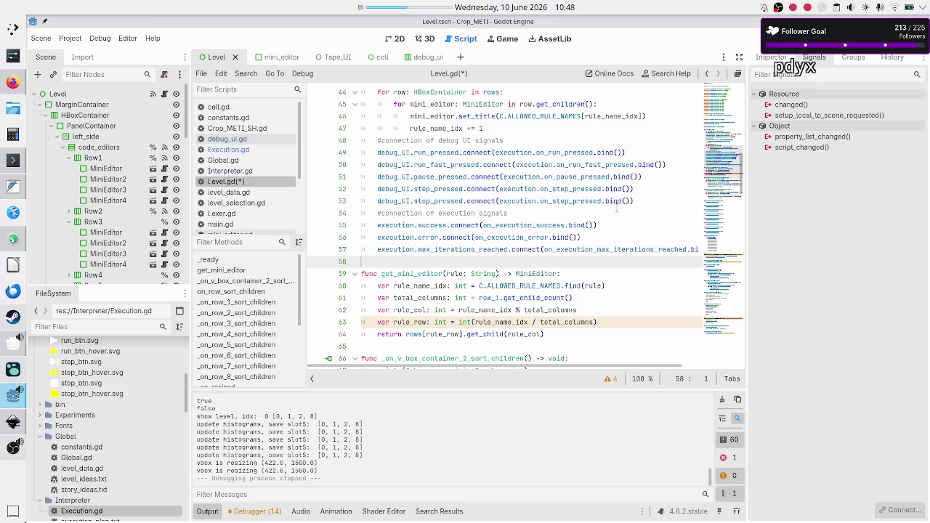
{"action": "key", "text": "ctrl+s"}
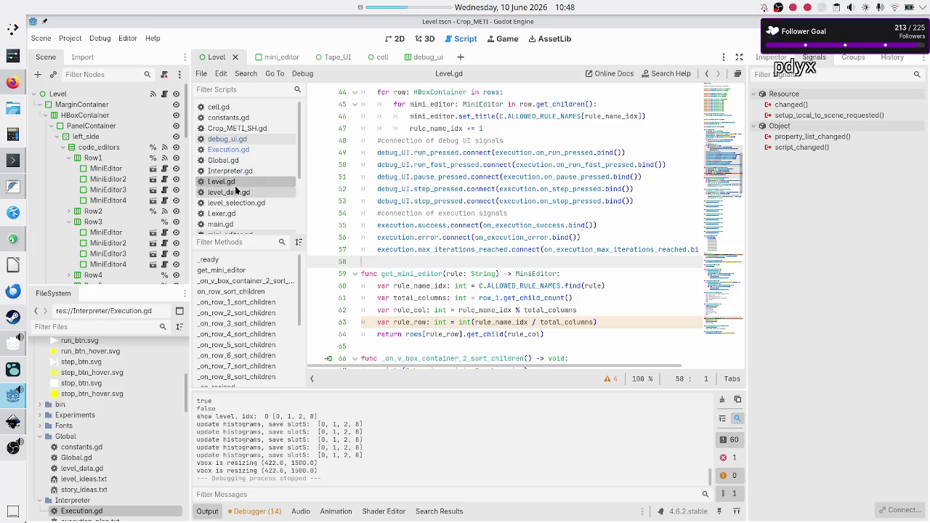
Step: Open Execution.gd in the script editor
{"action": "left_click", "coordinate": [249, 149]}
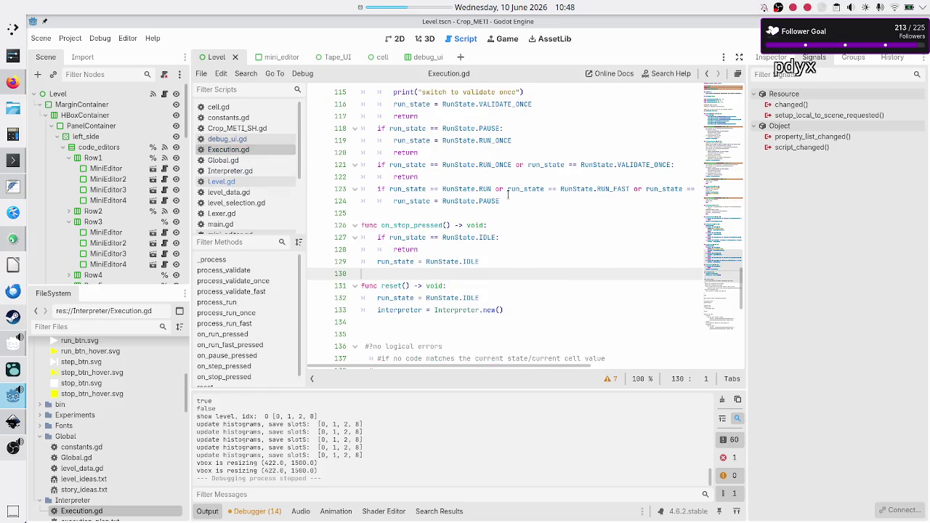
{"action": "scroll", "coordinate": [508, 193], "scroll_direction": "down", "scroll_amount": 4}
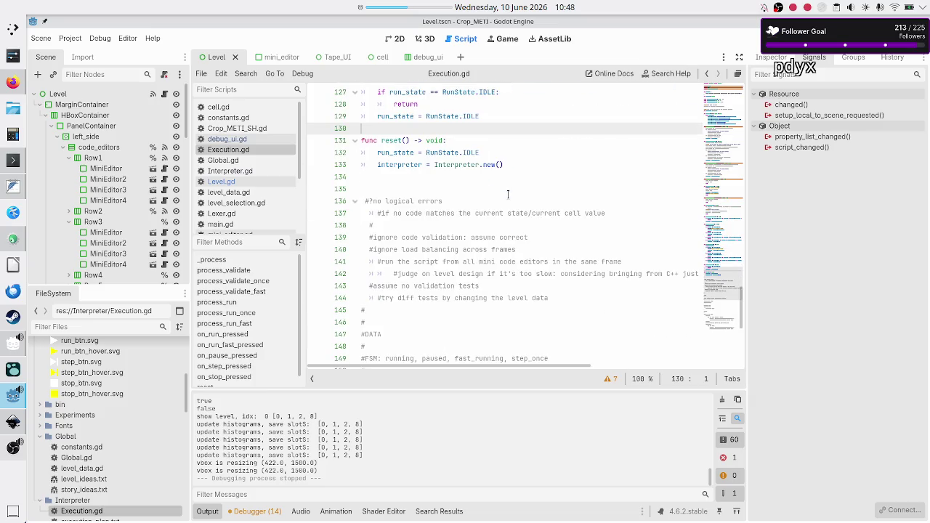
{"action": "scroll", "coordinate": [508, 193], "scroll_direction": "up", "scroll_amount": 4}
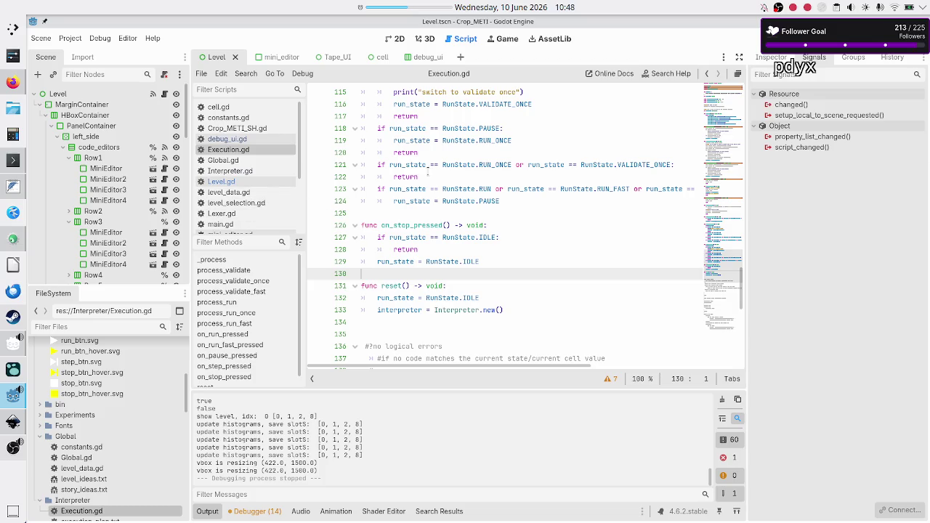
Step: Test-run the game: Play, Pause, Step twice, then close the game window
{"action": "left_click", "coordinate": [770, 38]}
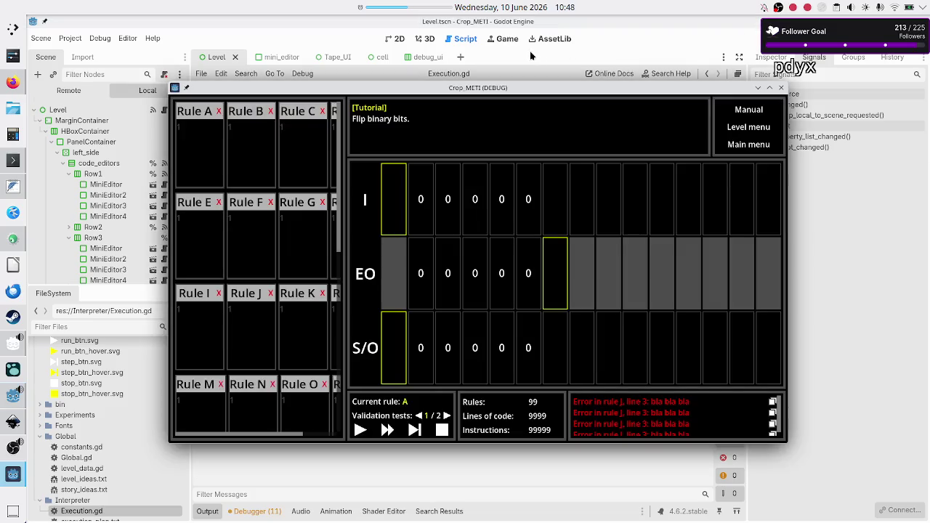
{"action": "left_click_drag", "start_coordinate": [504, 83], "coordinate": [590, 62]}
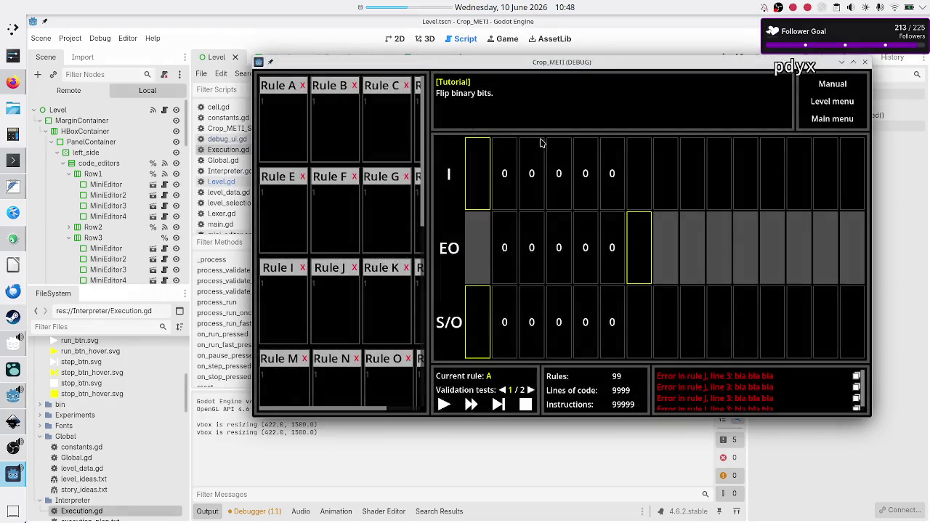
{"action": "left_click", "coordinate": [444, 404]}
{"action": "left_click", "coordinate": [498, 405]}
{"action": "left_click", "coordinate": [498, 405]}
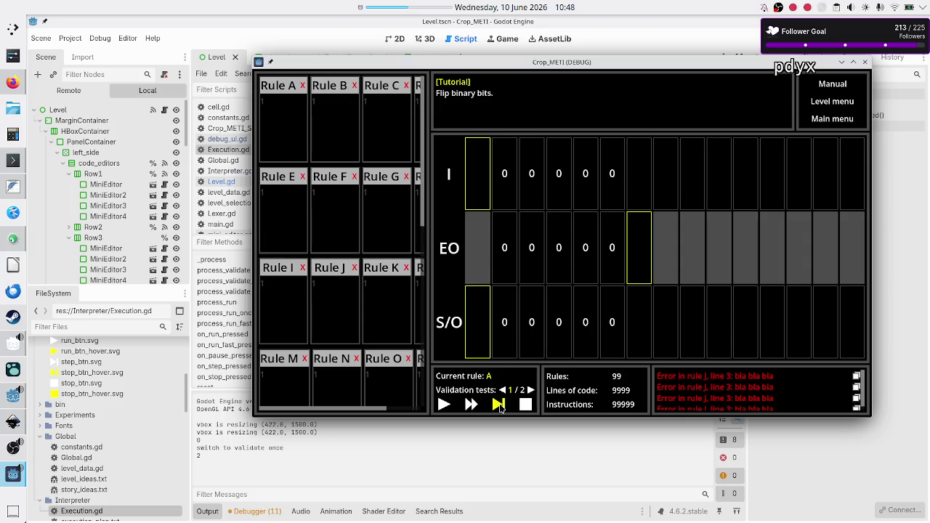
{"action": "left_click", "coordinate": [498, 405]}
{"action": "left_click", "coordinate": [868, 64]}
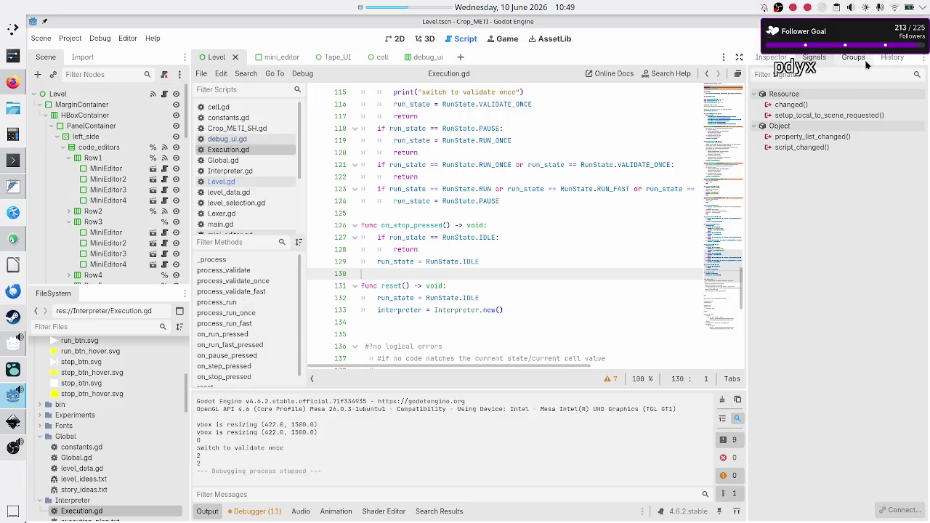
{"action": "scroll", "coordinate": [490, 258], "scroll_direction": "down", "scroll_amount": 5}
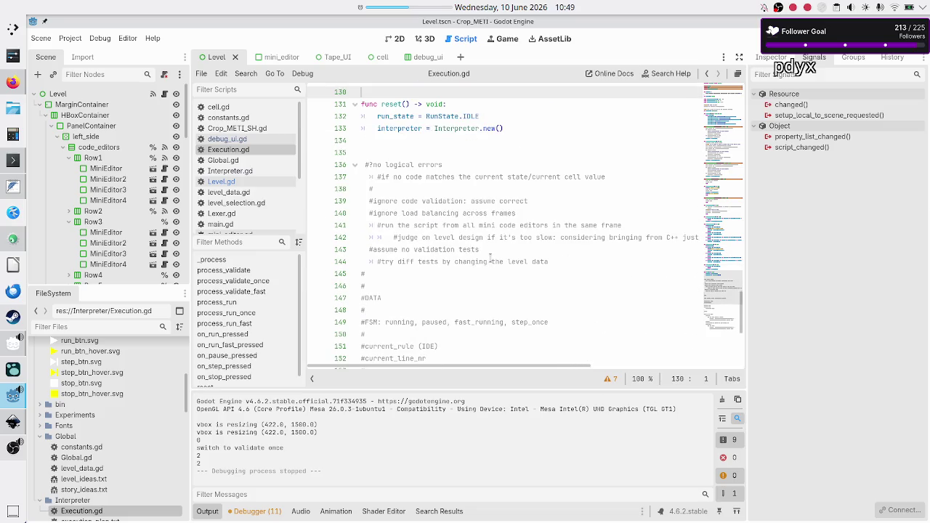
{"action": "scroll", "coordinate": [490, 258], "scroll_direction": "up", "scroll_amount": 7}
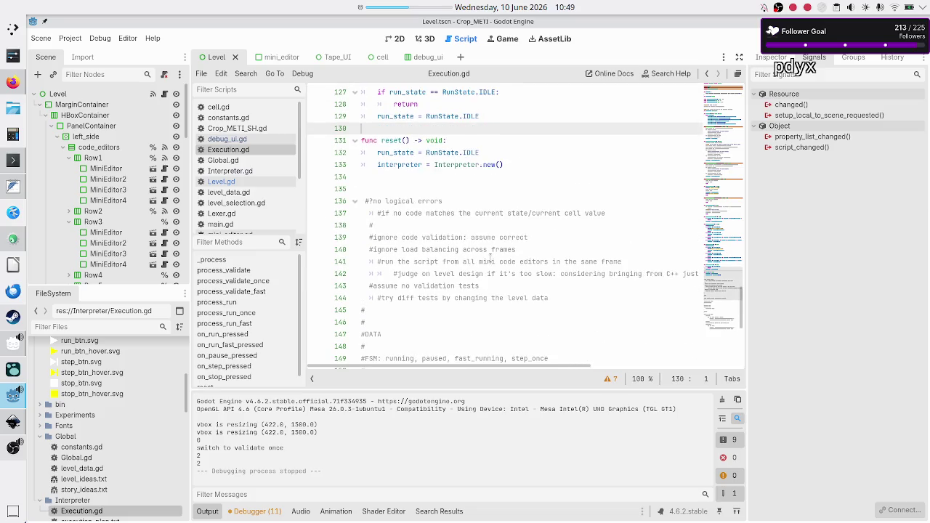
{"action": "scroll", "coordinate": [491, 258], "scroll_direction": "right", "scroll_amount": 3}
{"action": "scroll", "coordinate": [491, 257], "scroll_direction": "left", "scroll_amount": 3}
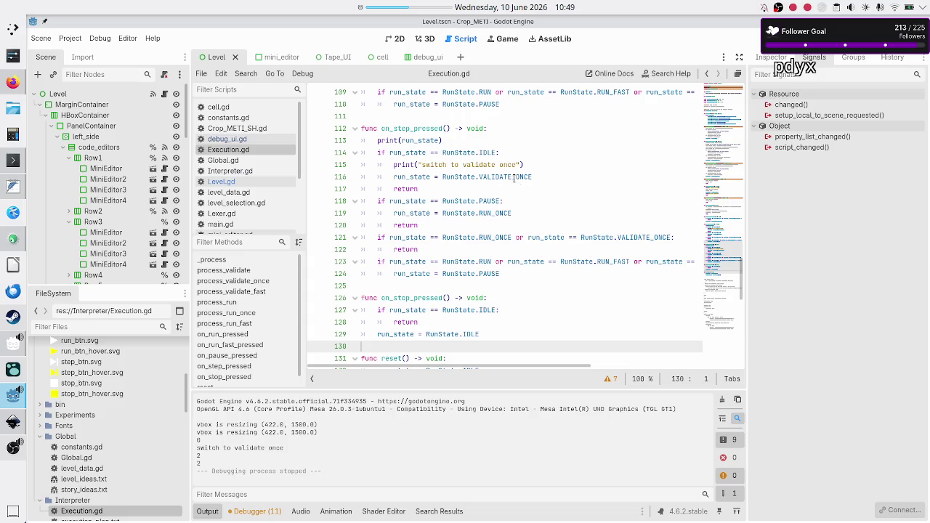
{"action": "scroll", "coordinate": [512, 176], "scroll_direction": "up", "scroll_amount": 4}
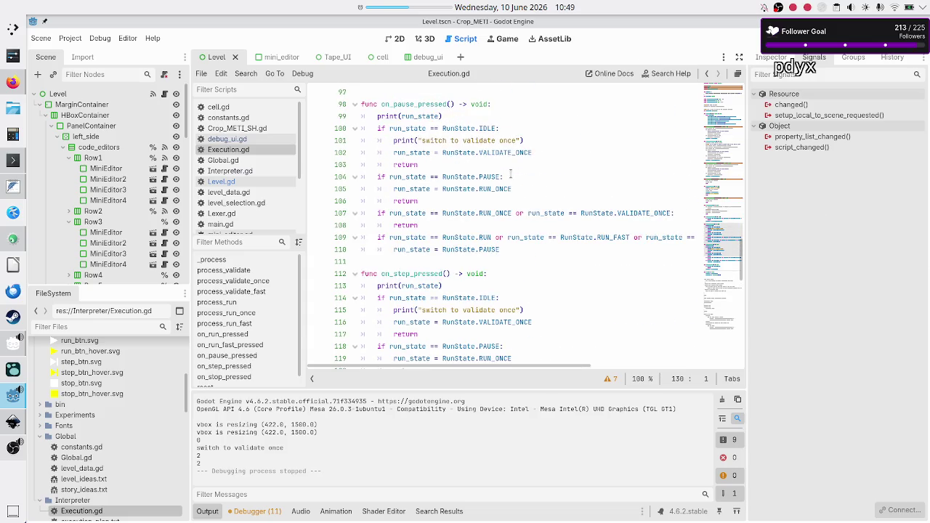
{"action": "left_click", "coordinate": [499, 102]}
{"action": "scroll", "coordinate": [499, 102], "scroll_direction": "up", "scroll_amount": 13}
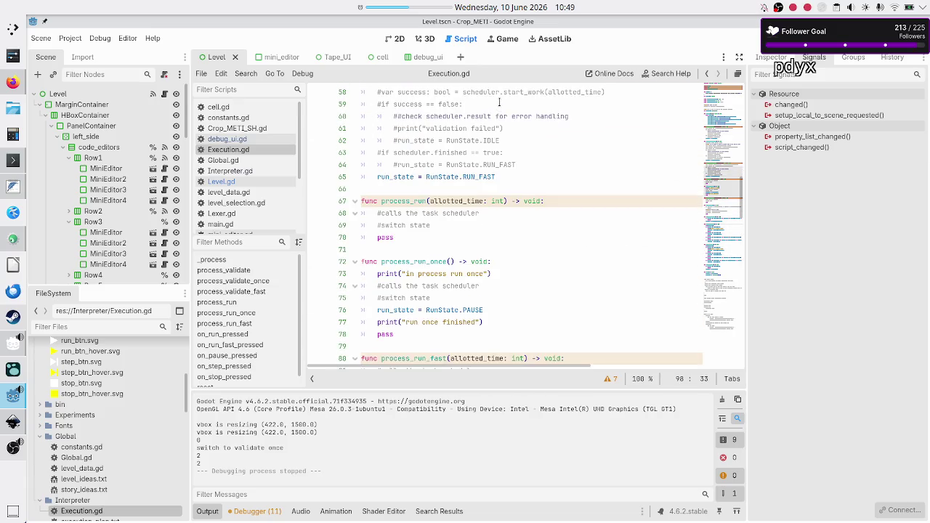
{"action": "scroll", "coordinate": [499, 103], "scroll_direction": "up", "scroll_amount": 4}
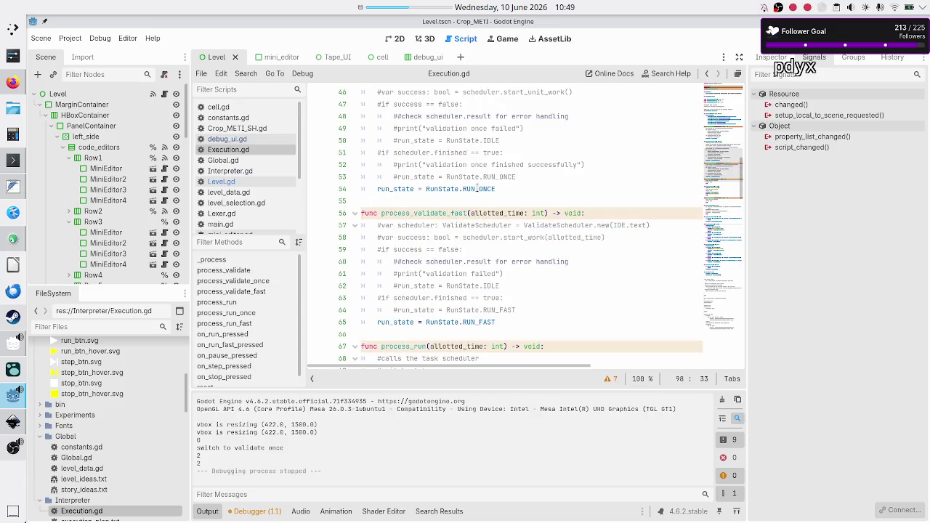
{"action": "scroll", "coordinate": [477, 188], "scroll_direction": "down", "scroll_amount": 6}
{"action": "scroll", "coordinate": [459, 233], "scroll_direction": "down", "scroll_amount": 5}
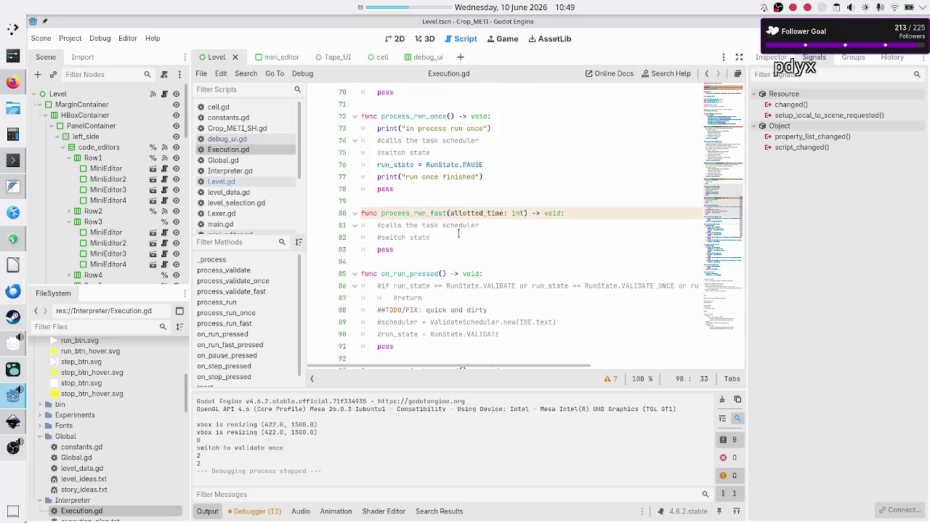
{"action": "left_click", "coordinate": [426, 164]}
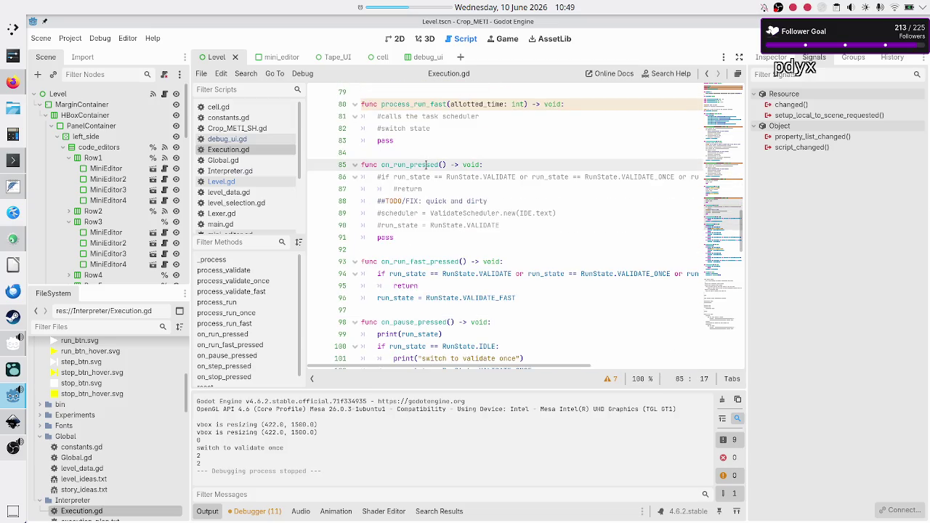
{"action": "left_click", "coordinate": [502, 154]}
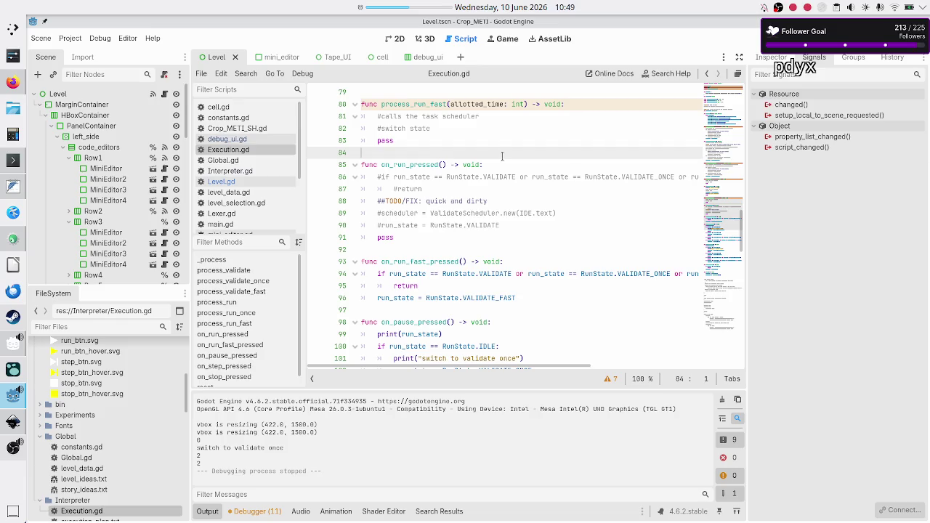
{"action": "key", "text": "Down"}
{"action": "key", "text": "Down"}
{"action": "key", "text": "Up"}
{"action": "key", "text": "Up"}
{"action": "key", "text": "Down"}
{"action": "key", "text": "Down"}
{"action": "key", "text": "Down"}
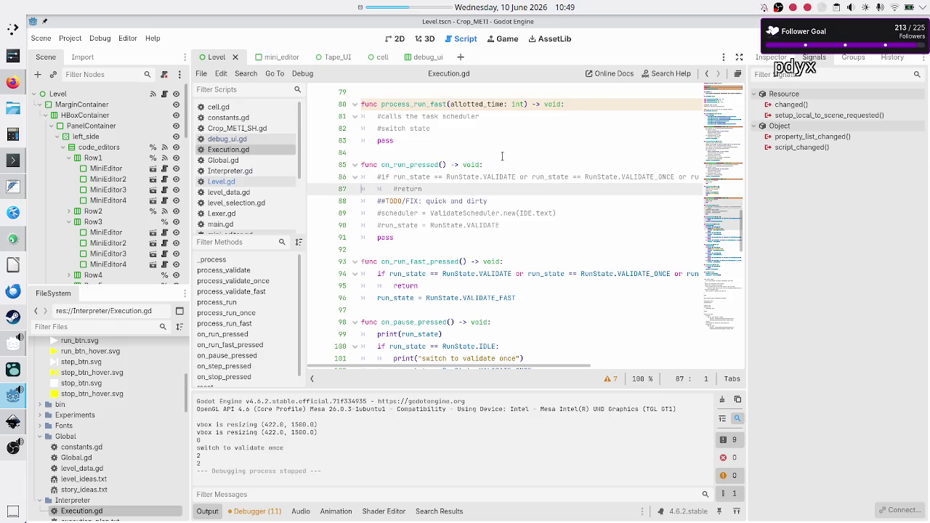
{"action": "key", "text": "Up"}
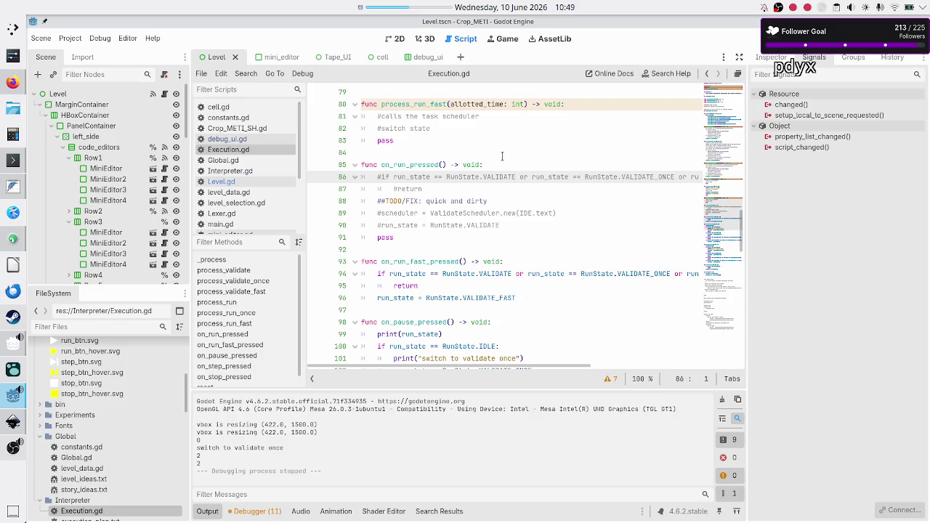
{"action": "key", "text": "Down"}
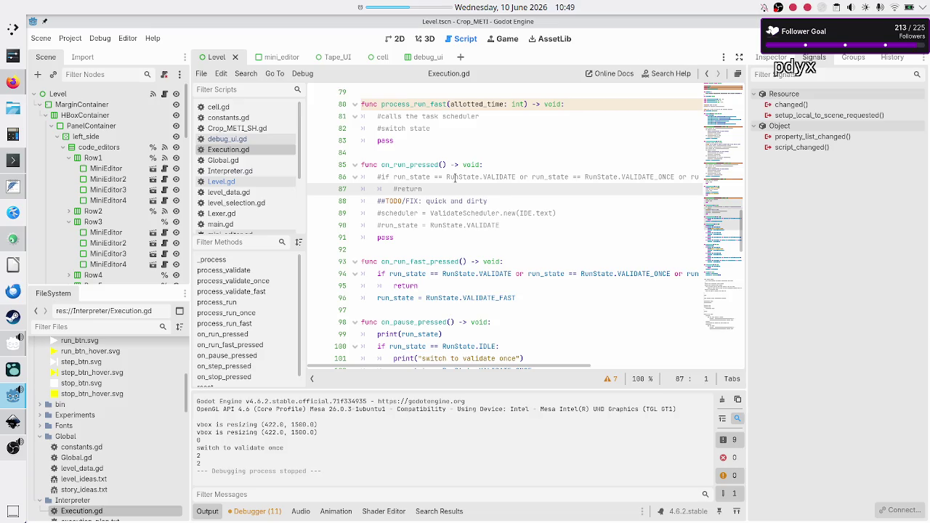
{"action": "double_click", "coordinate": [455, 177]}
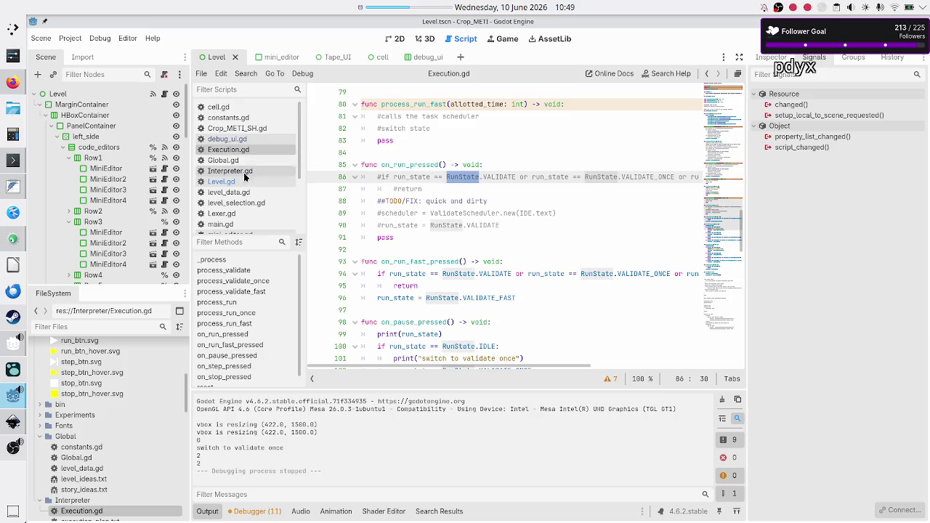
Step: Open debug_ui.gd, the debug_ui scene and its script to inspect last_btn_pressed
{"action": "left_click", "coordinate": [259, 139]}
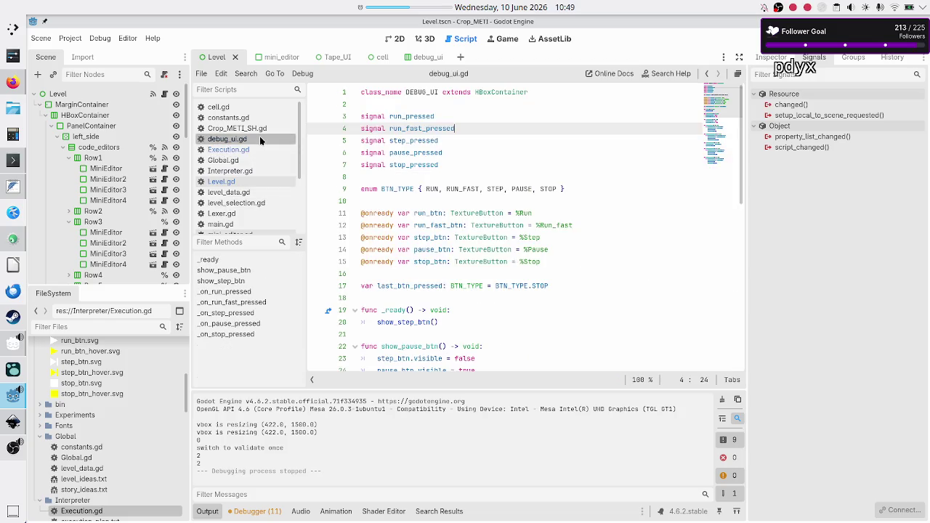
{"action": "left_click", "coordinate": [395, 38]}
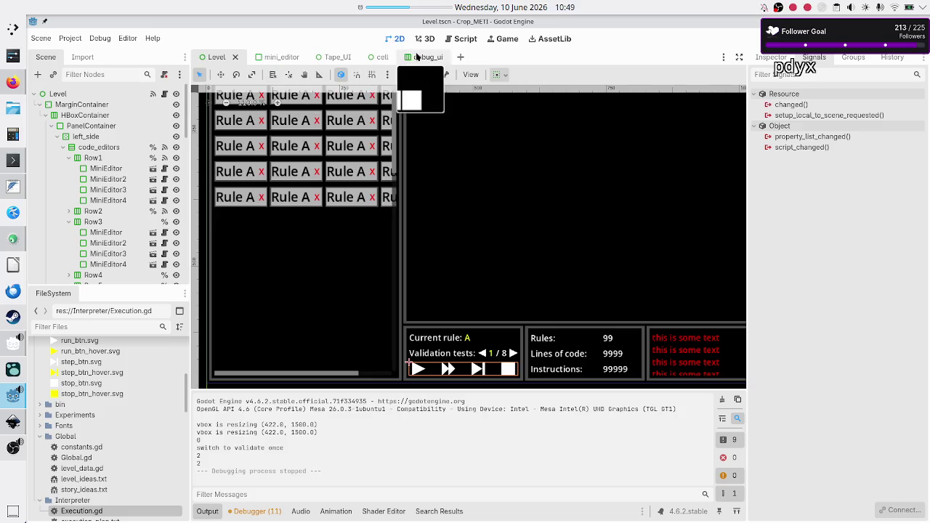
{"action": "left_click", "coordinate": [416, 57]}
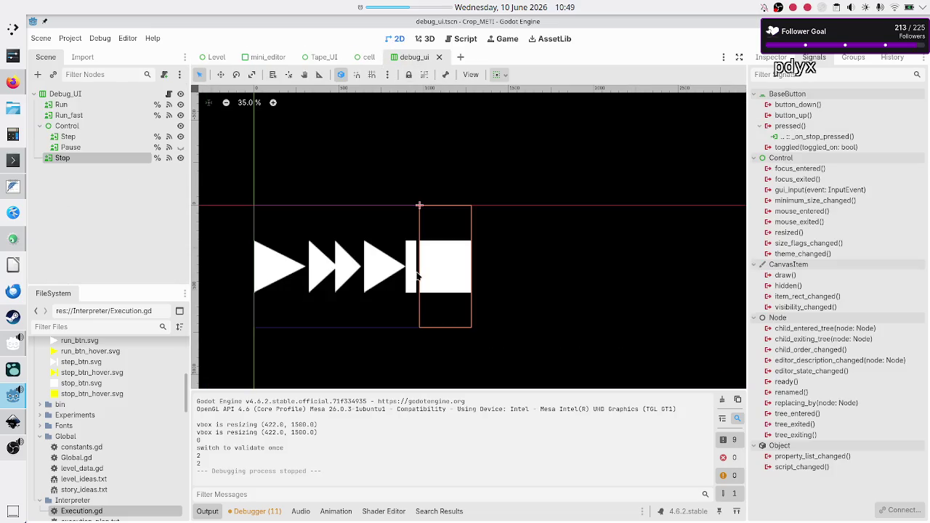
{"action": "left_click", "coordinate": [168, 95]}
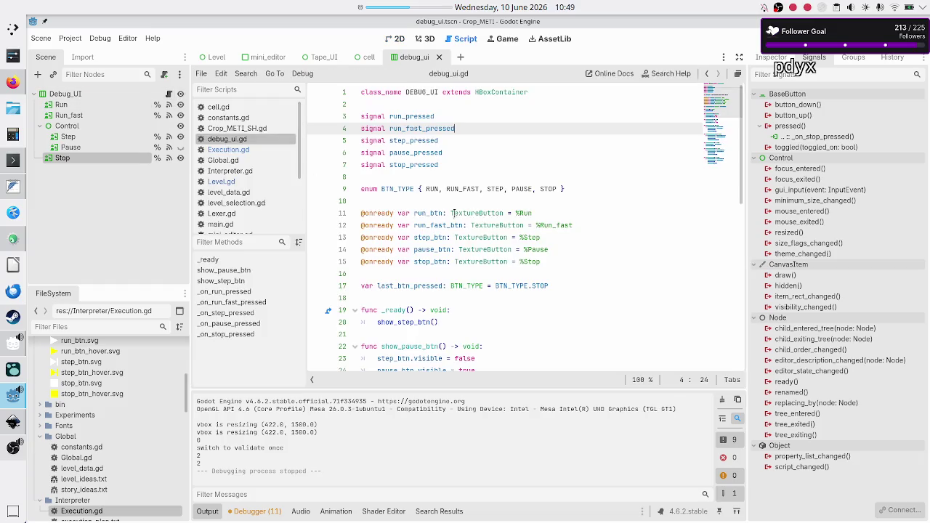
{"action": "double_click", "coordinate": [403, 285]}
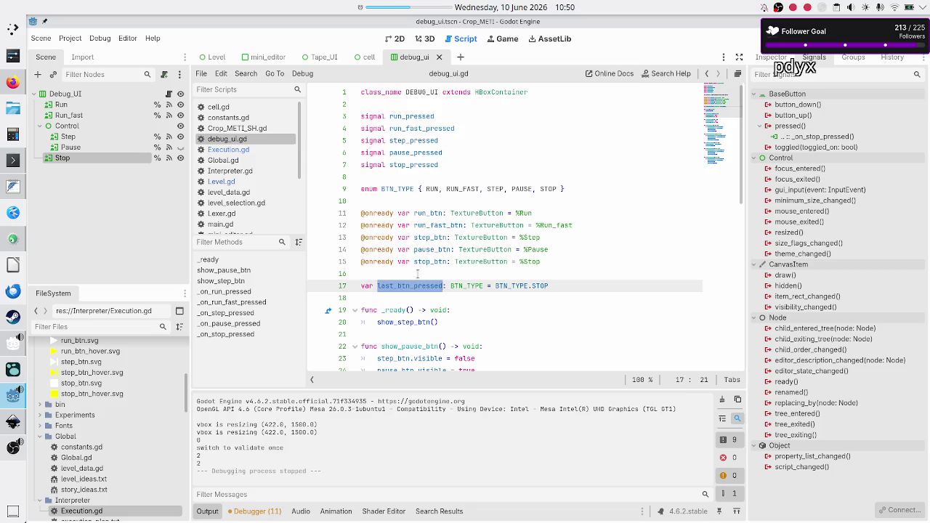
{"action": "left_click", "coordinate": [418, 273]}
{"action": "scroll", "coordinate": [415, 305], "scroll_direction": "down", "scroll_amount": 2}
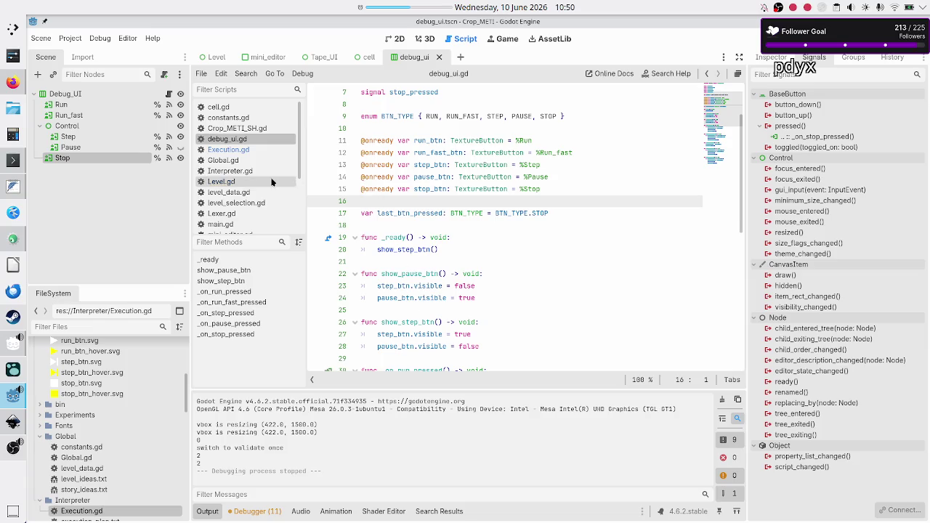
Step: Return to Execution.gd and select VALIDATE_ONCE in the RunState enum
{"action": "left_click", "coordinate": [261, 152]}
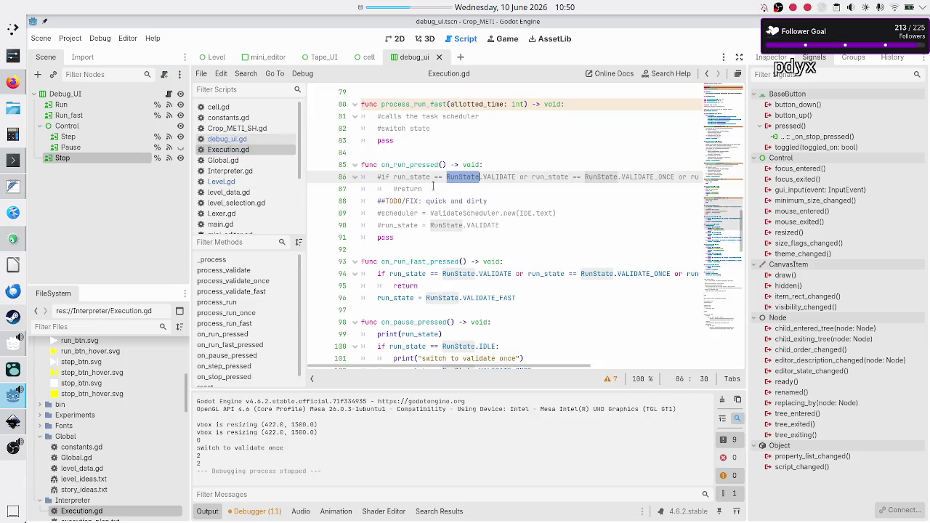
{"action": "scroll", "coordinate": [468, 162], "scroll_direction": "up", "scroll_amount": 20}
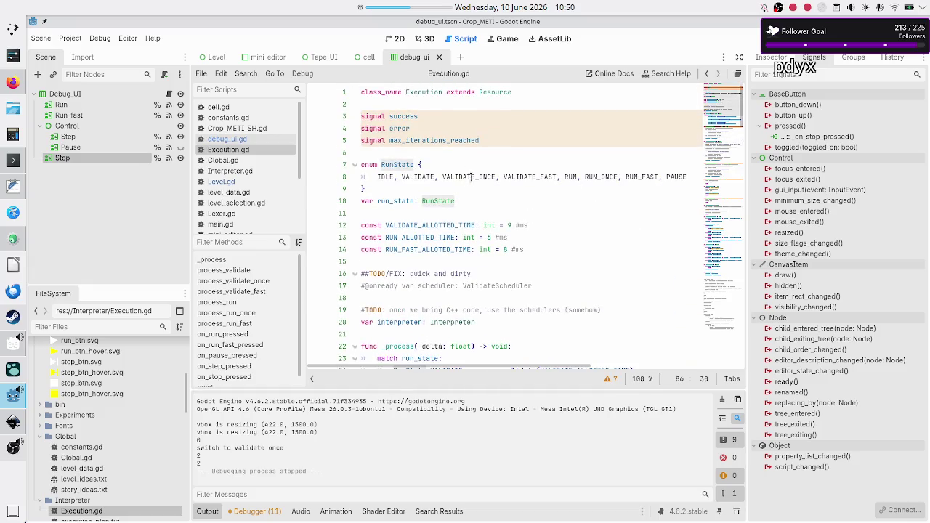
{"action": "double_click", "coordinate": [470, 177]}
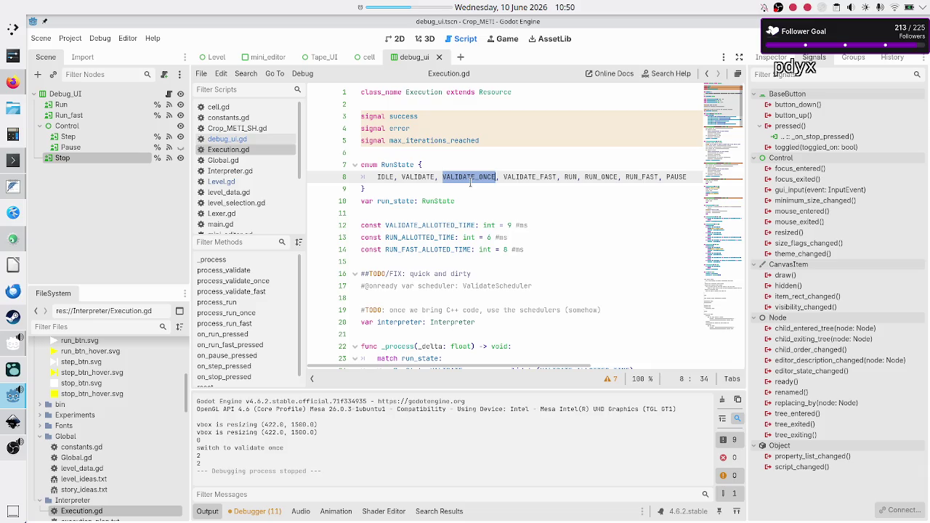
Step: Comment out the RunState enum and run_state variable declaration lines
{"action": "key", "text": "Up"}
{"action": "key", "text": "Up"}
{"action": "key", "text": "Down"}
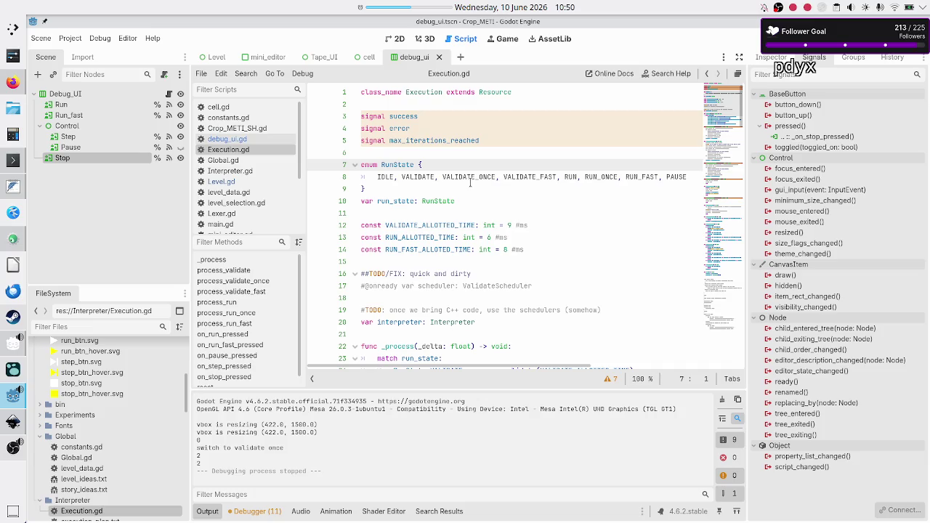
{"action": "key", "text": "shift+Down"}
{"action": "key", "text": "shift+Down"}
{"action": "key", "text": "shift+Down"}
{"action": "key", "text": "shift+End"}
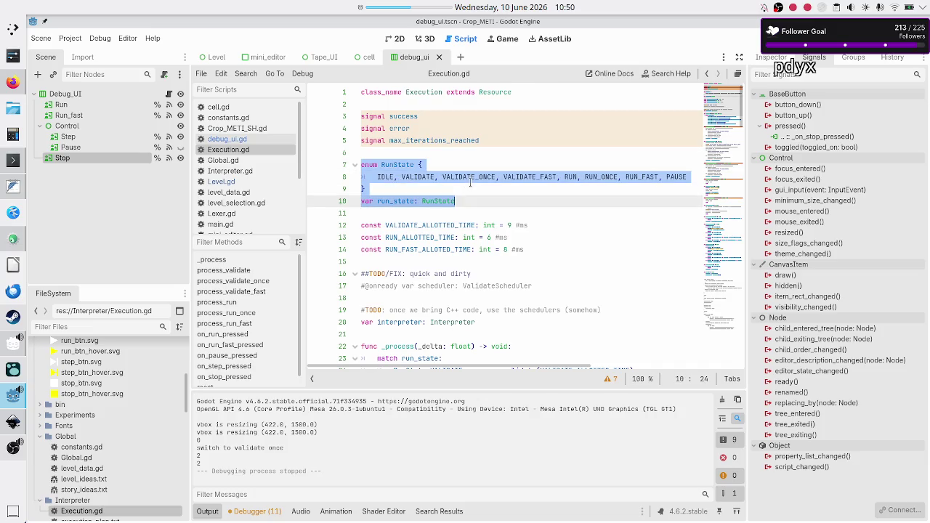
{"action": "key", "text": "ctrl+k"}
{"action": "key", "text": "Left"}
Step: Add '#TODO: implement validation of code before a playtest version' above the commented block
{"action": "key", "text": "Return"}
{"action": "key", "text": "Up"}
{"action": "type", "text": "#TO"}
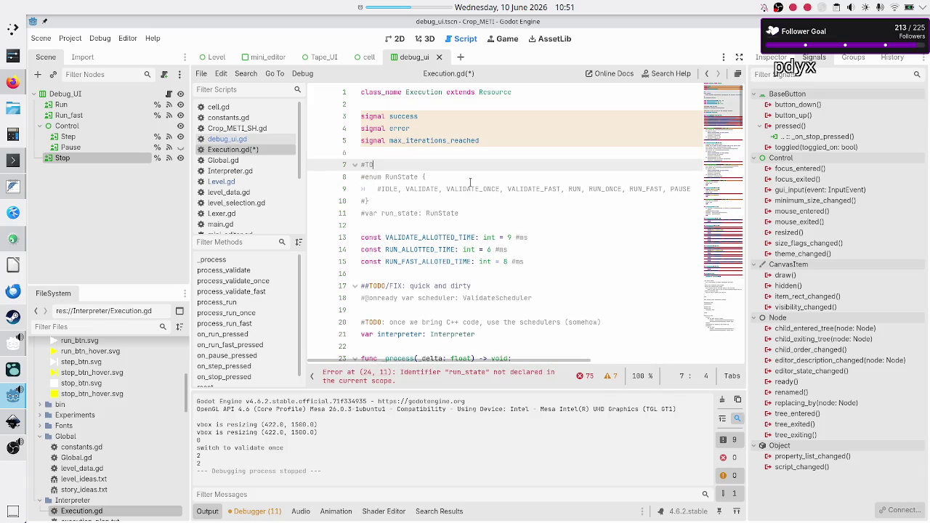
{"action": "type", "text": "DO: implement vali"}
{"action": "type", "text": "dation "}
{"action": "type", "text": "of code"}
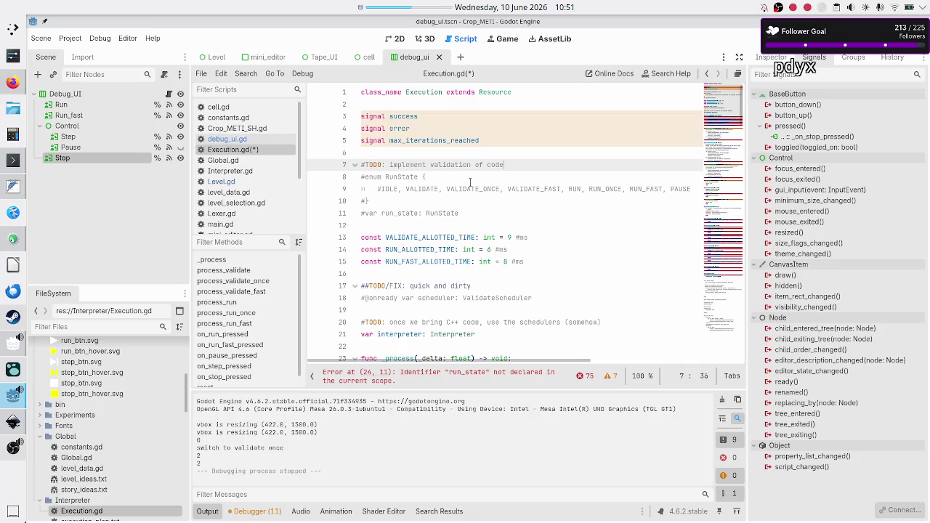
{"action": "type", "text": " some other "}
{"action": "type", "text": "t"}
{"action": "key", "text": "BackSpace"}
{"action": "key", "text": "BackSpace"}
{"action": "key", "text": "BackSpace"}
{"action": "key", "text": "BackSpace"}
{"action": "key", "text": "BackSpace"}
{"action": "type", "text": "before a l"}
{"action": "key", "text": "BackSpace"}
{"action": "type", "text": "playtest version"}
{"action": "key", "text": "Right"}
{"action": "key", "text": "shift+Down"}
{"action": "key", "text": "shift+Down"}
{"action": "key", "text": "shift+Down"}
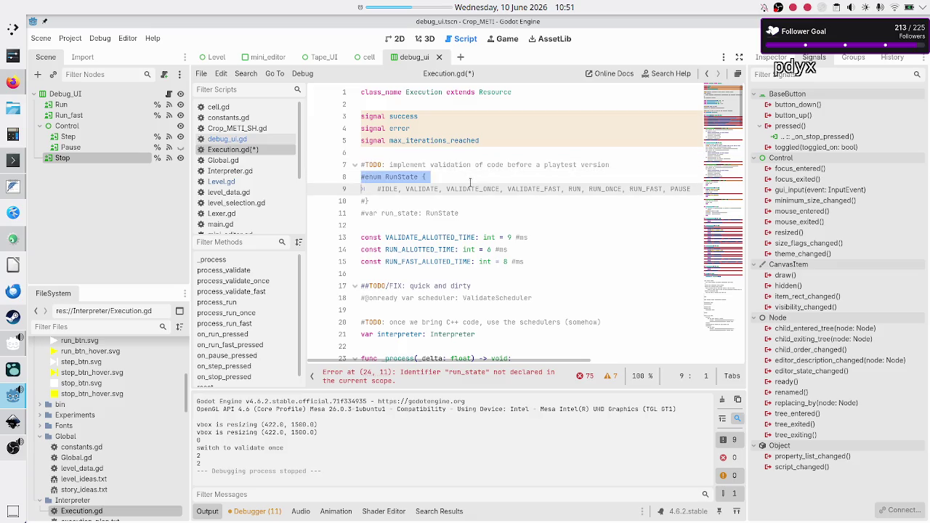
{"action": "key", "text": "Down"}
{"action": "key", "text": "Down"}
{"action": "key", "text": "Down"}
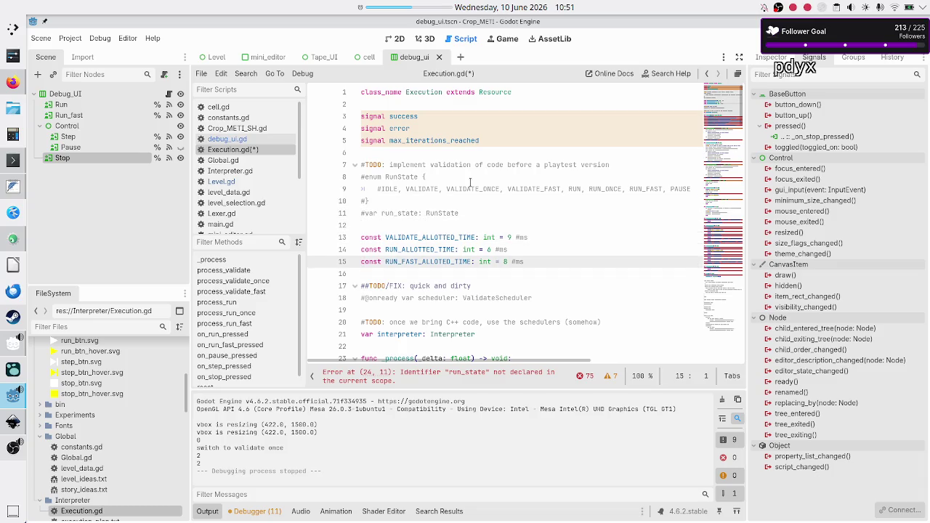
{"action": "key", "text": "Down"}
{"action": "key", "text": "Down"}
{"action": "key", "text": "Down"}
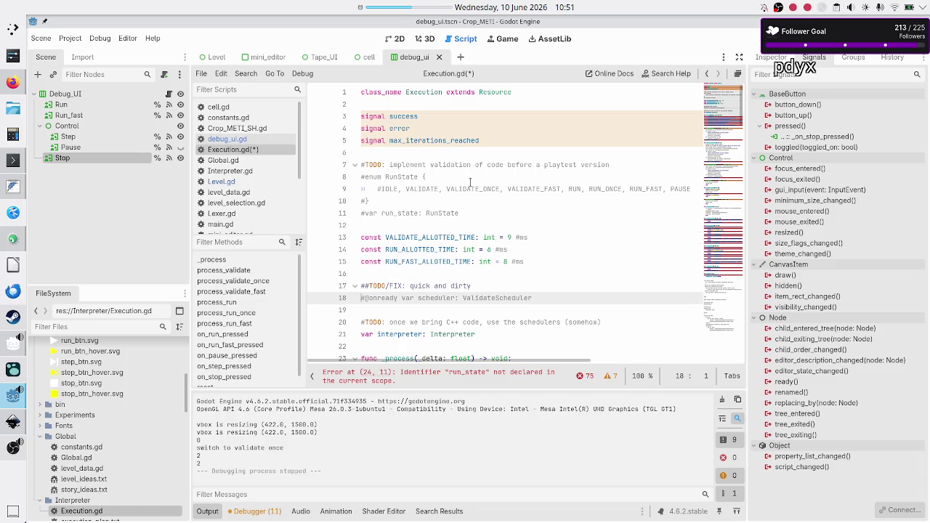
{"action": "key", "text": "Down"}
{"action": "key", "text": "Down"}
{"action": "key", "text": "Down"}
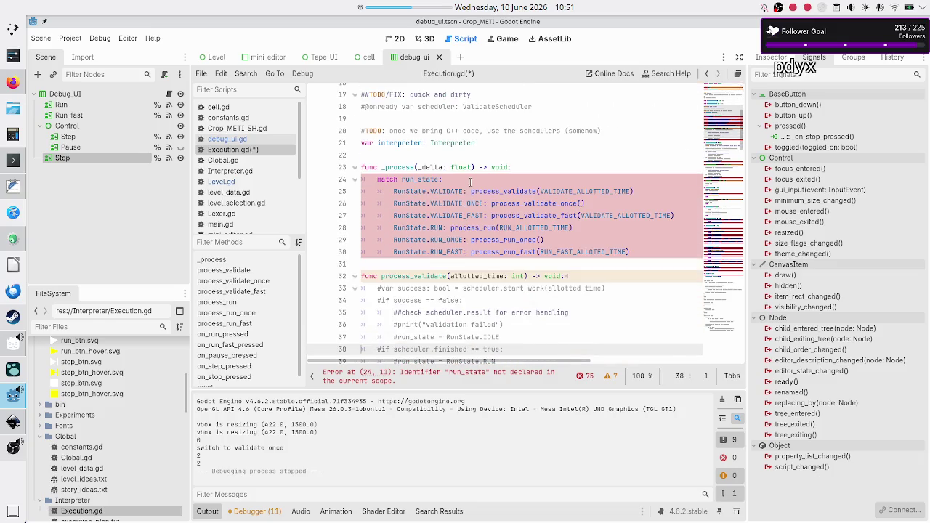
Step: Comment out the match run_state block in _process and end the function with pass
{"action": "key", "text": "Up"}
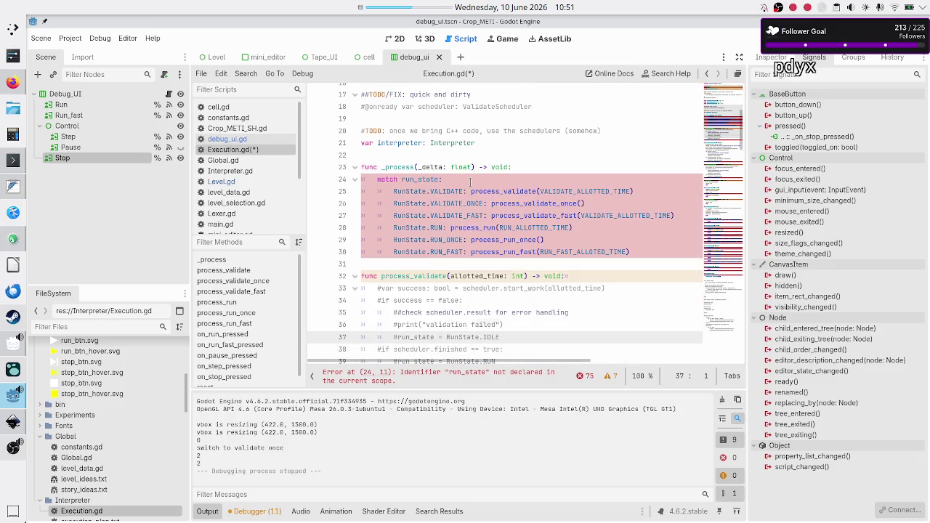
{"action": "key", "text": "Up"}
{"action": "key", "text": "Up"}
{"action": "key", "text": "Up"}
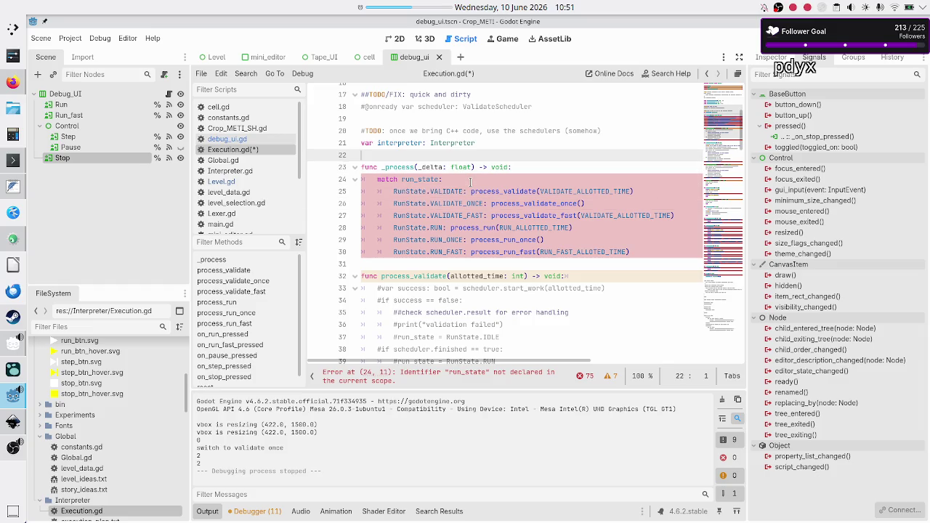
{"action": "key", "text": "shift+Down"}
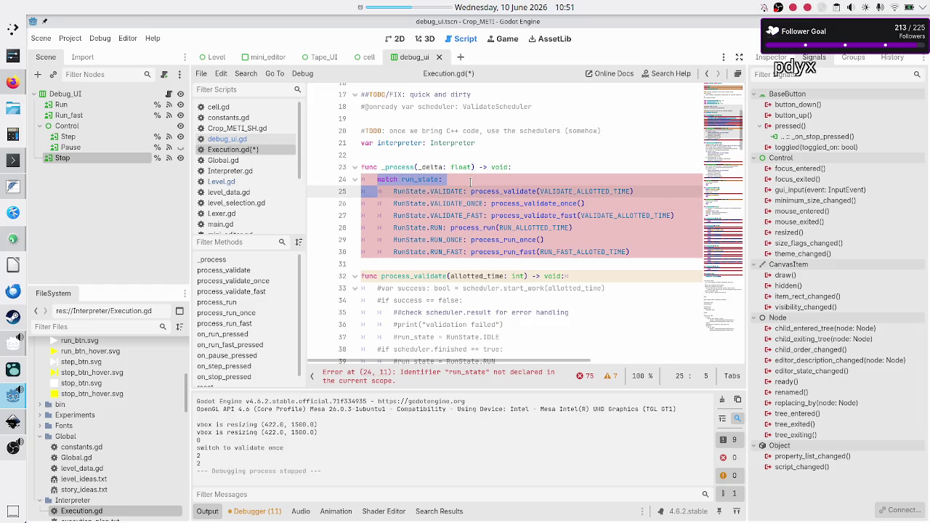
{"action": "key", "text": "shift+Down"}
{"action": "key", "text": "shift+Down"}
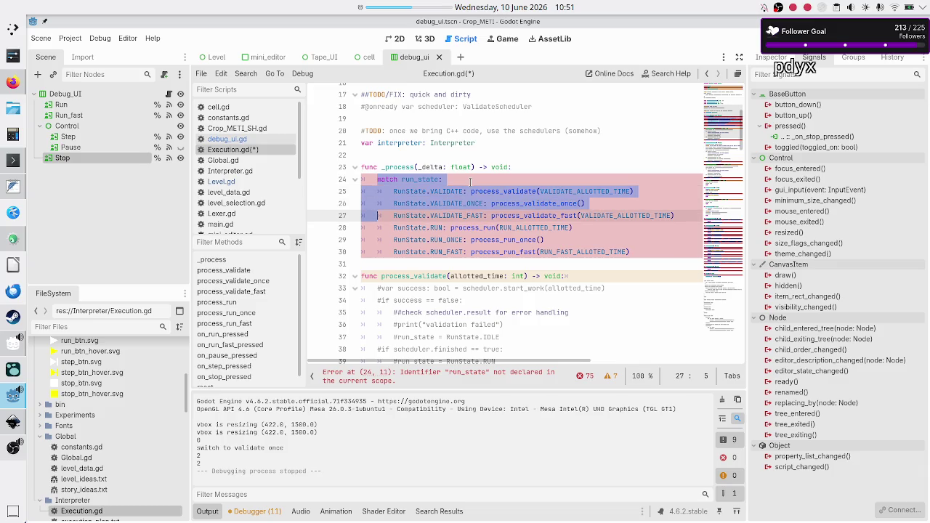
{"action": "key", "text": "shift+Down"}
{"action": "key", "text": "shift+Down"}
{"action": "key", "text": "shift+Down"}
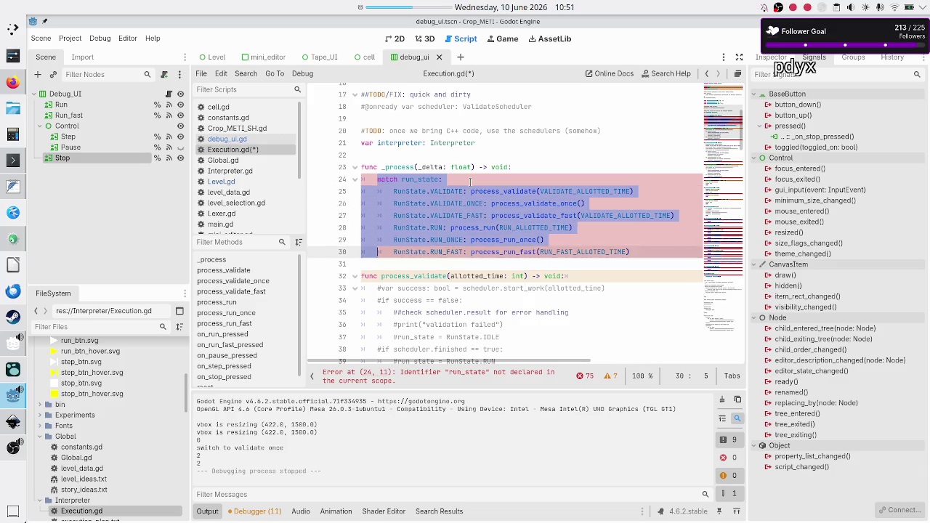
{"action": "key", "text": "shift+End"}
{"action": "key", "text": "ctrl+k"}
{"action": "key", "text": "End"}
{"action": "key", "text": "Return"}
{"action": "key", "text": "BackSpace"}
{"action": "type", "text": "pass"}
Step: Comment out process_validate's run_state assignment and add pass below it
{"action": "key", "text": "Down"}
{"action": "key", "text": "Down"}
{"action": "key", "text": "Down"}
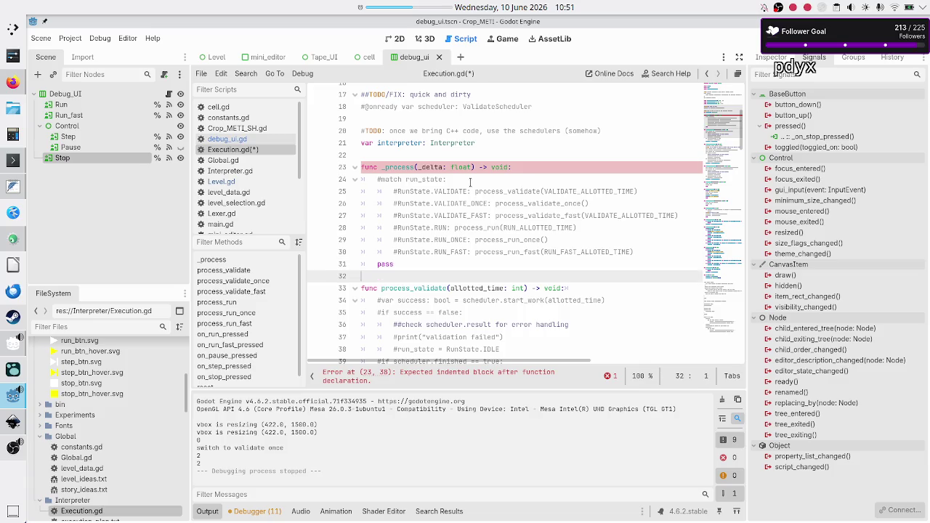
{"action": "key", "text": "Down"}
{"action": "key", "text": "Down"}
{"action": "key", "text": "Down"}
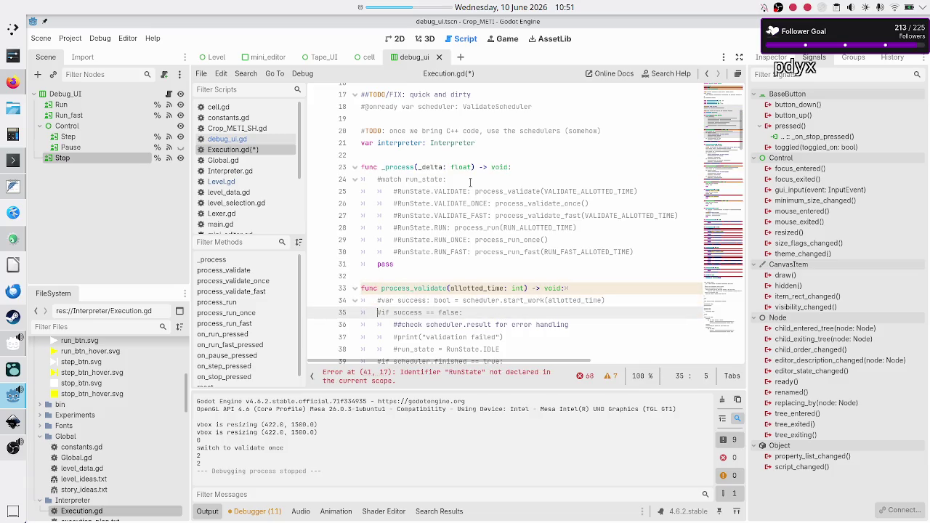
{"action": "key", "text": "Home"}
{"action": "scroll", "coordinate": [470, 181], "scroll_direction": "down", "scroll_amount": 1}
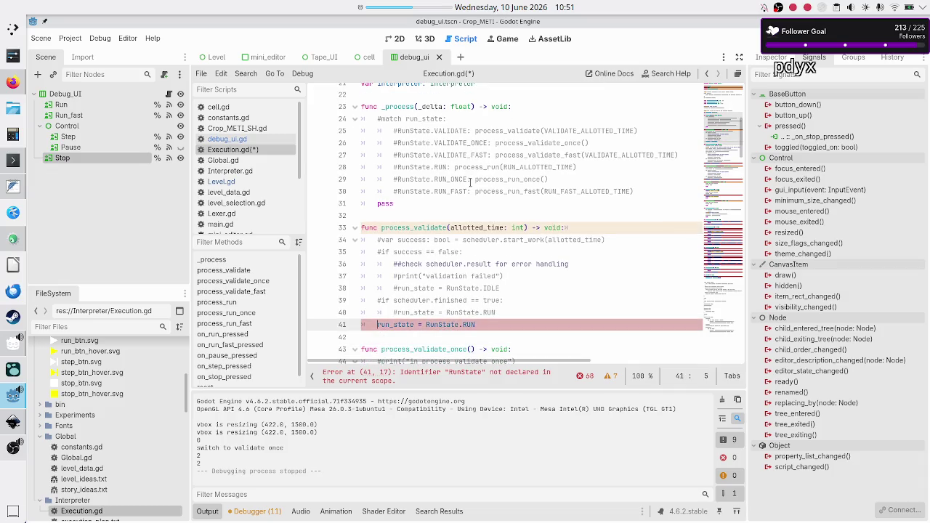
{"action": "type", "text": "#"}
{"action": "key", "text": "End"}
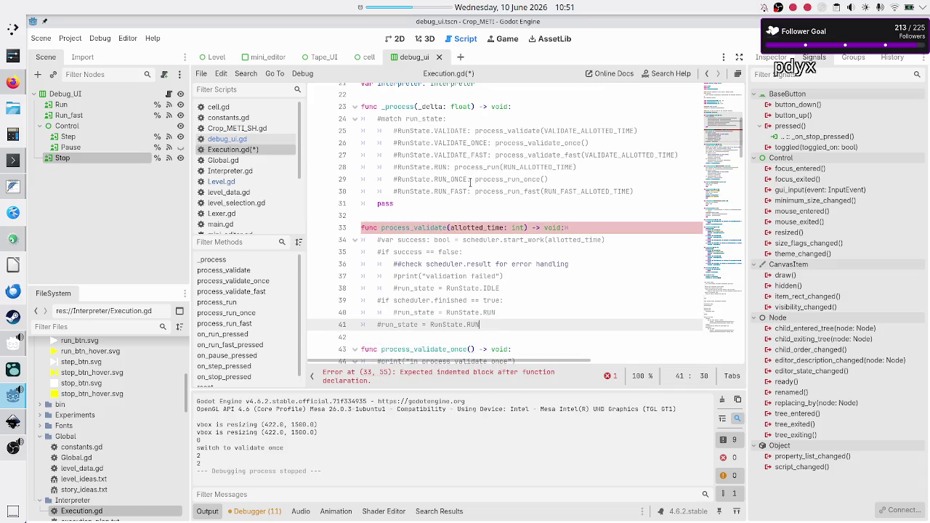
{"action": "key", "text": "Return"}
{"action": "type", "text": "pass"}
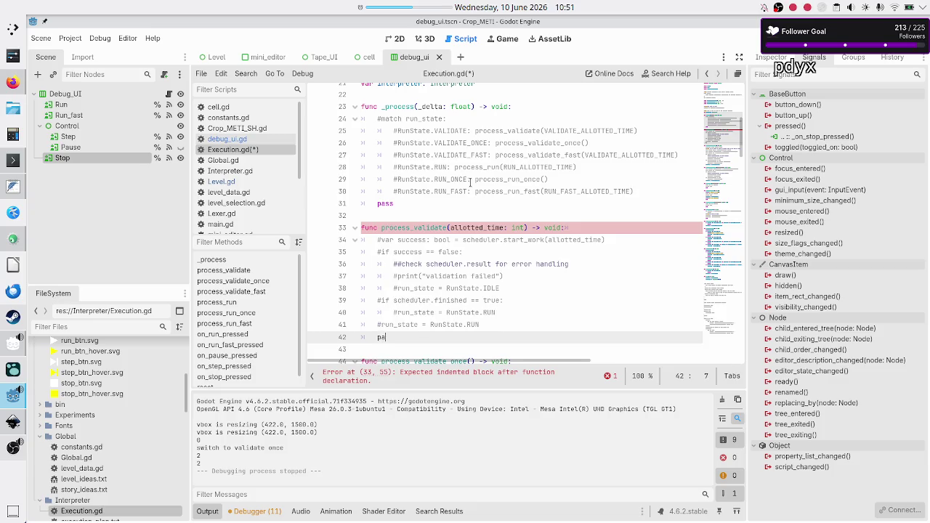
{"action": "key", "text": "Down"}
{"action": "key", "text": "Down"}
{"action": "key", "text": "Down"}
{"action": "key", "text": "Down"}
{"action": "key", "text": "Down"}
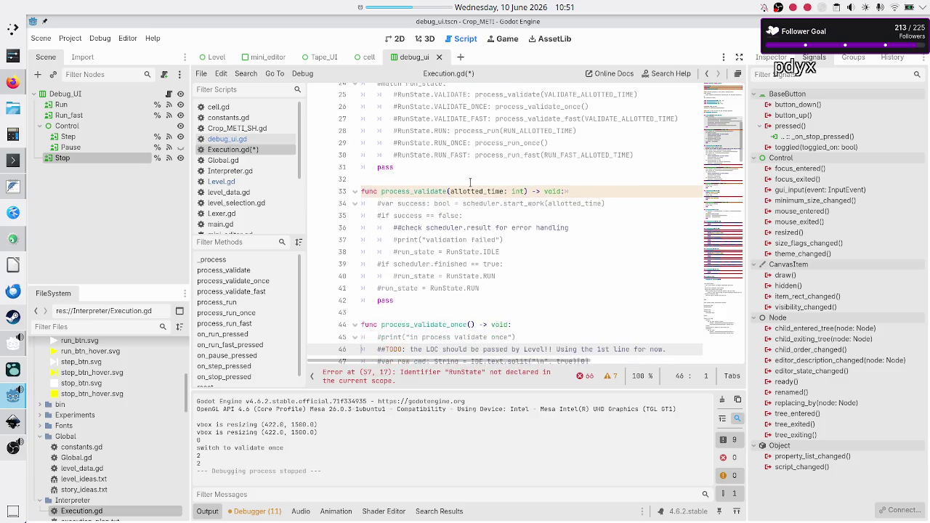
Step: Comment out the run_state assignments in the validate-once and validate-fast functions, adding pass
{"action": "key", "text": "Down"}
{"action": "key", "text": "Down"}
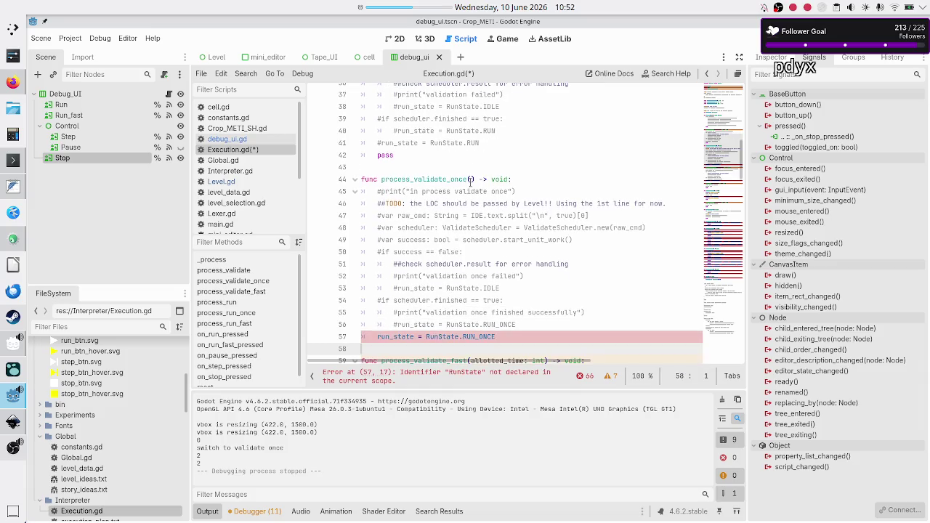
{"action": "type", "text": "#"}
{"action": "key", "text": "Down"}
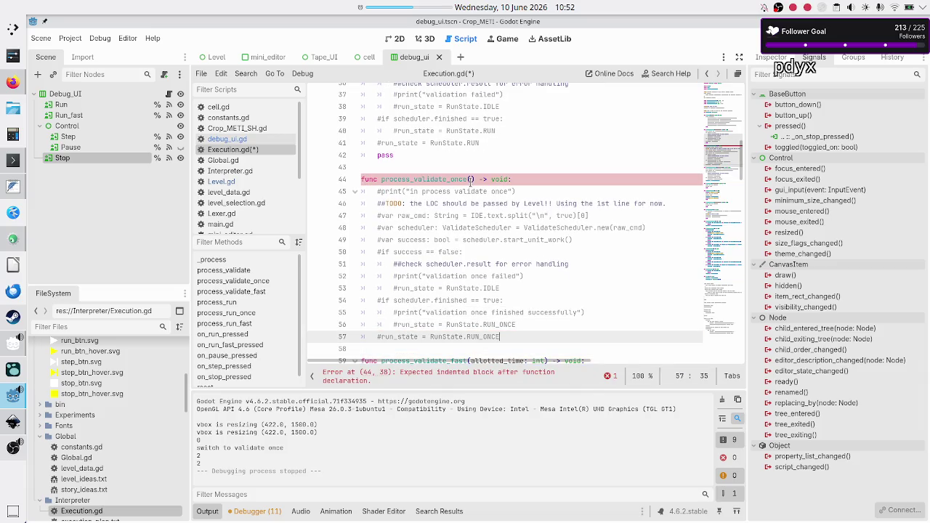
{"action": "key", "text": "Tab"}
{"action": "type", "text": "ass"}
{"action": "key", "text": "Down"}
{"action": "key", "text": "Down"}
{"action": "key", "text": "Down"}
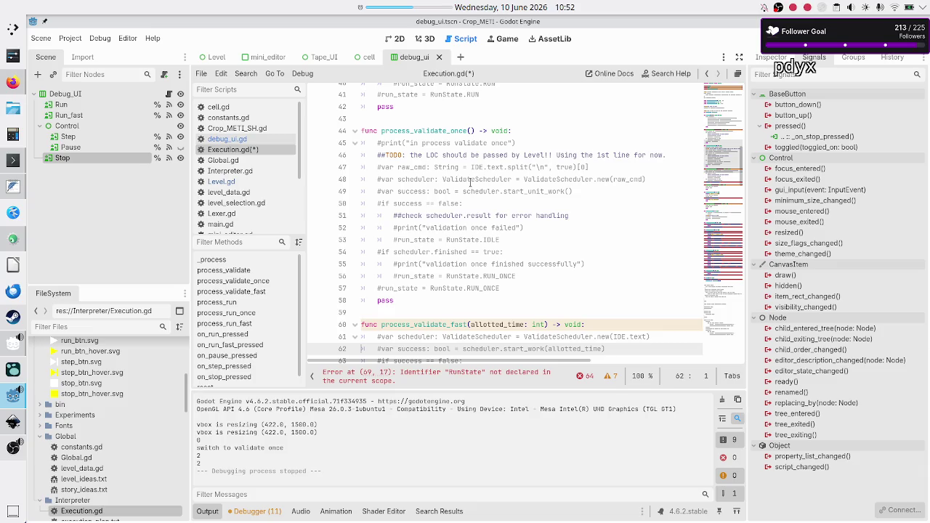
{"action": "key", "text": "Down"}
{"action": "key", "text": "Down"}
{"action": "key", "text": "Down"}
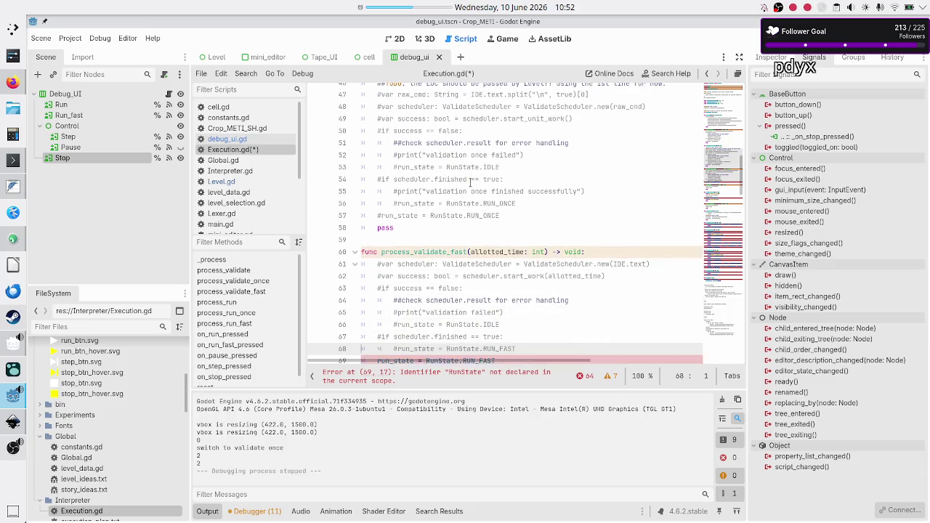
{"action": "type", "text": "#"}
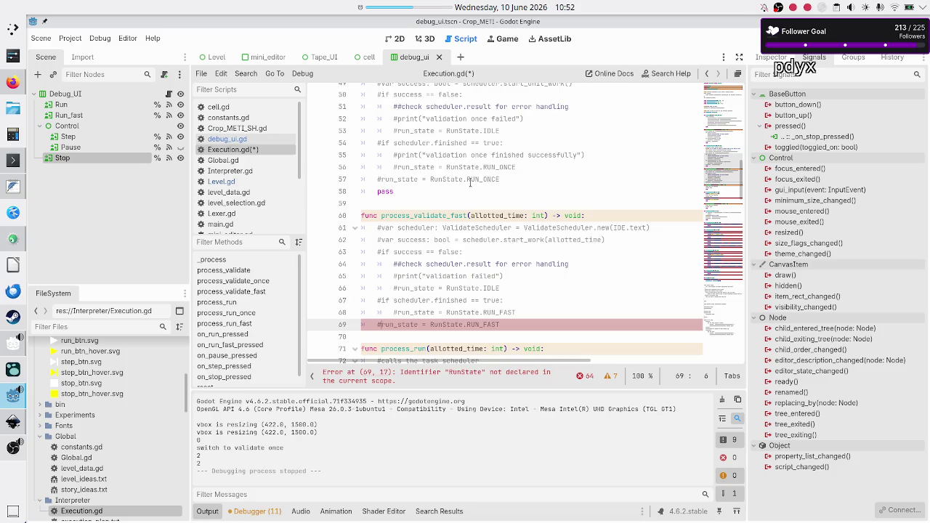
{"action": "key", "text": "End"}
{"action": "key", "text": "Return"}
{"action": "type", "text": "pass"}
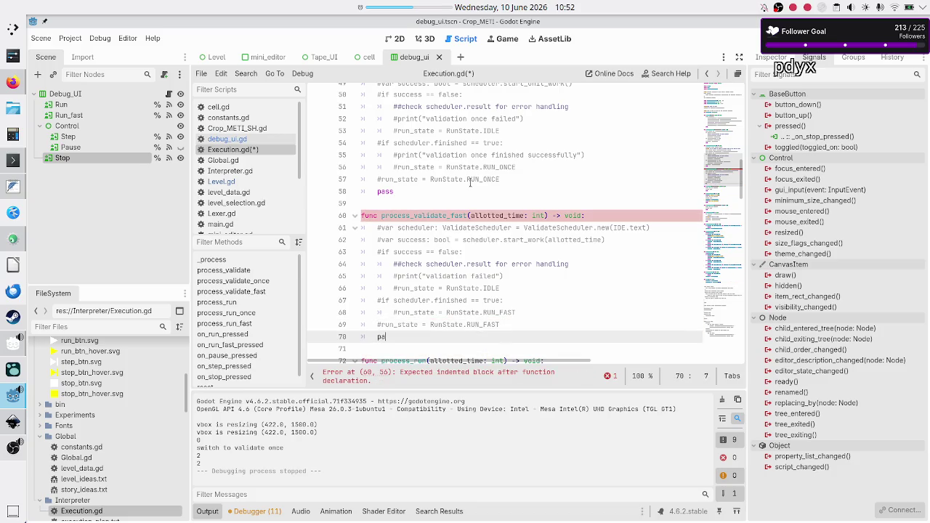
Step: Comment out process_run_once's PAUSE assignment and its finish print line
{"action": "key", "text": "Down"}
{"action": "key", "text": "Down"}
{"action": "key", "text": "Down"}
{"action": "key", "text": "Down"}
{"action": "key", "text": "Down"}
{"action": "key", "text": "Down"}
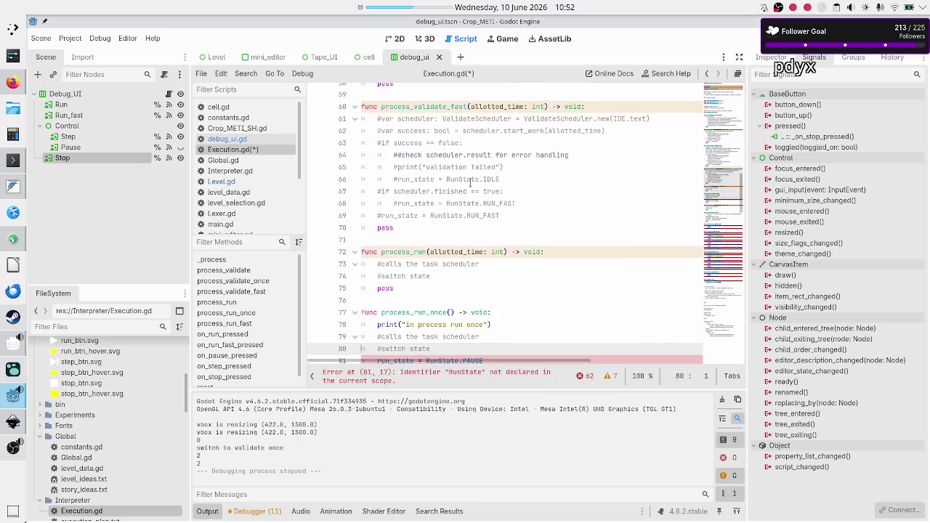
{"action": "key", "text": "Down"}
{"action": "key", "text": "Down"}
{"action": "key", "text": "Down"}
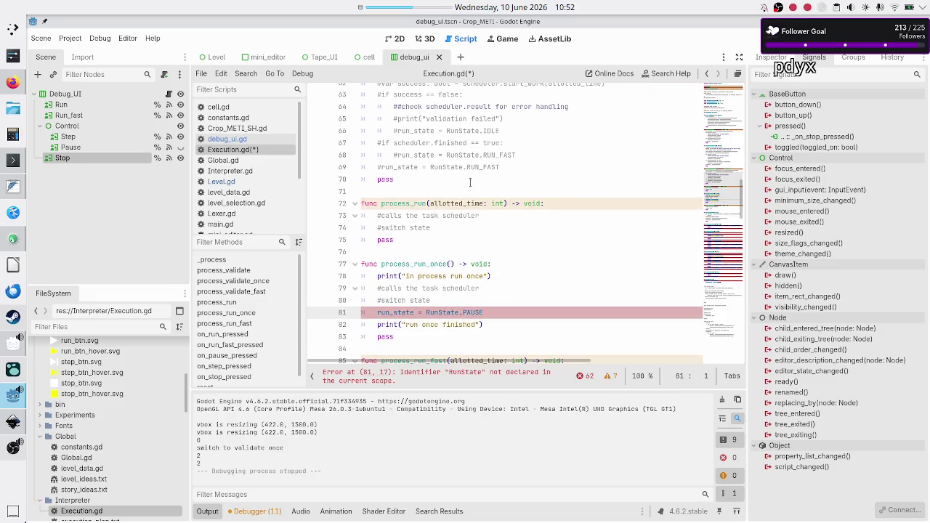
{"action": "type", "text": "#"}
{"action": "key", "text": "Down"}
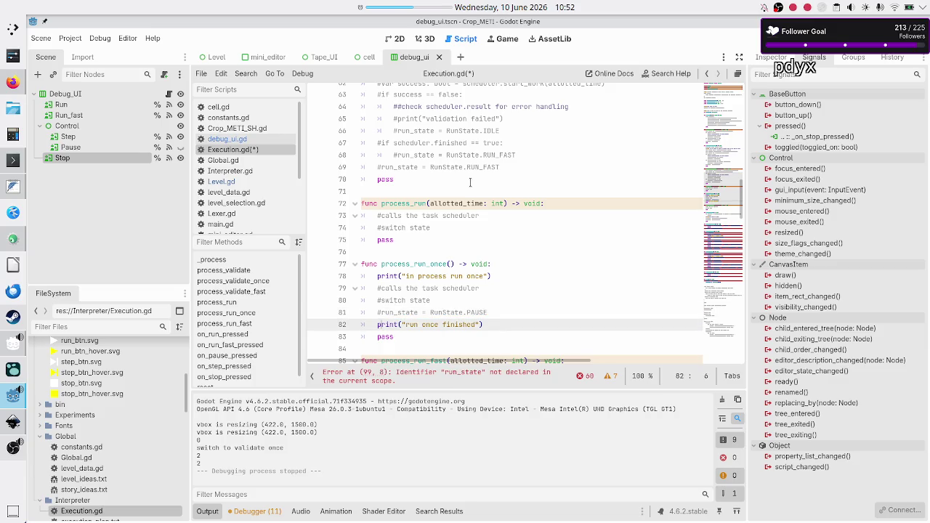
{"action": "type", "text": "#"}
{"action": "key", "text": "Down"}
{"action": "key", "text": "Down"}
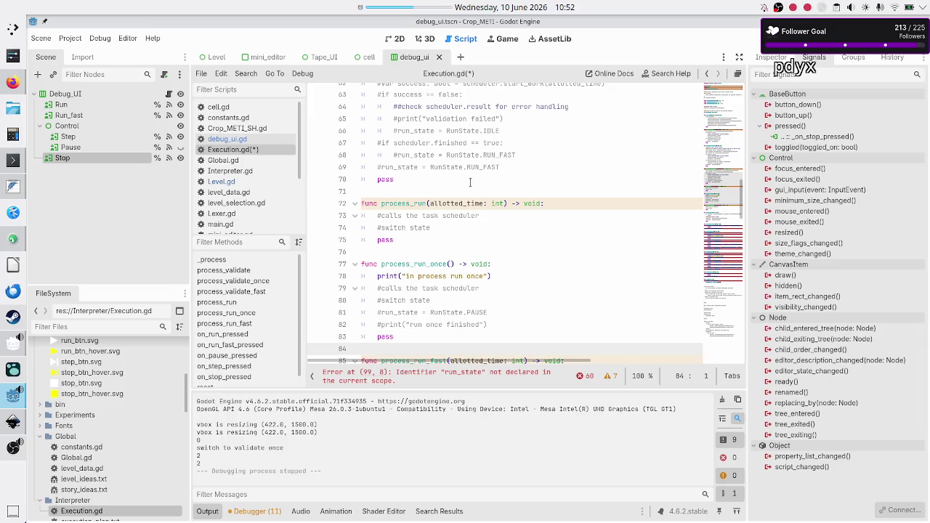
{"action": "key", "text": "Down"}
{"action": "key", "text": "Down"}
{"action": "key", "text": "Down"}
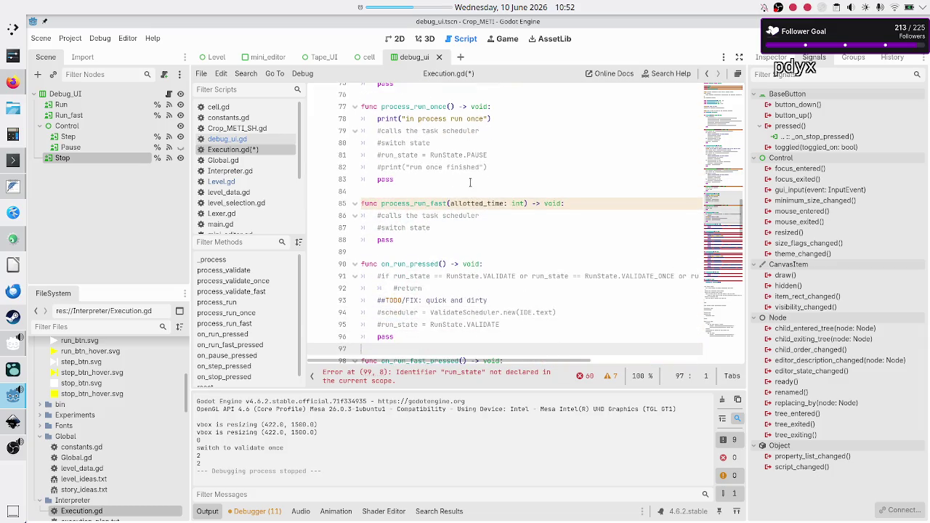
Step: Comment out the on_run_fast_pressed body and give it a pass placeholder
{"action": "key", "text": "Up"}
{"action": "key", "text": "Up"}
{"action": "key", "text": "Up"}
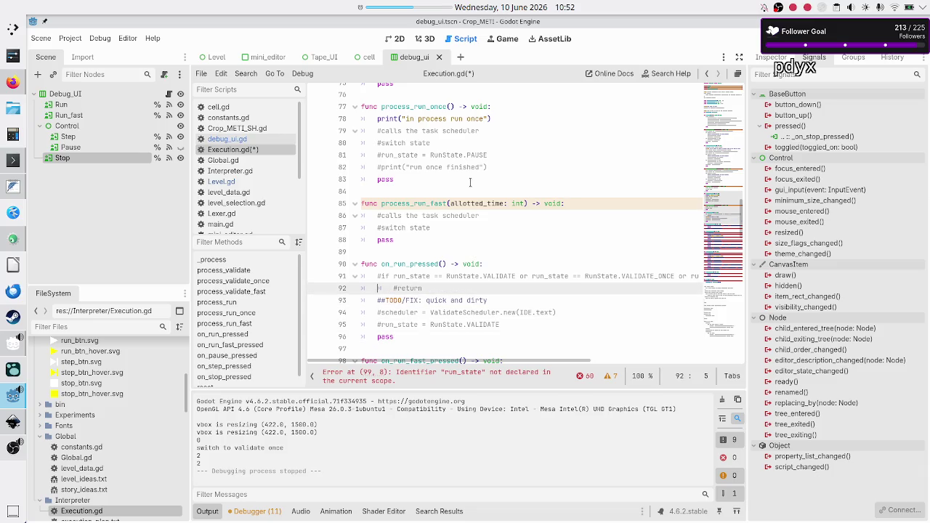
{"action": "key", "text": "Down"}
{"action": "key", "text": "Down"}
{"action": "key", "text": "Down"}
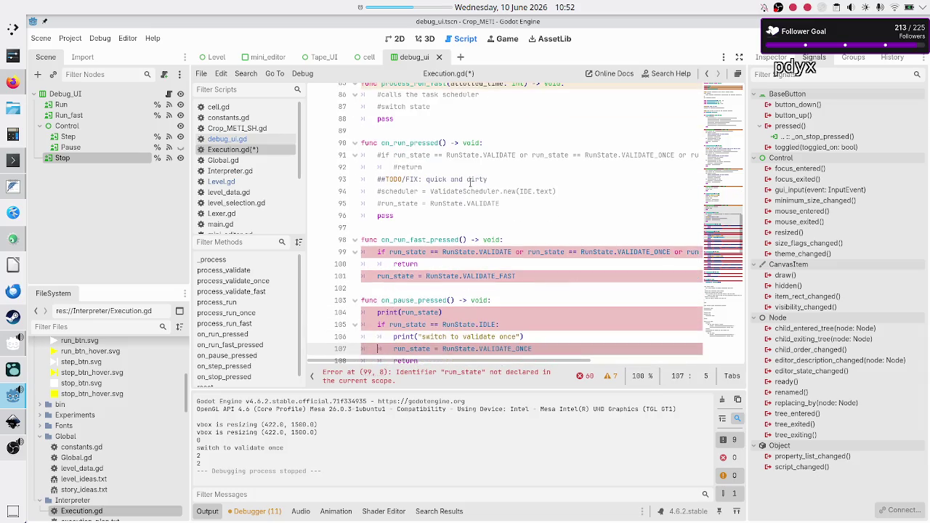
{"action": "key", "text": "Up"}
{"action": "key", "text": "Up"}
{"action": "key", "text": "Up"}
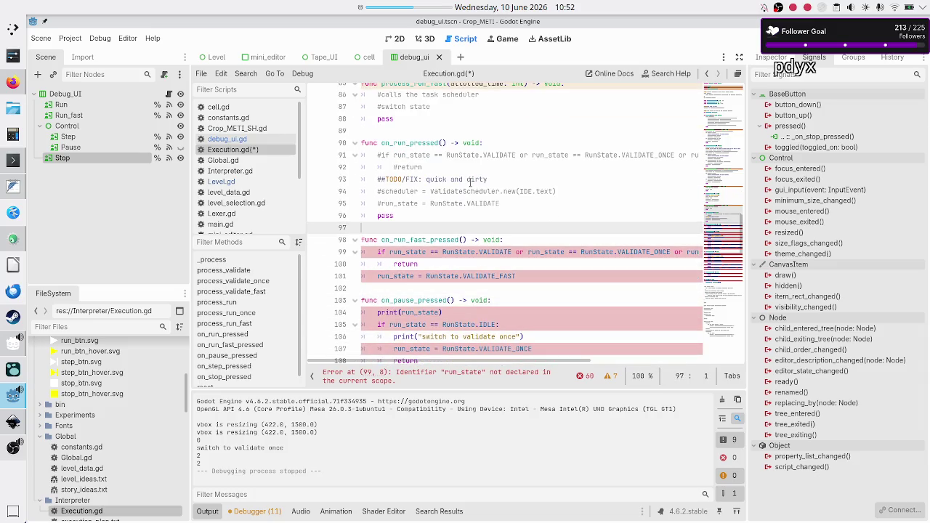
{"action": "key", "text": "Down"}
{"action": "key", "text": "Down"}
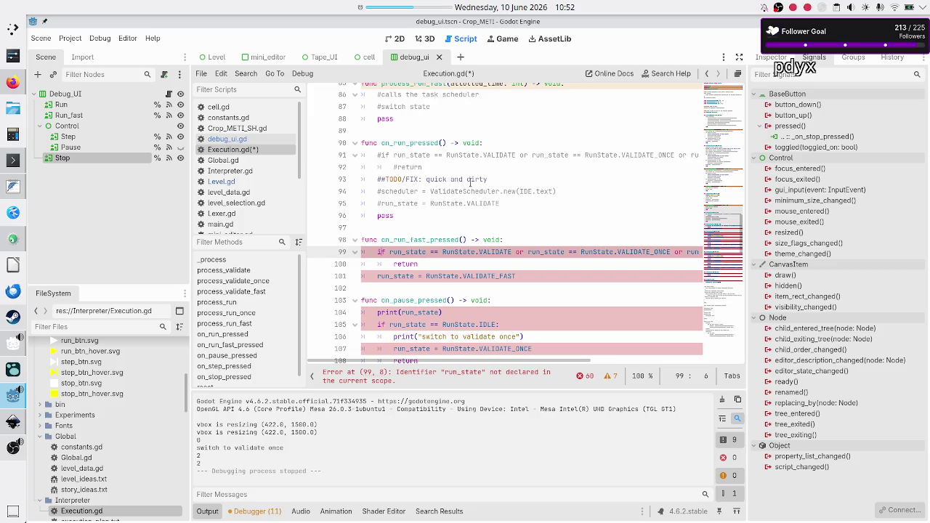
{"action": "key", "text": "shift+Down"}
{"action": "key", "text": "shift+Down"}
{"action": "key", "text": "shift+End"}
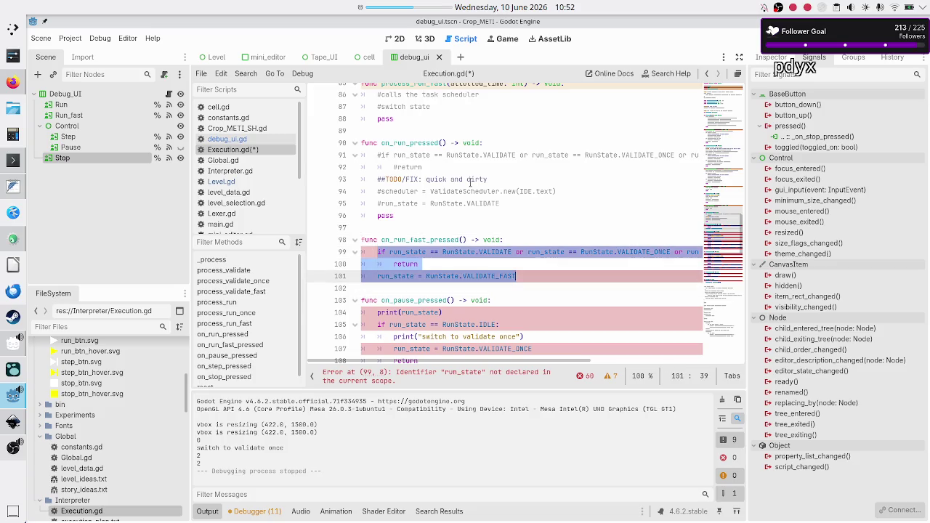
{"action": "key", "text": "ctrl+k"}
{"action": "key", "text": "Down"}
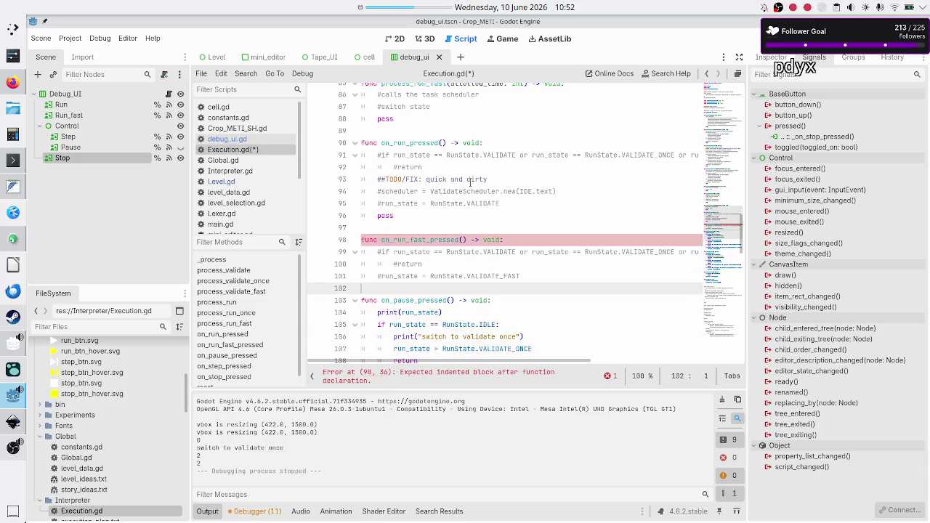
{"action": "key", "text": "Return"}
{"action": "key", "text": "Up"}
{"action": "key", "text": "Tab"}
{"action": "type", "text": "pass"}
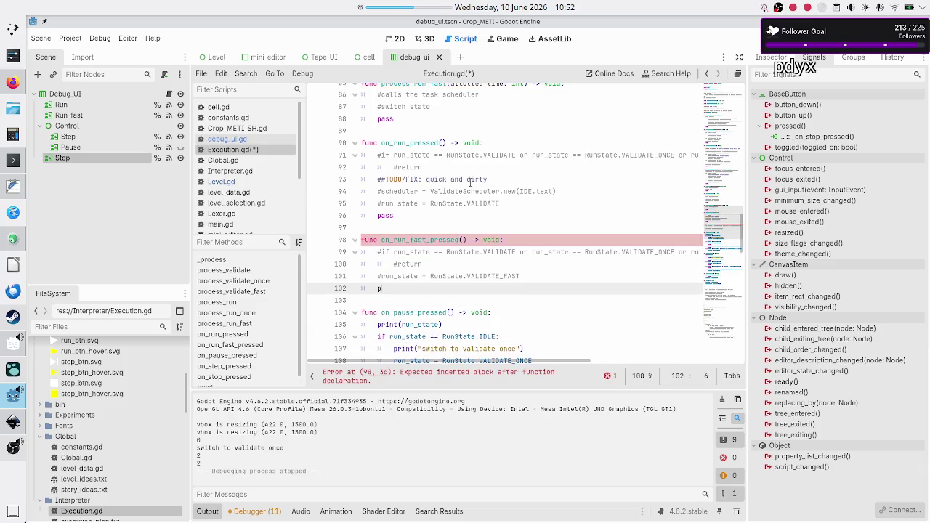
Step: Comment out the on_pause_pressed body through line 116 and add pass
{"action": "key", "text": "Escape"}
{"action": "key", "text": "Down"}
{"action": "key", "text": "Down"}
{"action": "key", "text": "Down"}
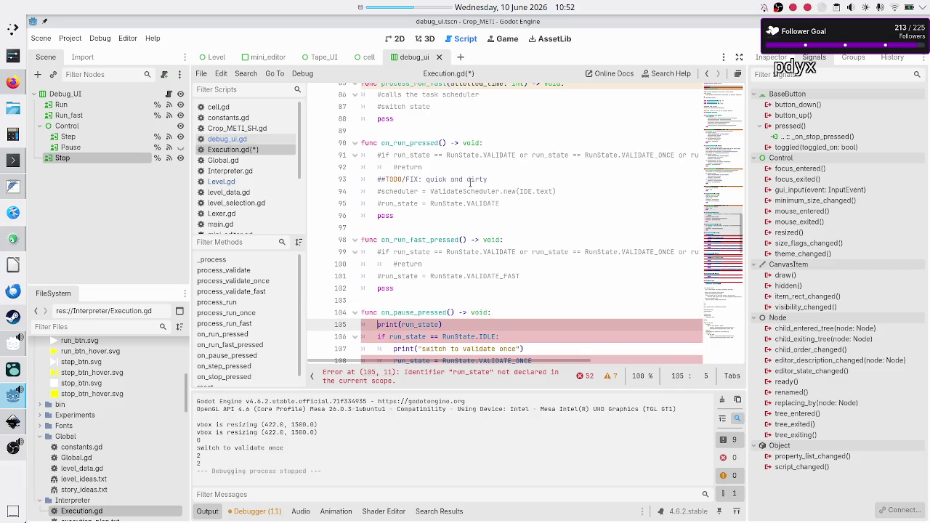
{"action": "key", "text": "Home"}
{"action": "key", "text": "shift+Down"}
{"action": "key", "text": "shift+Down"}
{"action": "key", "text": "shift+Down"}
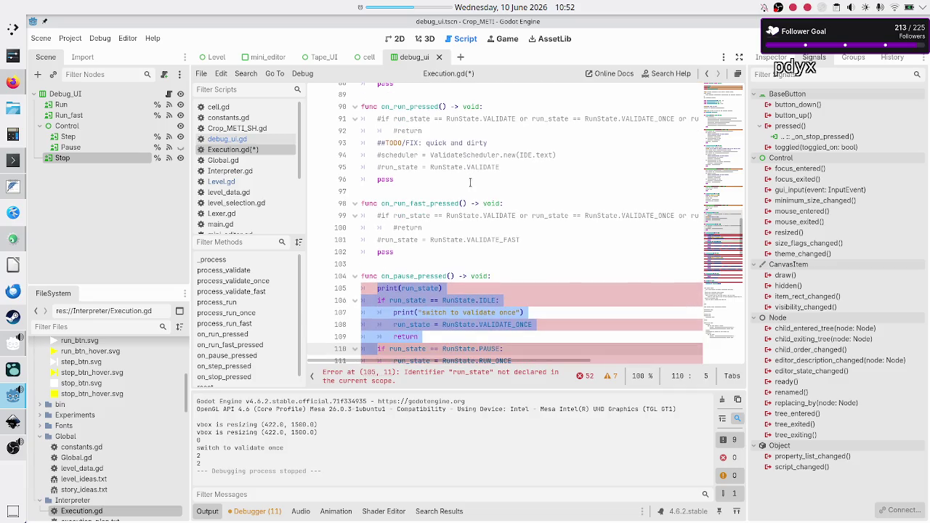
{"action": "key", "text": "shift+Down"}
{"action": "key", "text": "shift+Down"}
{"action": "key", "text": "shift+Down"}
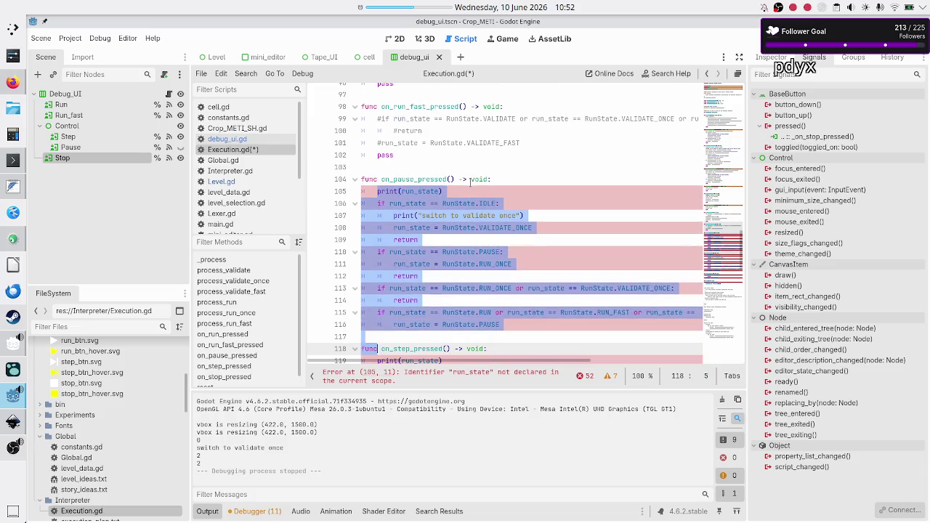
{"action": "key", "text": "shift+Up"}
{"action": "key", "text": "shift+Left"}
{"action": "key", "text": "ctrl+k"}
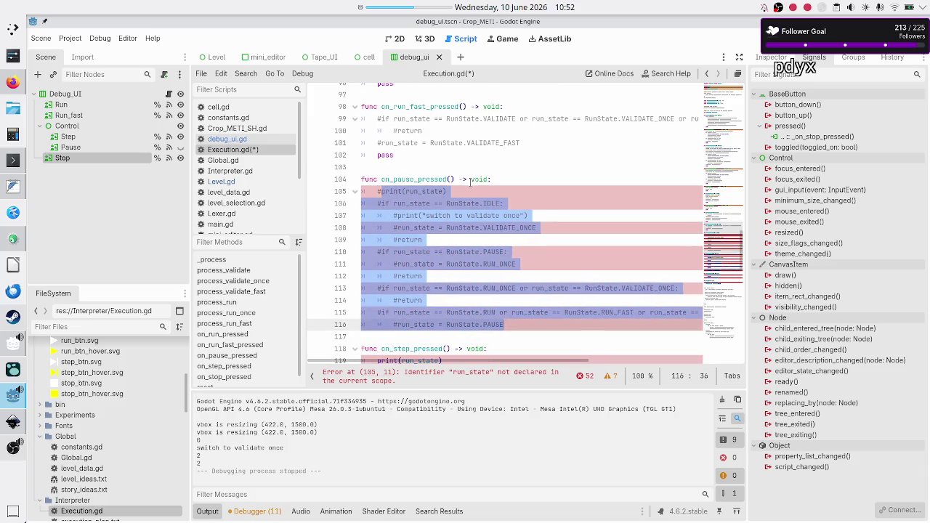
{"action": "key", "text": "Right"}
{"action": "key", "text": "Return"}
{"action": "key", "text": "BackSpace"}
{"action": "type", "text": "pass"}
Step: Comment out the on_step_pressed body and end it with pass
{"action": "key", "text": "Down"}
{"action": "key", "text": "Down"}
{"action": "key", "text": "Down"}
{"action": "key", "text": "Home"}
{"action": "key", "text": "shift+Down"}
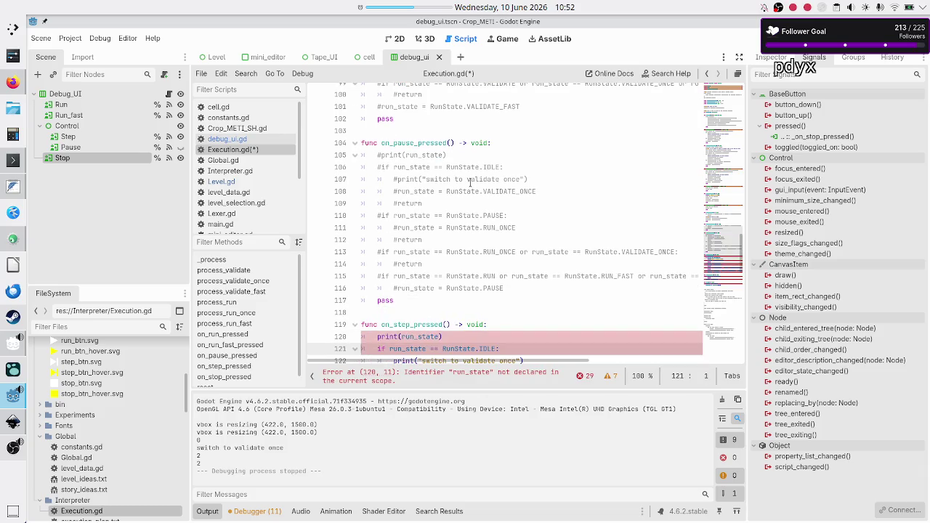
{"action": "key", "text": "shift+Down"}
{"action": "key", "text": "shift+Down"}
{"action": "key", "text": "shift+Down"}
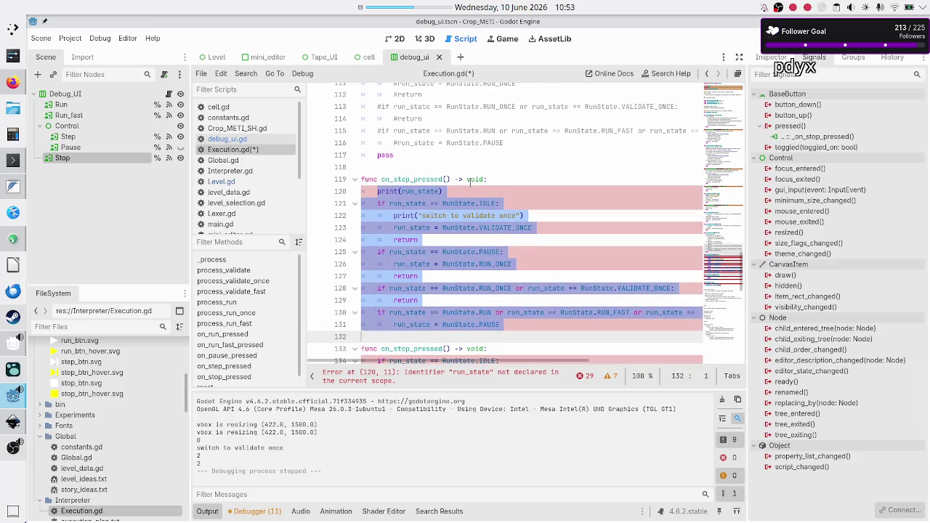
{"action": "key", "text": "shift+Left"}
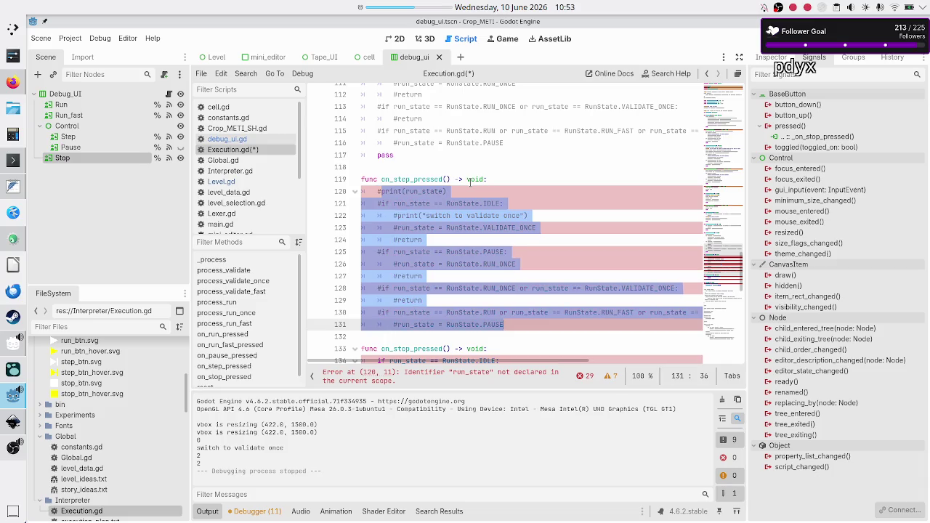
{"action": "key", "text": "ctrl+k"}
{"action": "key", "text": "Down"}
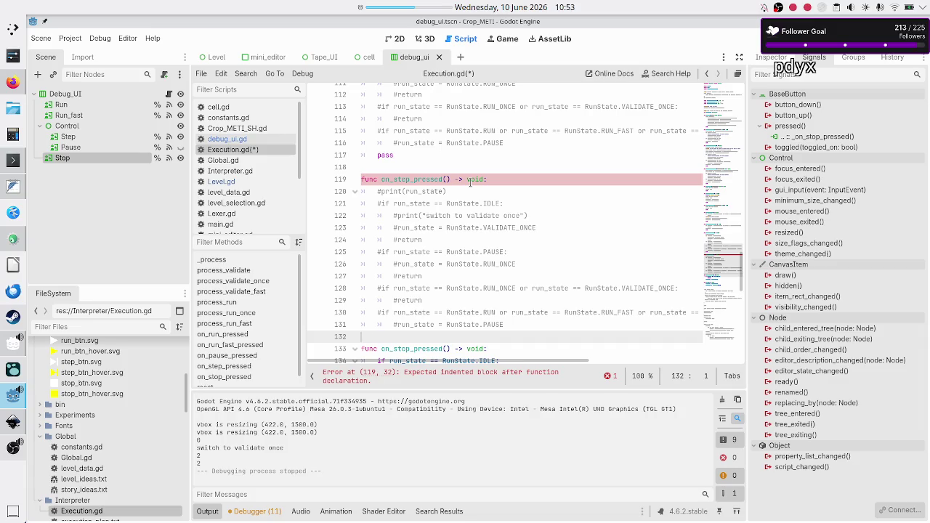
{"action": "key", "text": "Up"}
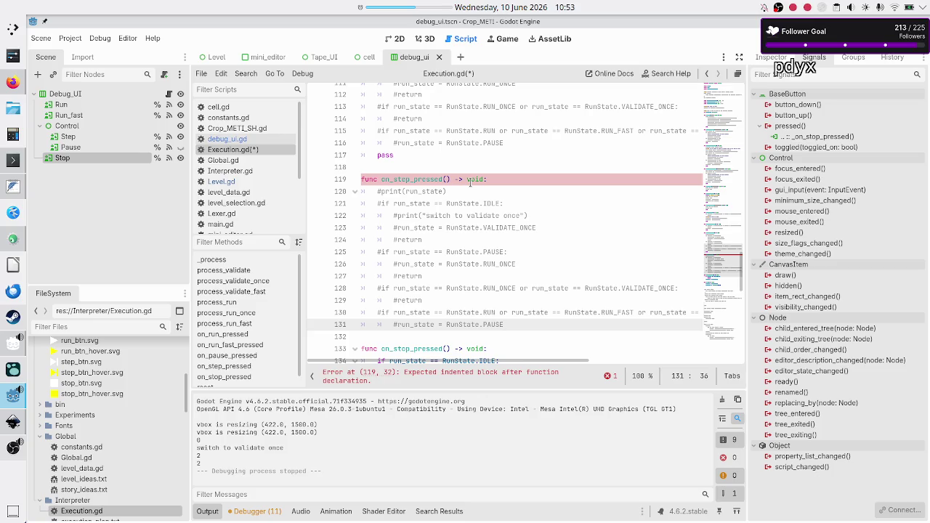
{"action": "key", "text": "Return"}
{"action": "type", "text": "pass"}
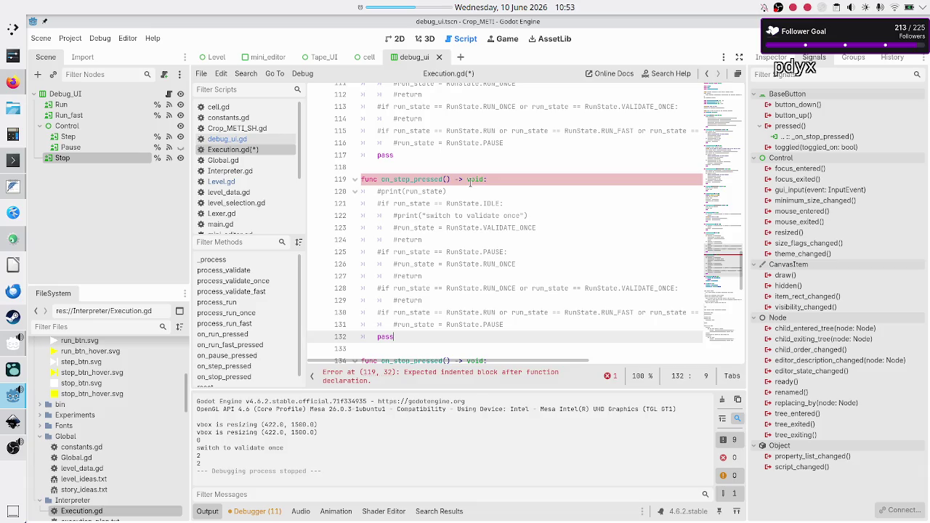
Step: Comment out the on_stop_pressed body and end it with pass
{"action": "key", "text": "Down"}
{"action": "key", "text": "Down"}
{"action": "key", "text": "ctrl+v"}
{"action": "key", "text": "shift+Up"}
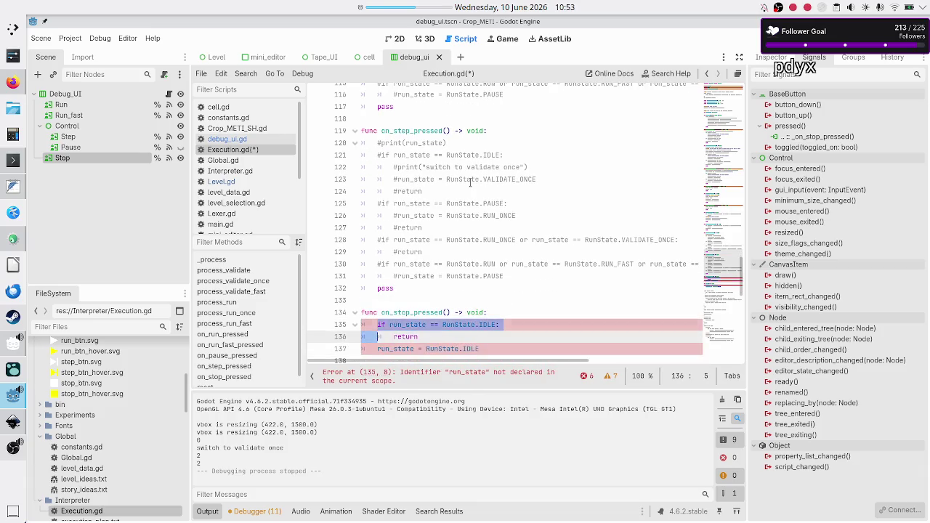
{"action": "key", "text": "shift+Down"}
{"action": "key", "text": "shift+End"}
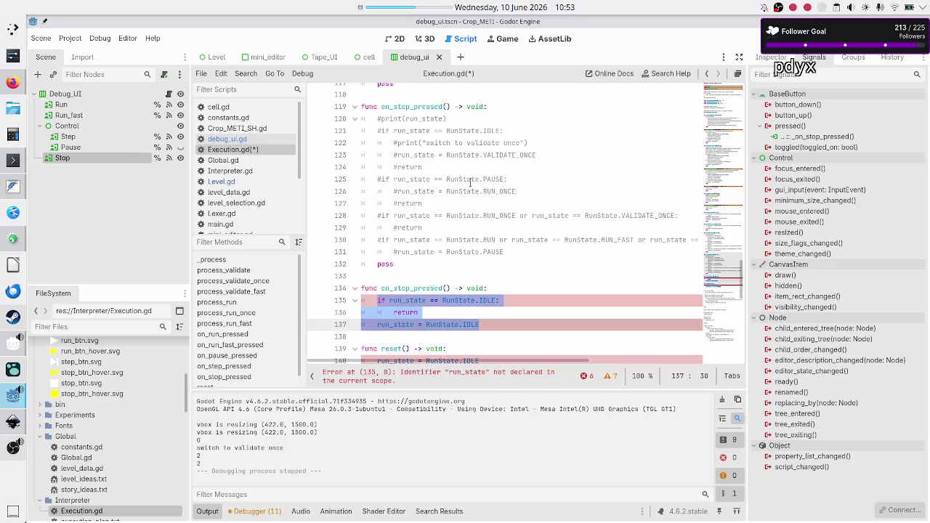
{"action": "key", "text": "ctrl+k"}
{"action": "key", "text": "End"}
{"action": "key", "text": "Return"}
{"action": "type", "text": "pass"}
Step: Comment out the run_state line in reset() and save Execution.gd
{"action": "key", "text": "Down"}
{"action": "key", "text": "Down"}
{"action": "key", "text": "Down"}
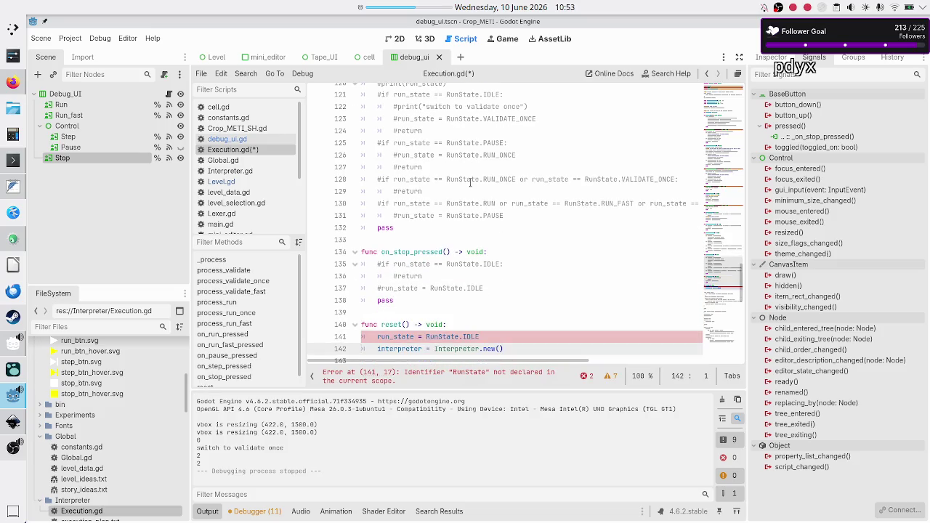
{"action": "key", "text": "Up"}
{"action": "key", "text": "Home"}
{"action": "key", "text": "ctrl+k"}
{"action": "key", "text": "Down"}
{"action": "key", "text": "Down"}
{"action": "key", "text": "Down"}
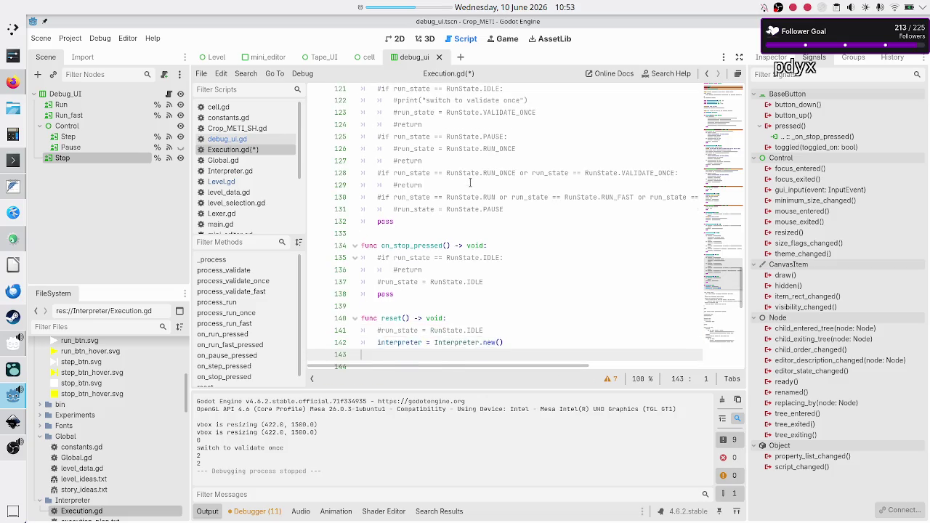
{"action": "key", "text": "ctrl+s"}
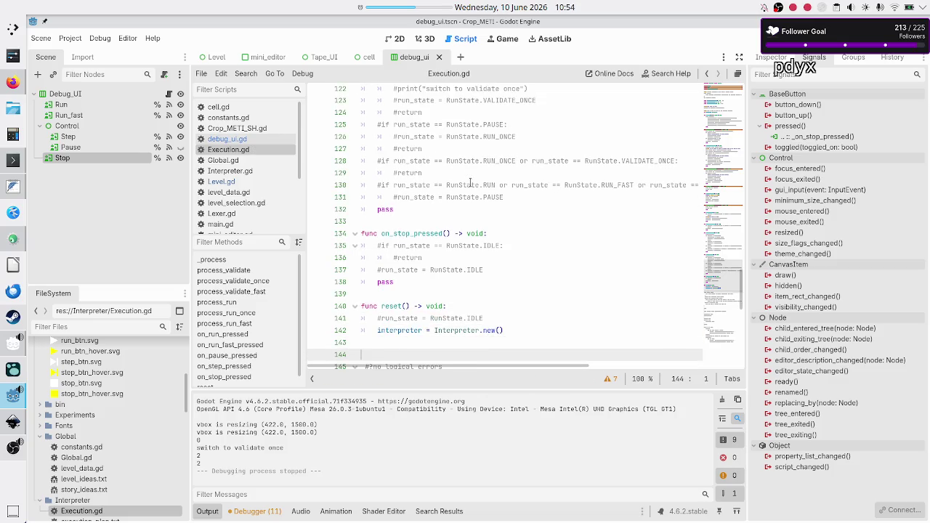
{"action": "scroll", "coordinate": [501, 122], "scroll_direction": "up", "scroll_amount": 6}
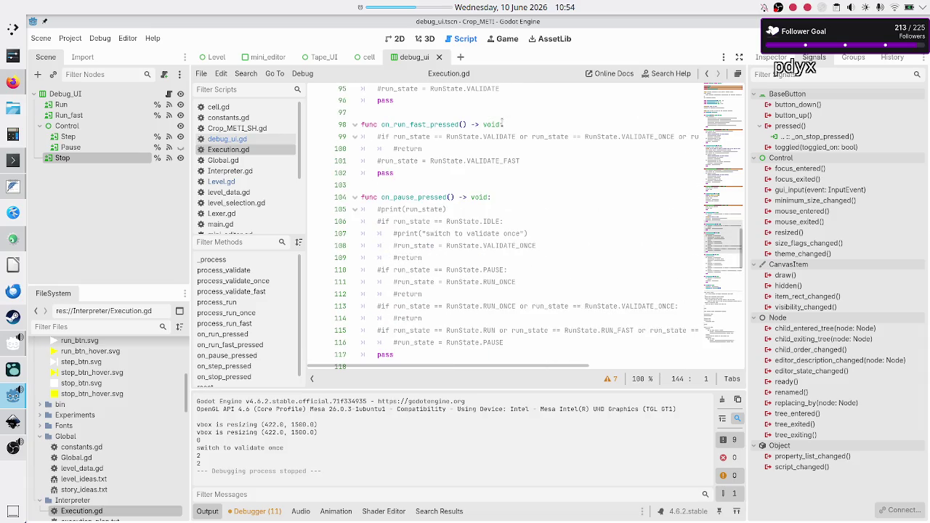
{"action": "scroll", "coordinate": [501, 122], "scroll_direction": "up", "scroll_amount": 7}
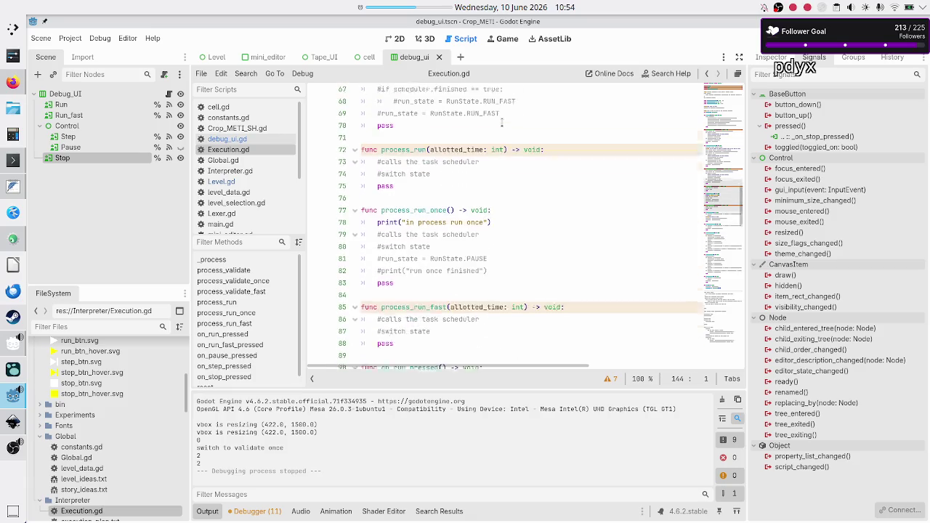
{"action": "scroll", "coordinate": [501, 122], "scroll_direction": "up", "scroll_amount": 2}
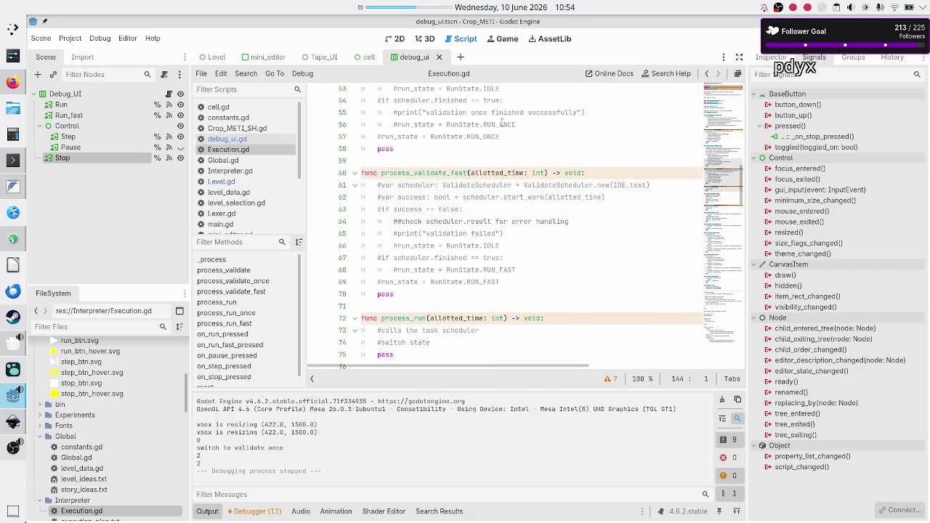
{"action": "scroll", "coordinate": [501, 122], "scroll_direction": "up", "scroll_amount": 6}
{"action": "scroll", "coordinate": [502, 122], "scroll_direction": "up", "scroll_amount": 5}
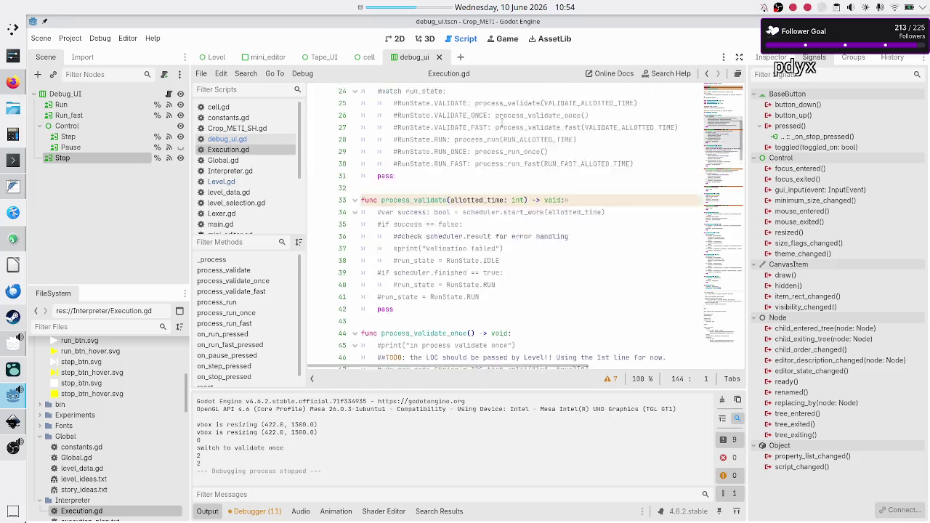
{"action": "scroll", "coordinate": [501, 122], "scroll_direction": "down", "scroll_amount": 2}
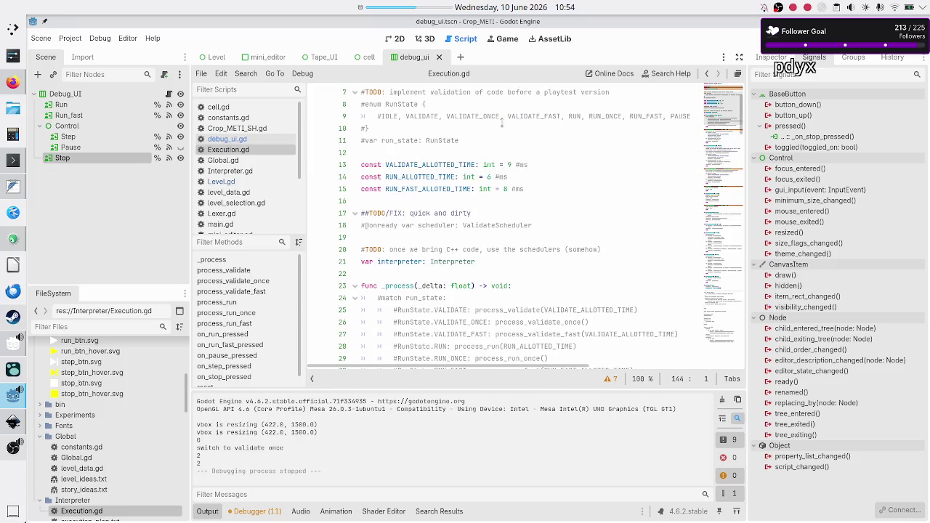
{"action": "scroll", "coordinate": [501, 122], "scroll_direction": "down", "scroll_amount": 3}
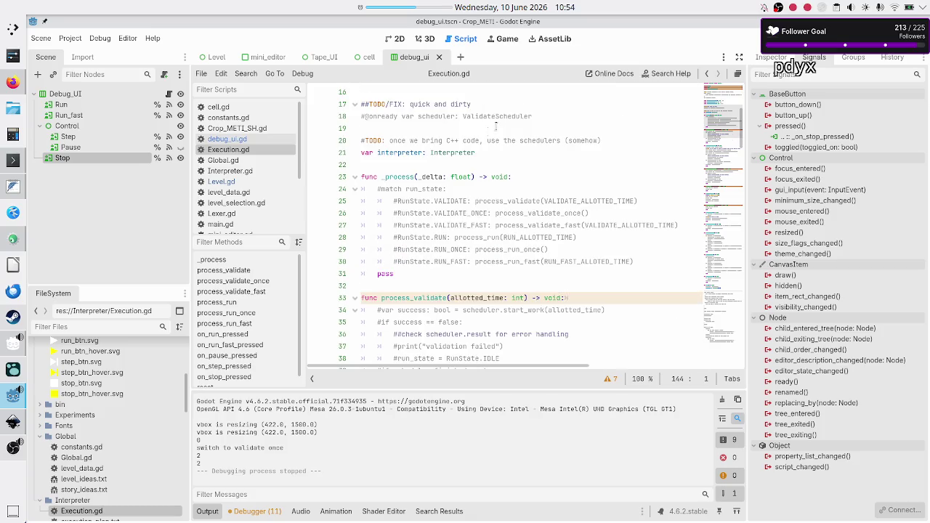
{"action": "left_click", "coordinate": [425, 177]}
{"action": "key", "text": "Down"}
{"action": "key", "text": "Down"}
{"action": "key", "text": "Down"}
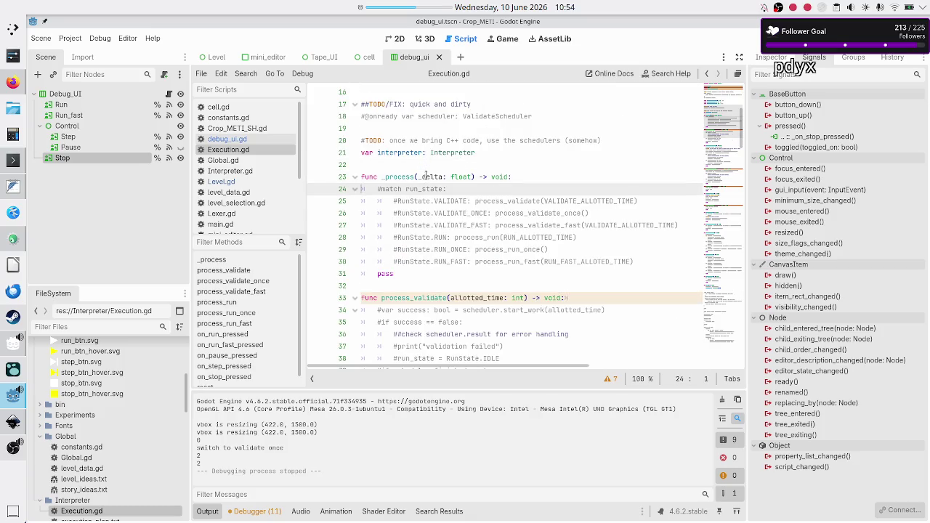
{"action": "key", "text": "Down"}
{"action": "key", "text": "Down"}
{"action": "key", "text": "Down"}
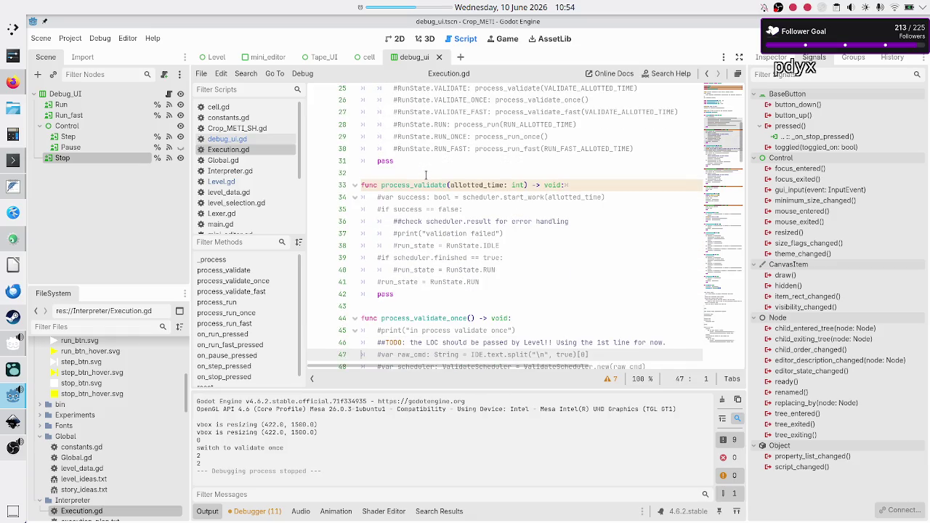
{"action": "key", "text": "Down"}
{"action": "key", "text": "Down"}
{"action": "key", "text": "Down"}
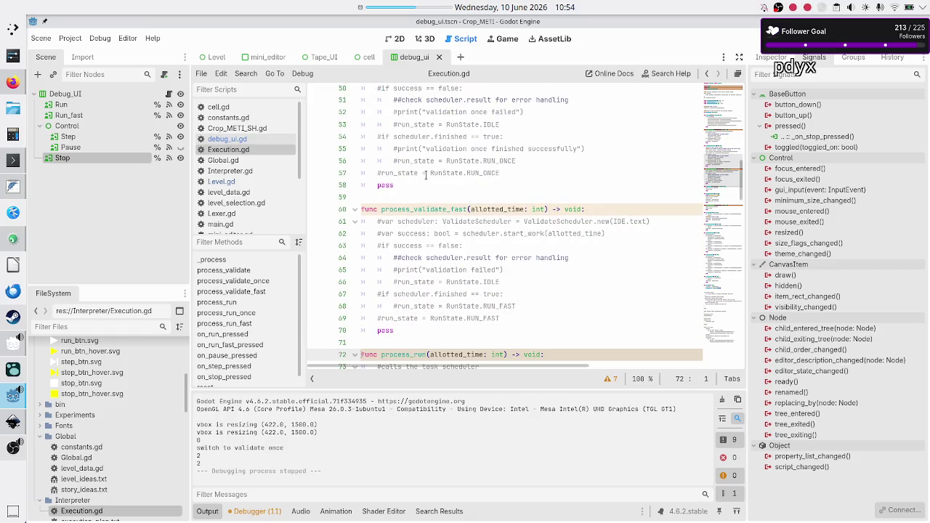
{"action": "key", "text": "Up"}
{"action": "key", "text": "Up"}
{"action": "key", "text": "Up"}
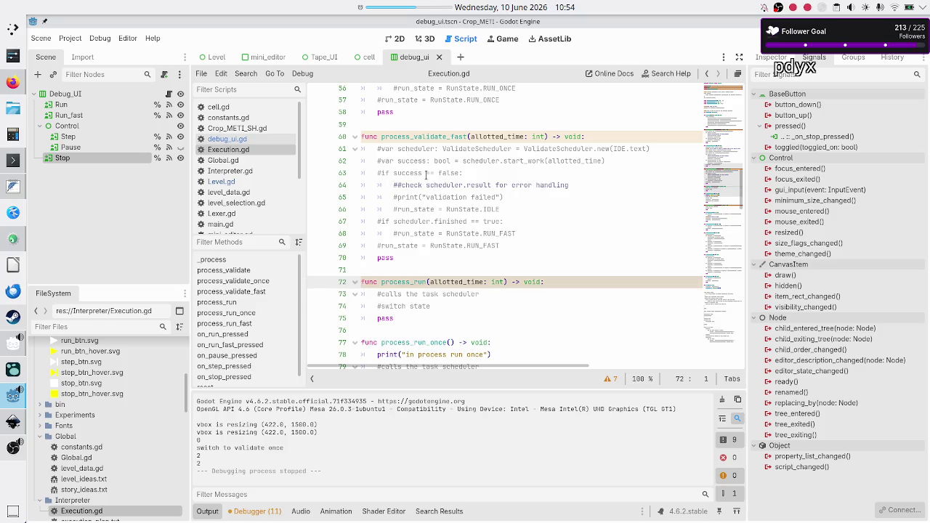
{"action": "key", "text": "shift+Down"}
{"action": "key", "text": "shift+Down"}
{"action": "key", "text": "shift+Down"}
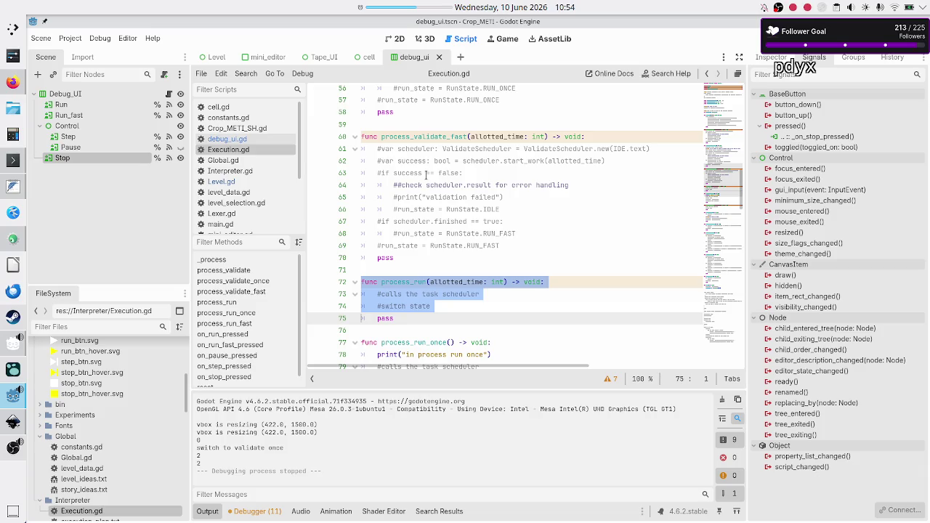
{"action": "key", "text": "Up"}
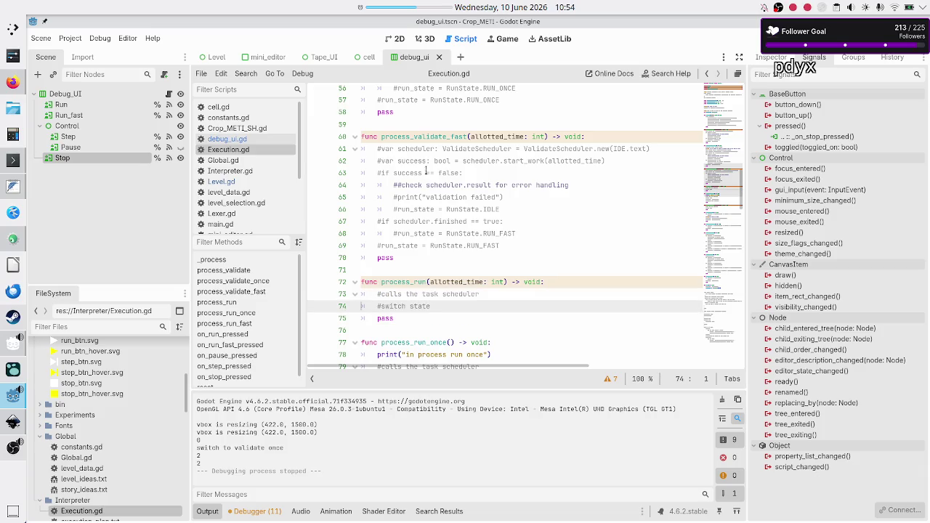
{"action": "scroll", "coordinate": [425, 173], "scroll_direction": "up", "scroll_amount": 18}
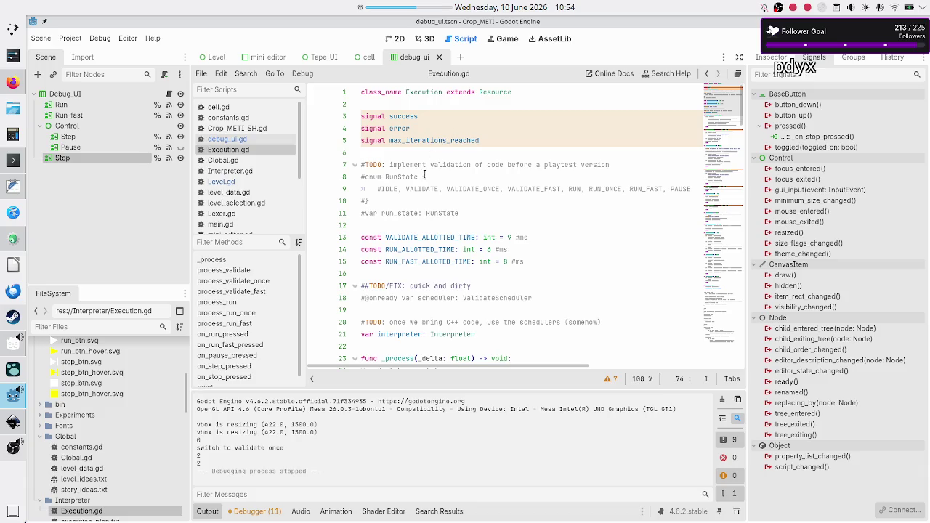
{"action": "scroll", "coordinate": [425, 175], "scroll_direction": "down", "scroll_amount": 3}
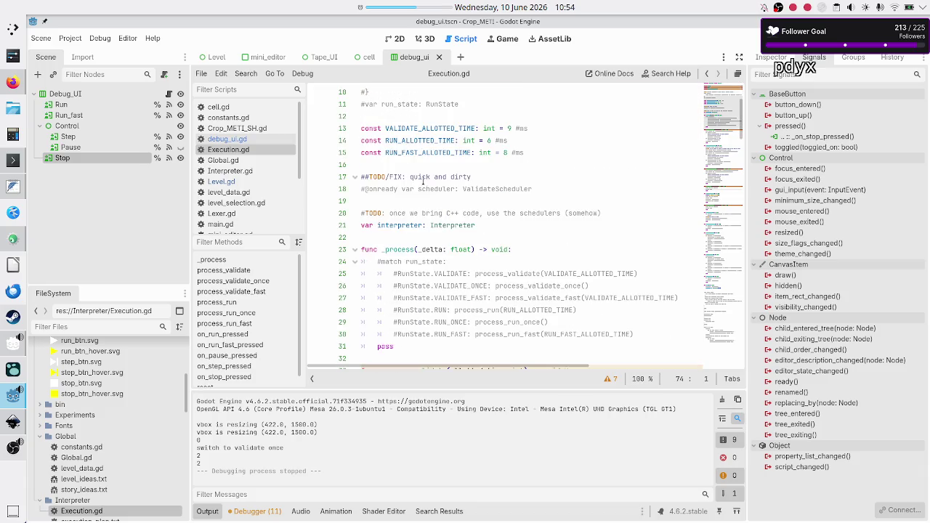
{"action": "left_click", "coordinate": [403, 249]}
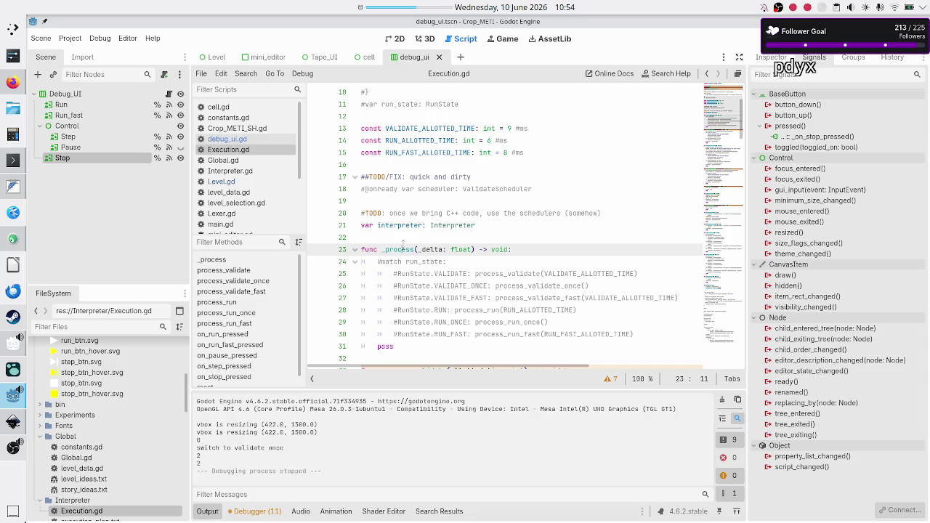
{"action": "left_click", "coordinate": [416, 236]}
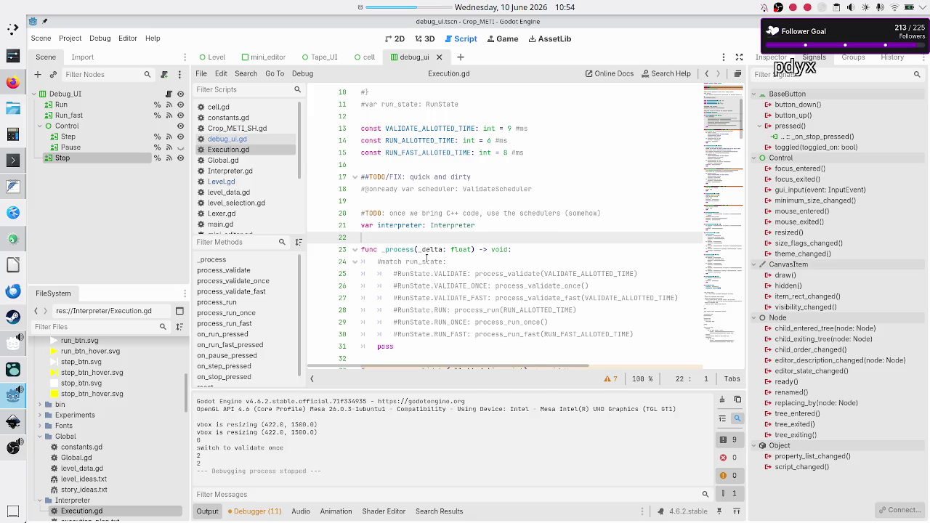
{"action": "scroll", "coordinate": [426, 257], "scroll_direction": "down", "scroll_amount": 7}
{"action": "scroll", "coordinate": [427, 257], "scroll_direction": "down", "scroll_amount": 1}
{"action": "scroll", "coordinate": [427, 256], "scroll_direction": "down", "scroll_amount": 5}
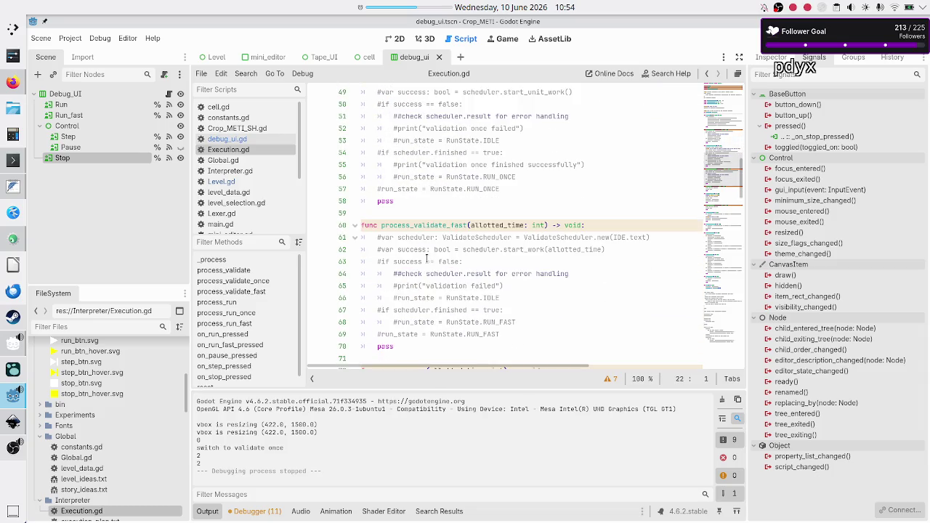
{"action": "scroll", "coordinate": [426, 256], "scroll_direction": "down", "scroll_amount": 4}
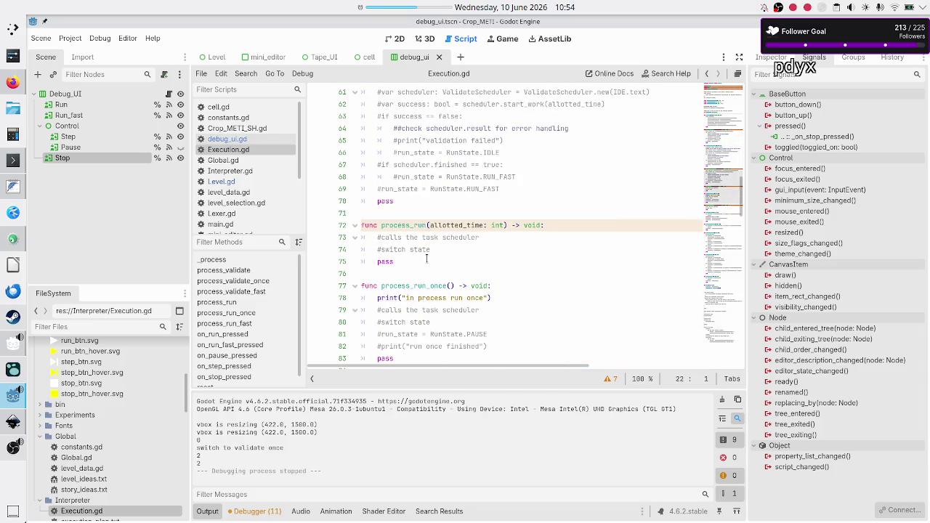
{"action": "left_click", "coordinate": [379, 298]}
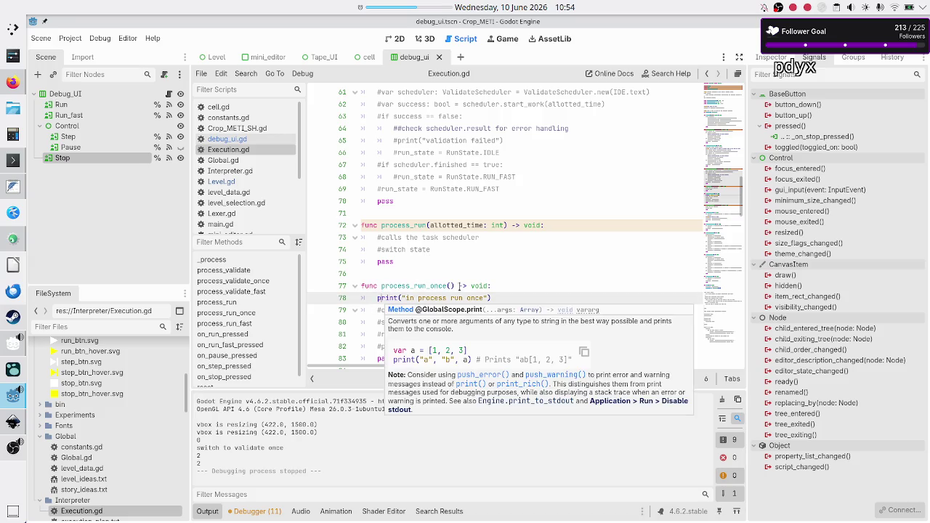
Step: Replace the pass in on_run_pressed with print("running")
{"action": "type", "text": "#"}
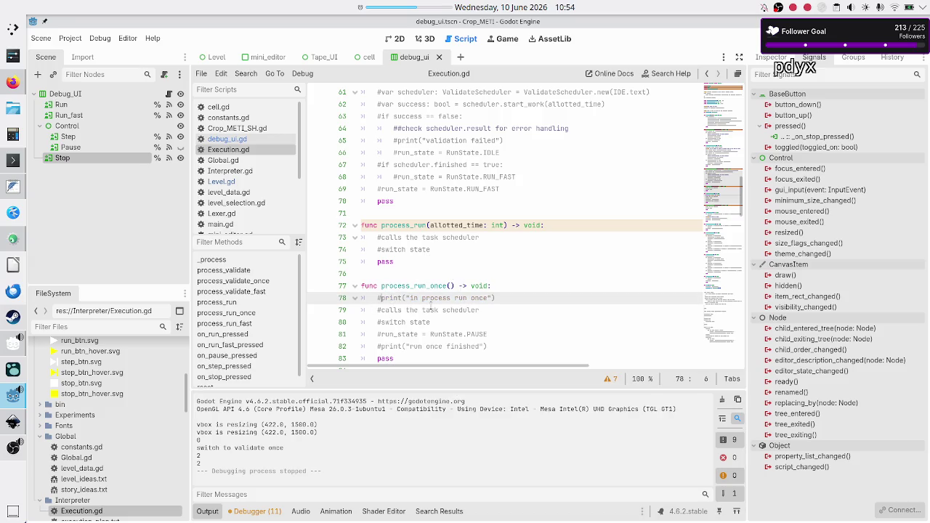
{"action": "scroll", "coordinate": [430, 305], "scroll_direction": "down", "scroll_amount": 5}
{"action": "scroll", "coordinate": [430, 304], "scroll_direction": "up", "scroll_amount": 1}
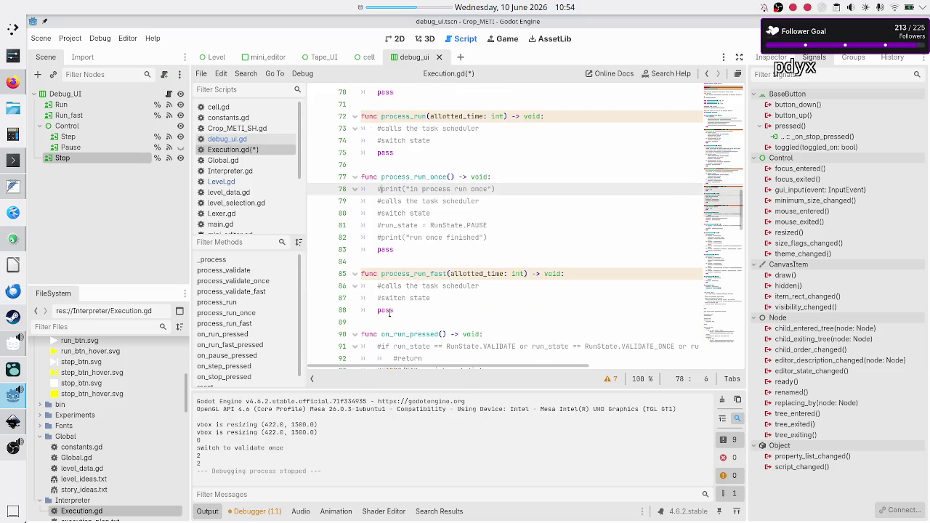
{"action": "scroll", "coordinate": [390, 312], "scroll_direction": "down", "scroll_amount": 1}
{"action": "key", "text": "Down"}
{"action": "key", "text": "Down"}
{"action": "key", "text": "Down"}
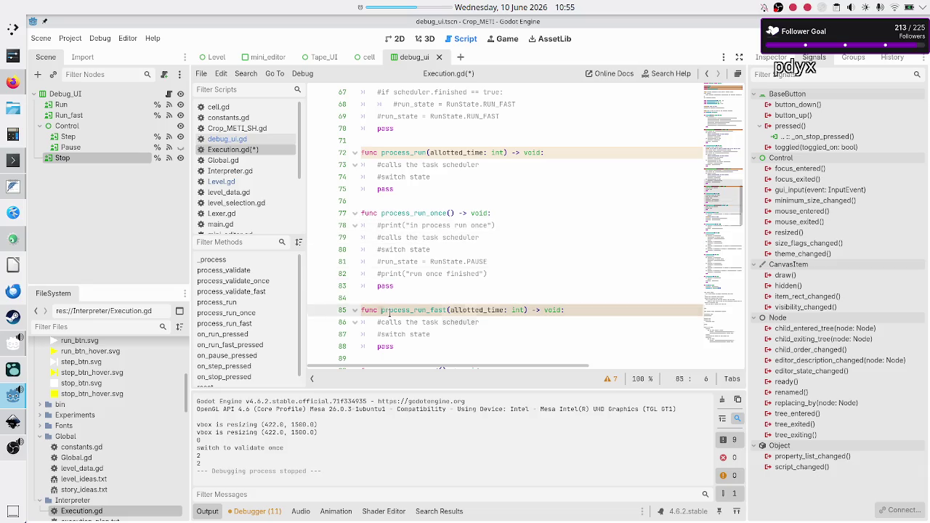
{"action": "key", "text": "Up"}
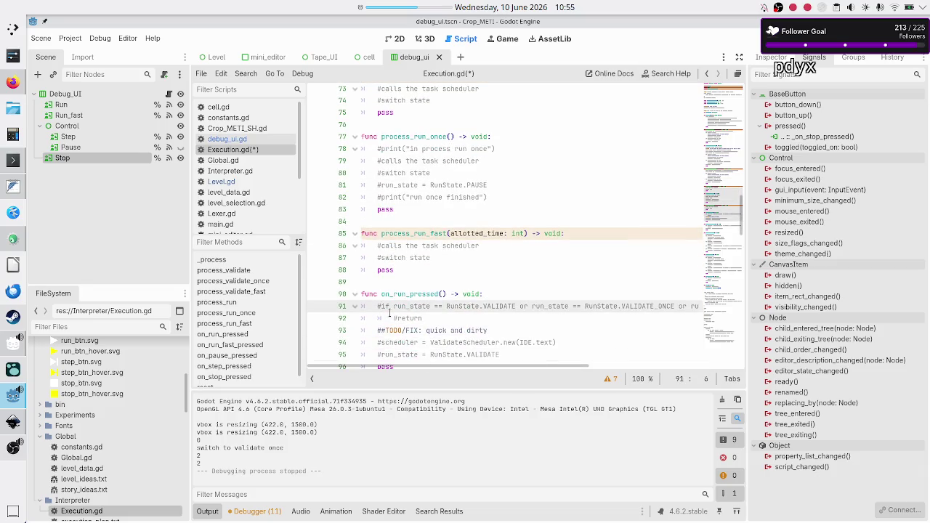
{"action": "key", "text": "Down"}
{"action": "key", "text": "Down"}
{"action": "key", "text": "Down"}
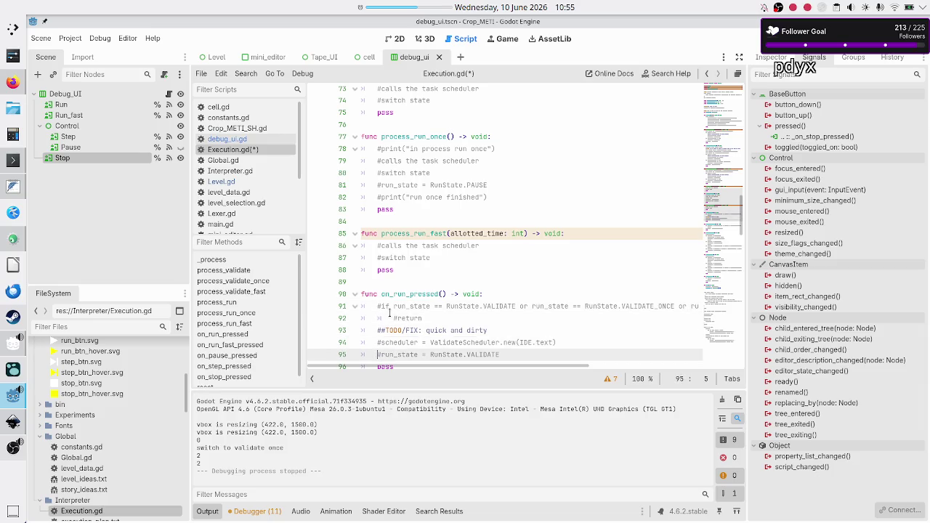
{"action": "key", "text": "End"}
{"action": "key", "text": "BackSpace"}
{"action": "key", "text": "BackSpace"}
{"action": "key", "text": "BackSpace"}
{"action": "key", "text": "Return"}
{"action": "type", "text": "p"}
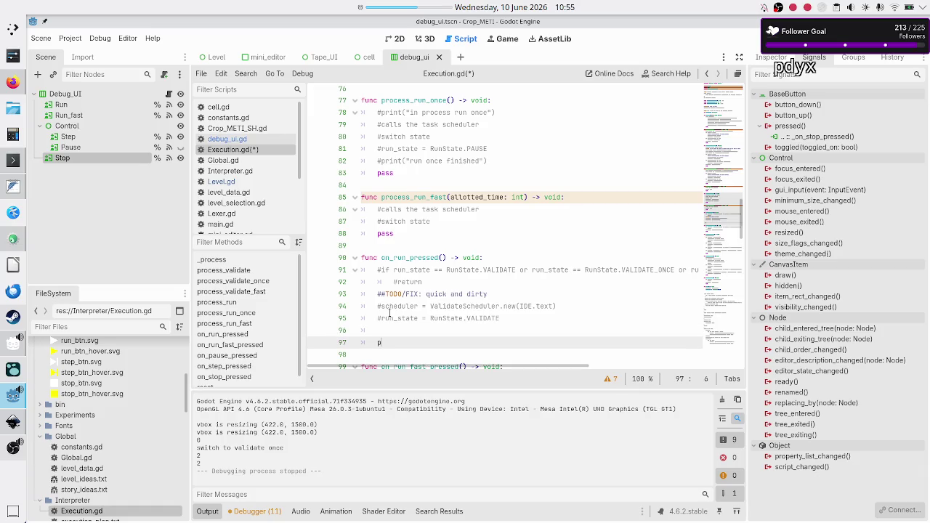
{"action": "type", "text": "rint(\""}
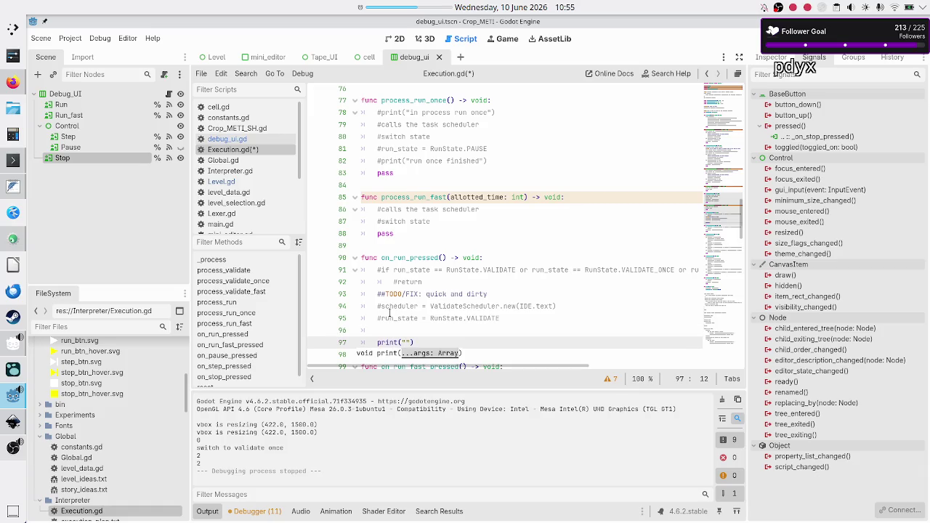
{"action": "type", "text": "running"}
{"action": "key", "text": "End"}
{"action": "key", "text": "Return"}
Step: Replace the pass in on_run_fast_pressed with print("running fast")
{"action": "key", "text": "Down"}
{"action": "key", "text": "Down"}
{"action": "key", "text": "Down"}
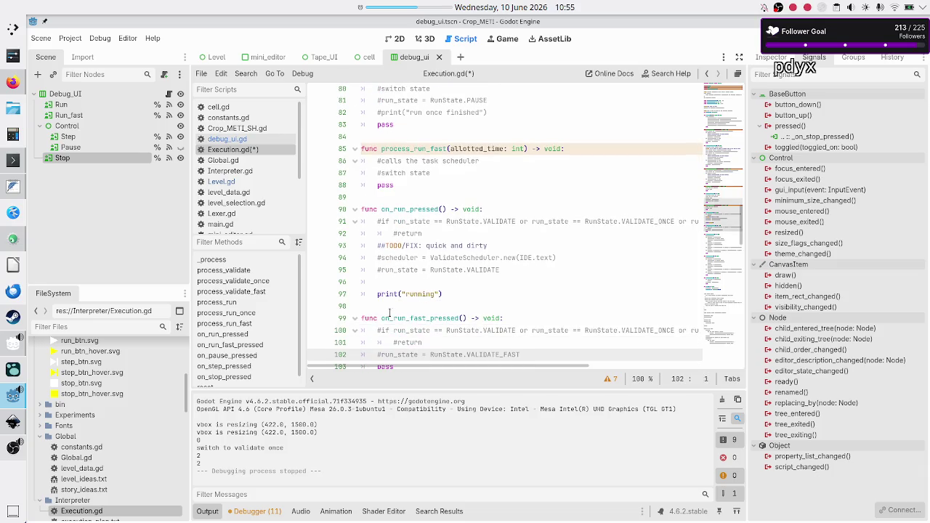
{"action": "scroll", "coordinate": [390, 312], "scroll_direction": "down", "scroll_amount": 1}
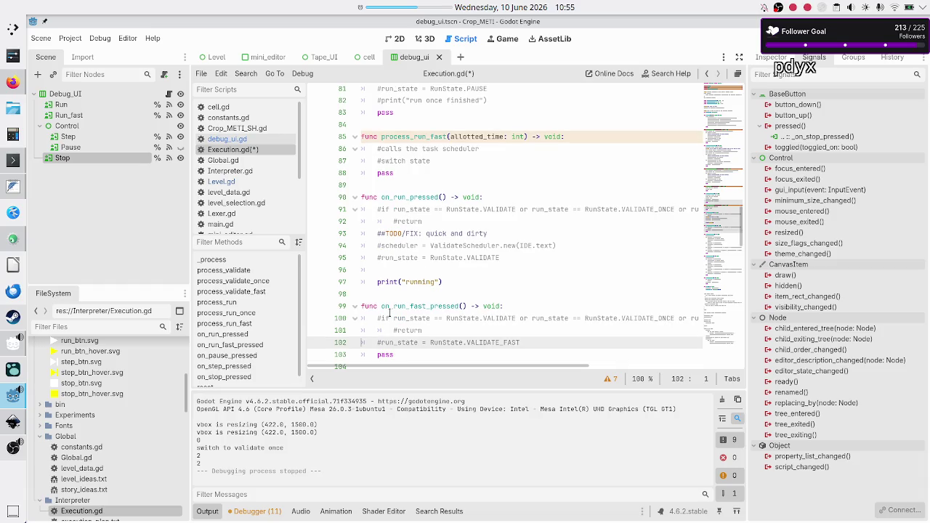
{"action": "key", "text": "Down"}
{"action": "key", "text": "End"}
{"action": "key", "text": "BackSpace"}
{"action": "key", "text": "BackSpace"}
{"action": "key", "text": "BackSpace"}
{"action": "key", "text": "Return"}
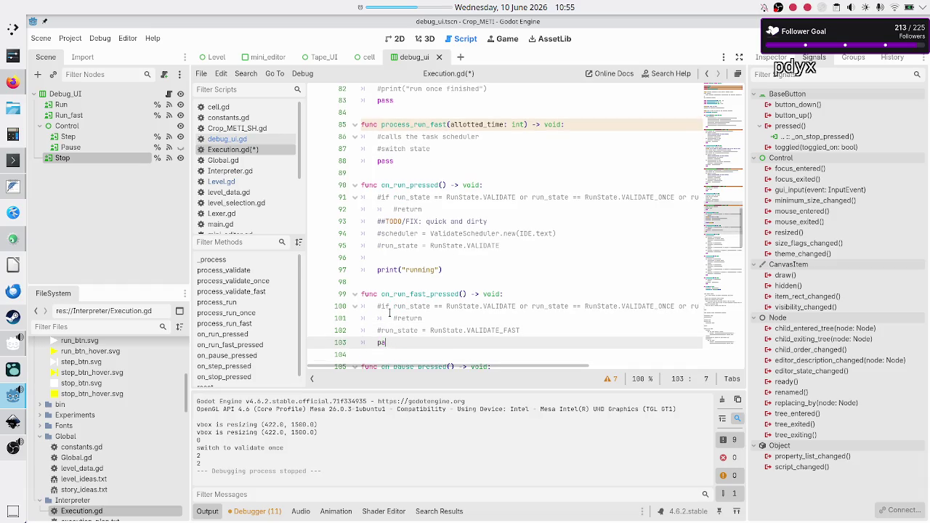
{"action": "type", "text": "print(r"}
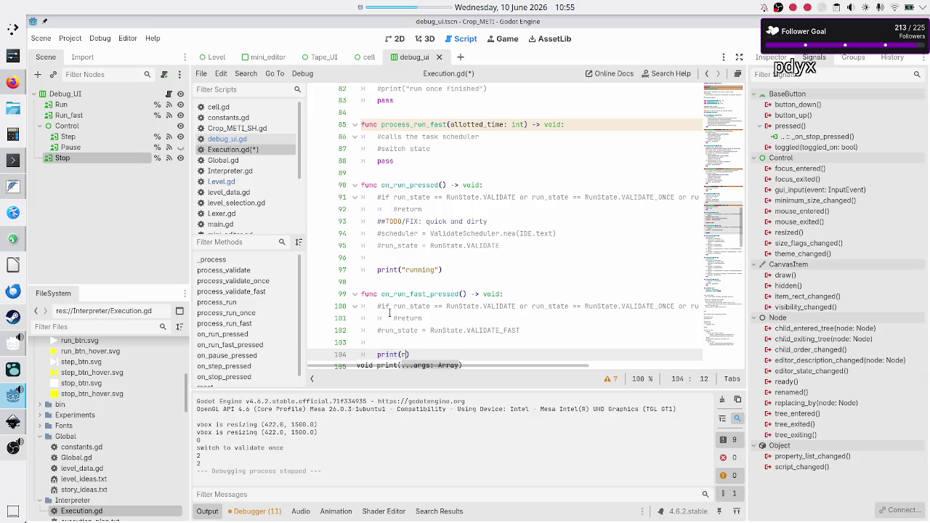
{"action": "type", "text": "\"running as"}
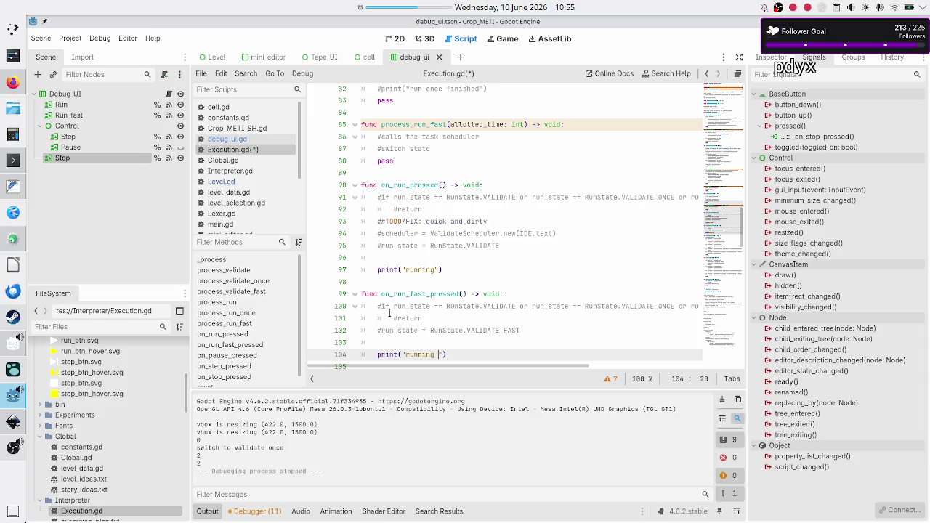
{"action": "key", "text": "BackSpace"}
{"action": "key", "text": "BackSpace"}
{"action": "type", "text": "fast"}
{"action": "key", "text": "Down"}
{"action": "key", "text": "Down"}
{"action": "key", "text": "Down"}
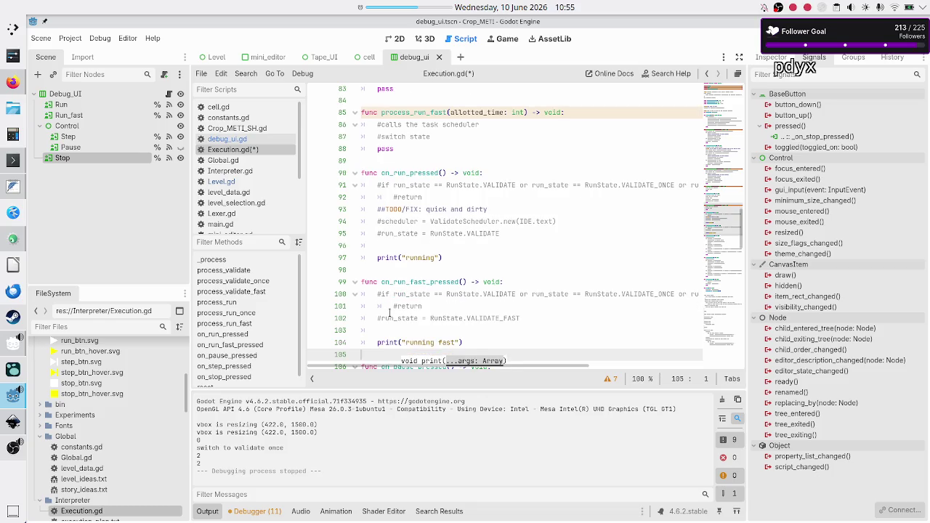
Step: Make the pause handler print "pausing" and the step handler print "stepping"
{"action": "key", "text": "Down"}
{"action": "key", "text": "Down"}
{"action": "key", "text": "Down"}
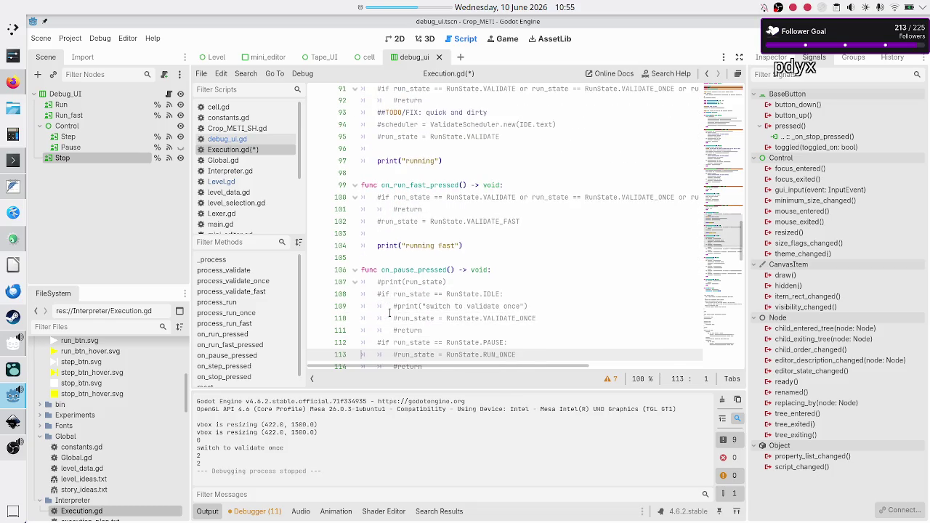
{"action": "key", "text": "Down"}
{"action": "key", "text": "Down"}
{"action": "key", "text": "Down"}
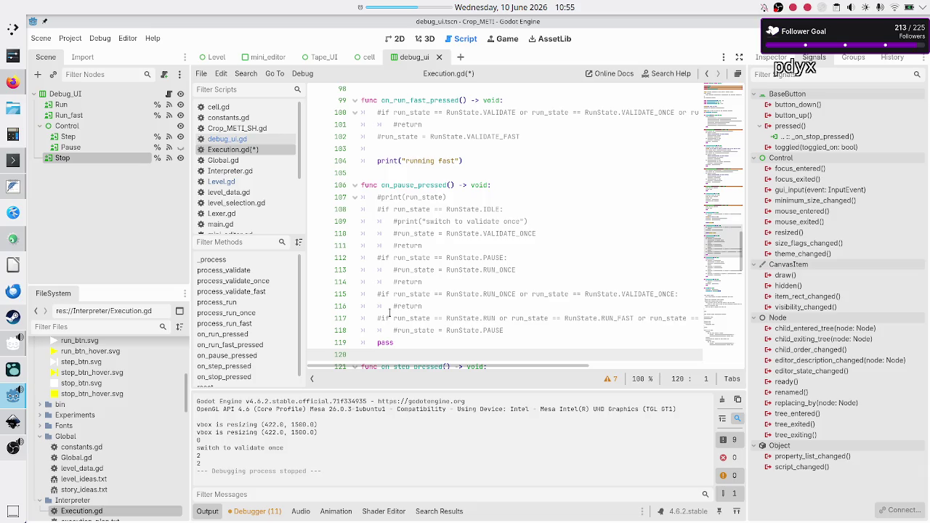
{"action": "key", "text": "BackSpace"}
{"action": "key", "text": "BackSpace"}
{"action": "key", "text": "BackSpace"}
{"action": "key", "text": "Return"}
{"action": "type", "text": "print(\"pausing"}
{"action": "key", "text": "Down"}
{"action": "key", "text": "Down"}
{"action": "key", "text": "Down"}
{"action": "key", "text": "Down"}
{"action": "key", "text": "Down"}
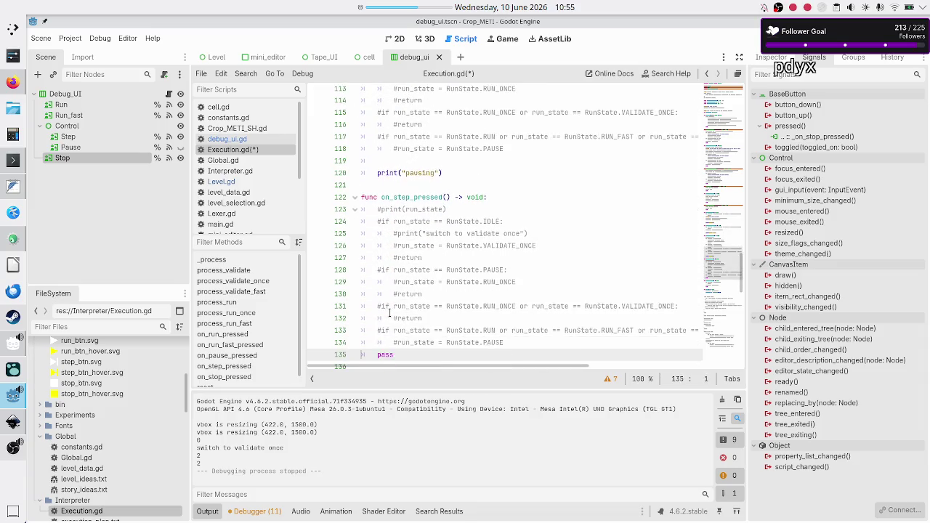
{"action": "key", "text": "End"}
{"action": "key", "text": "BackSpace"}
{"action": "key", "text": "BackSpace"}
{"action": "key", "text": "BackSpace"}
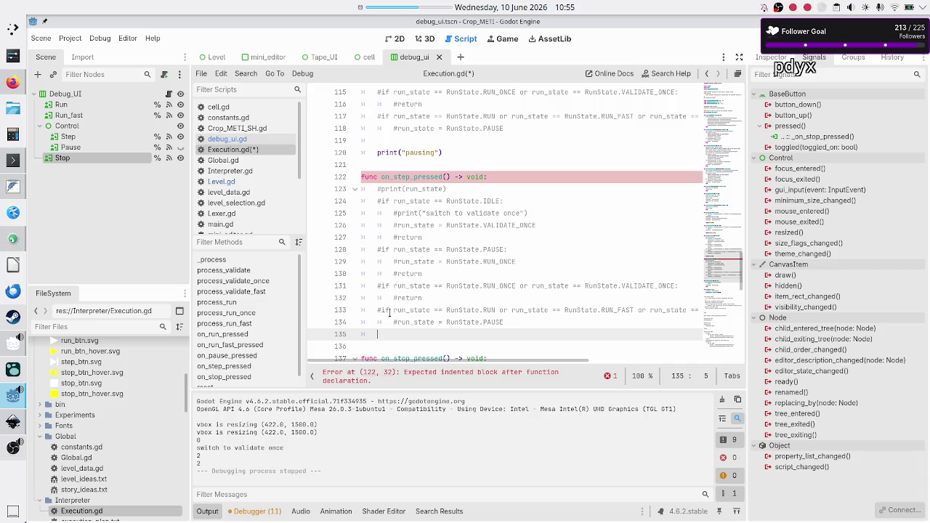
{"action": "key", "text": "Return"}
{"action": "type", "text": "print("}
{"action": "type", "text": "\"pause"}
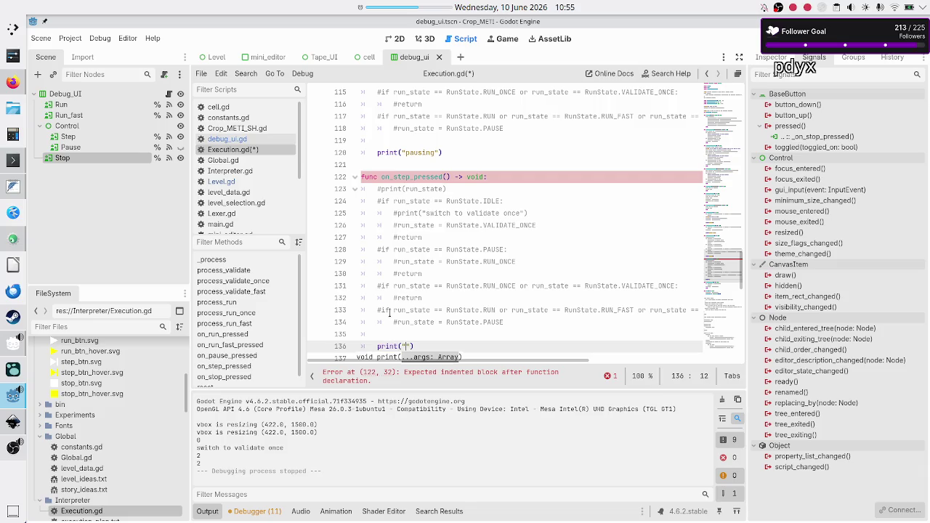
{"action": "key", "text": "BackSpace"}
{"action": "key", "text": "BackSpace"}
{"action": "key", "text": "BackSpace"}
{"action": "type", "text": "sto"}
{"action": "key", "text": "BackSpace"}
{"action": "type", "text": "epping"}
Step: Add pass lines back into the step, pause, fast-run and run handlers
{"action": "key", "text": "Up"}
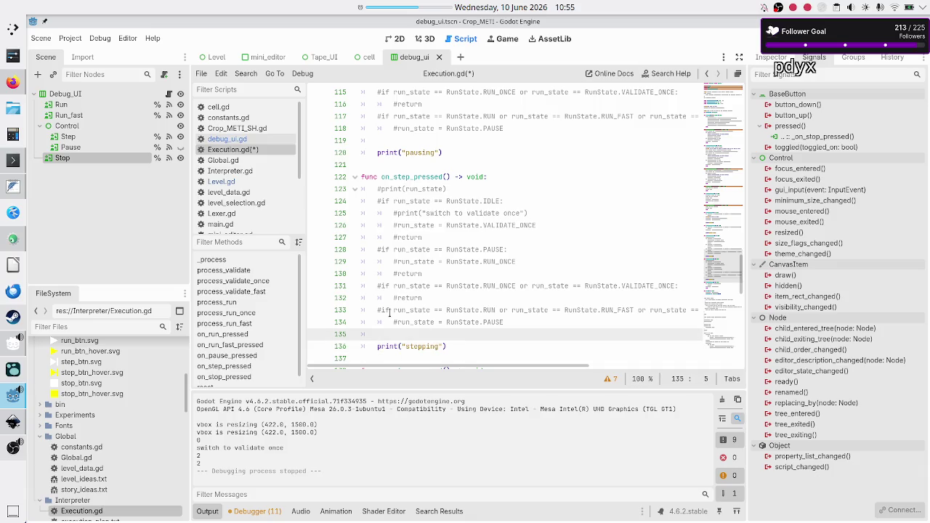
{"action": "type", "text": "pass"}
{"action": "key", "text": "Down"}
{"action": "key", "text": "Up"}
{"action": "key", "text": "Up"}
{"action": "key", "text": "Up"}
{"action": "key", "text": "Up"}
{"action": "key", "text": "Up"}
{"action": "type", "text": "pass"}
{"action": "key", "text": "Down"}
{"action": "key", "text": "Up"}
{"action": "key", "text": "Up"}
{"action": "key", "text": "Up"}
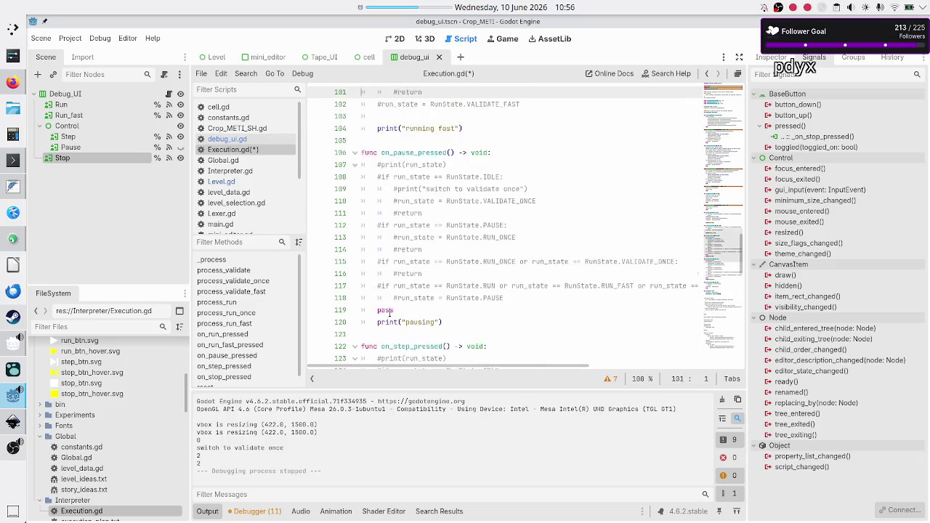
{"action": "key", "text": "Down"}
{"action": "key", "text": "Down"}
{"action": "key", "text": "Down"}
{"action": "key", "text": "End"}
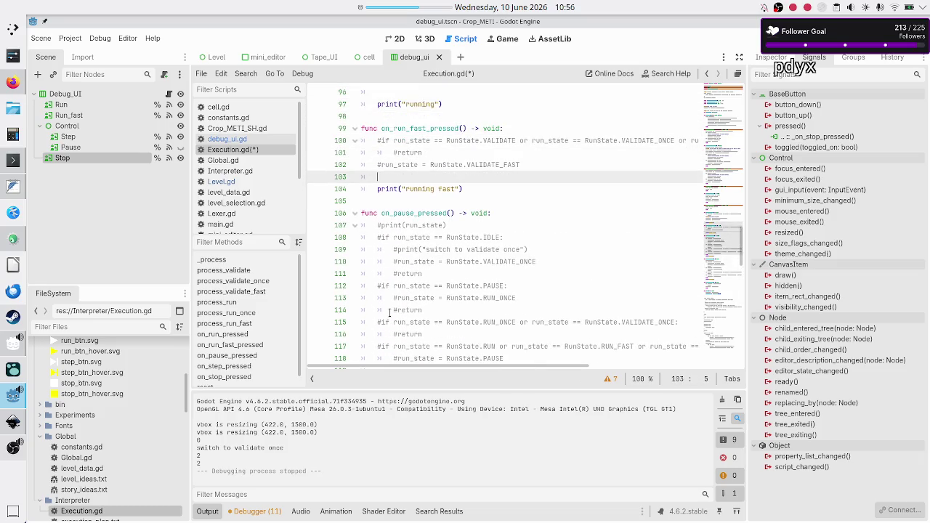
{"action": "type", "text": "pass"}
{"action": "key", "text": "Down"}
{"action": "key", "text": "Up"}
{"action": "key", "text": "Up"}
{"action": "key", "text": "Up"}
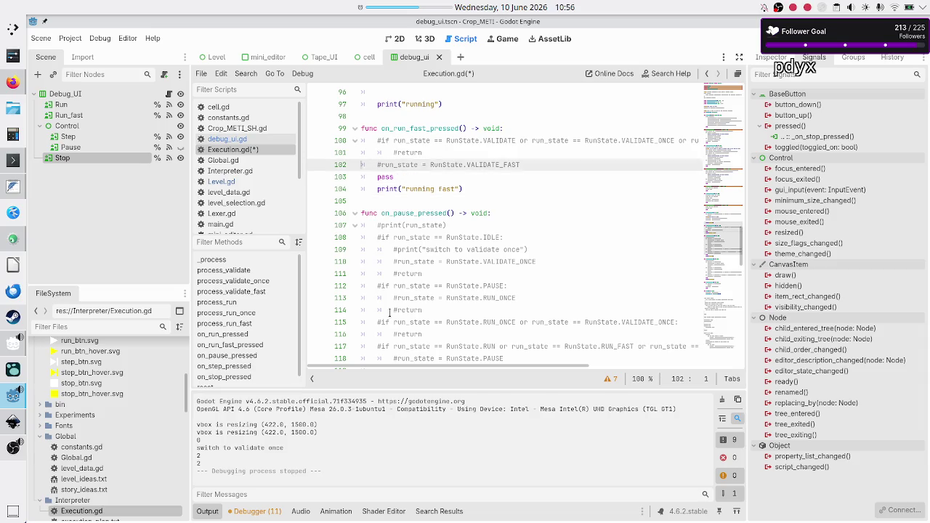
{"action": "key", "text": "Down"}
{"action": "key", "text": "Down"}
{"action": "key", "text": "Down"}
{"action": "key", "text": "Up"}
{"action": "key", "text": "Up"}
{"action": "key", "text": "Up"}
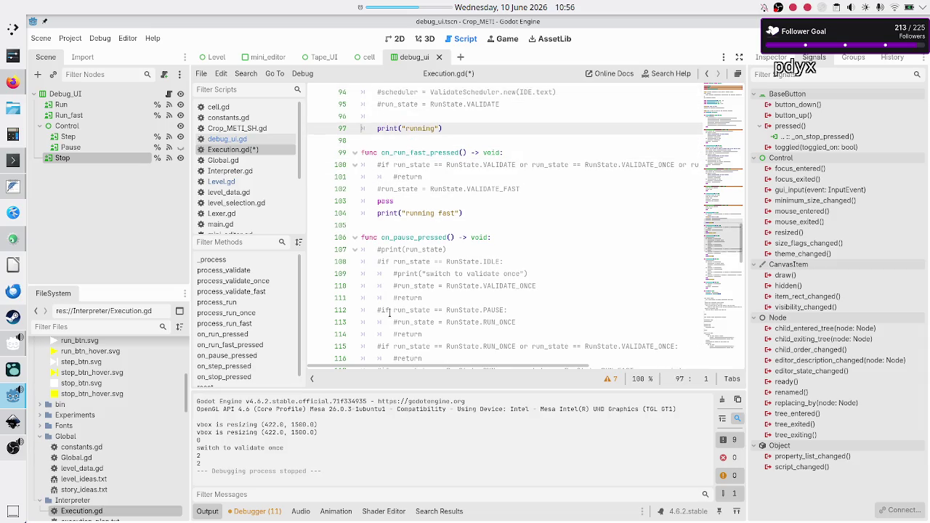
{"action": "key", "text": "End"}
{"action": "type", "text": "pass"}
Step: Add print("stopping") after pass in the stop handler, then save and run with F5
{"action": "key", "text": "Down"}
{"action": "key", "text": "Down"}
{"action": "key", "text": "Down"}
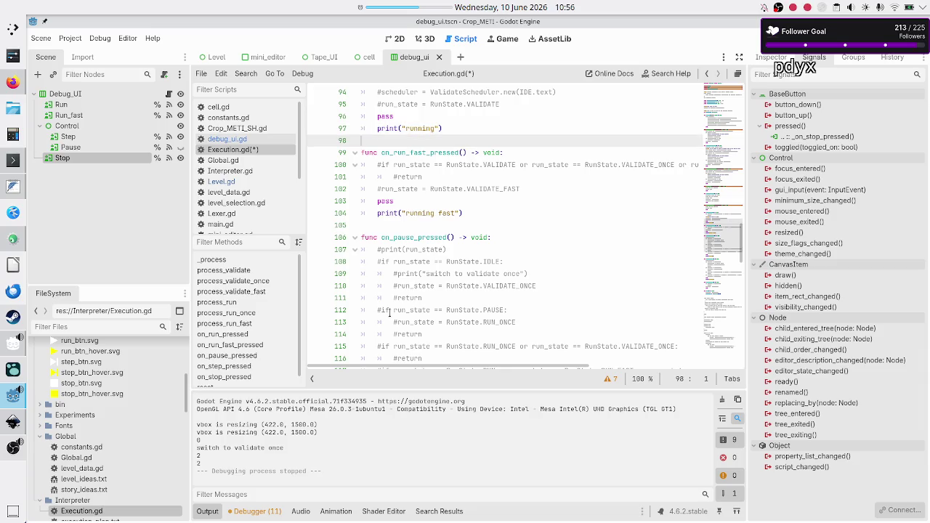
{"action": "key", "text": "Down"}
{"action": "key", "text": "Down"}
{"action": "key", "text": "Down"}
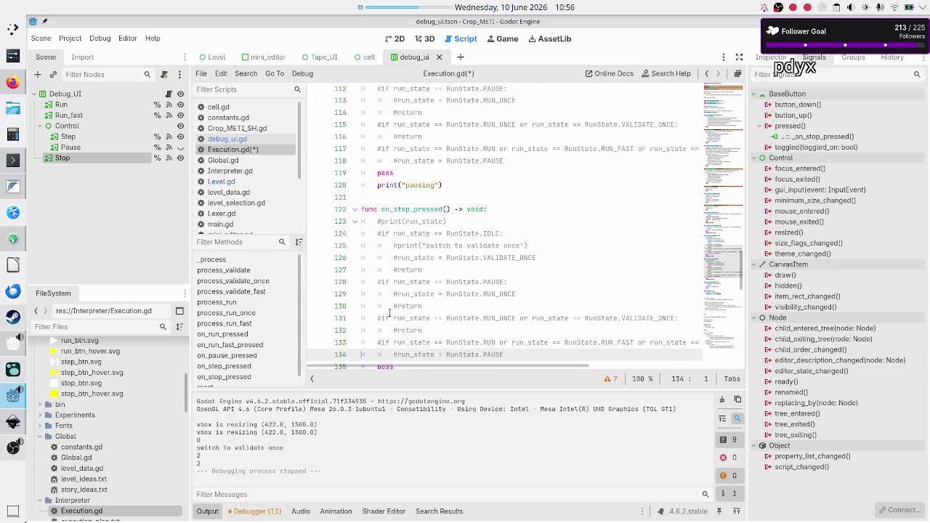
{"action": "key", "text": "Down"}
{"action": "key", "text": "Down"}
{"action": "key", "text": "Down"}
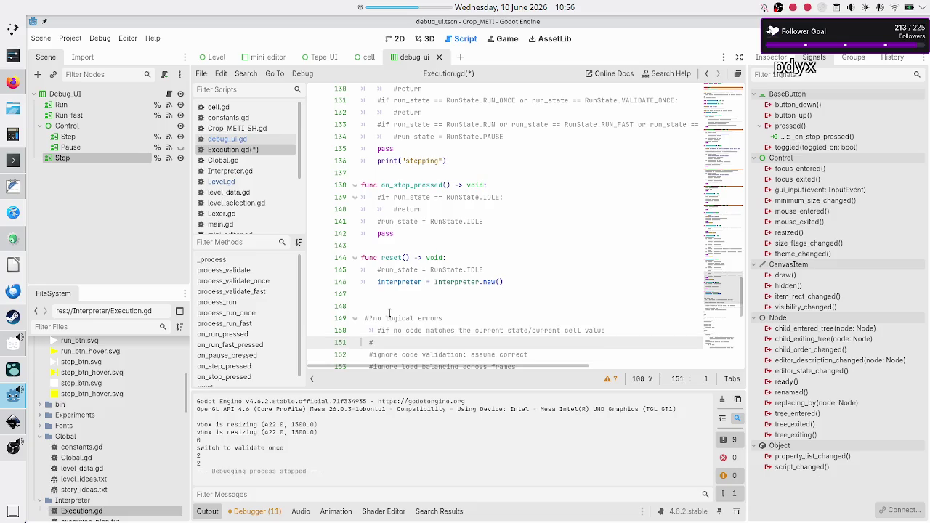
{"action": "key", "text": "Up"}
{"action": "key", "text": "Up"}
{"action": "key", "text": "Up"}
{"action": "key", "text": "End"}
{"action": "key", "text": "Return"}
{"action": "key", "text": "BackSpace"}
{"action": "key", "text": "BackSpace"}
{"action": "key", "text": "Down"}
{"action": "key", "text": "Return"}
{"action": "type", "text": "prin"}
{"action": "type", "text": "t(\""}
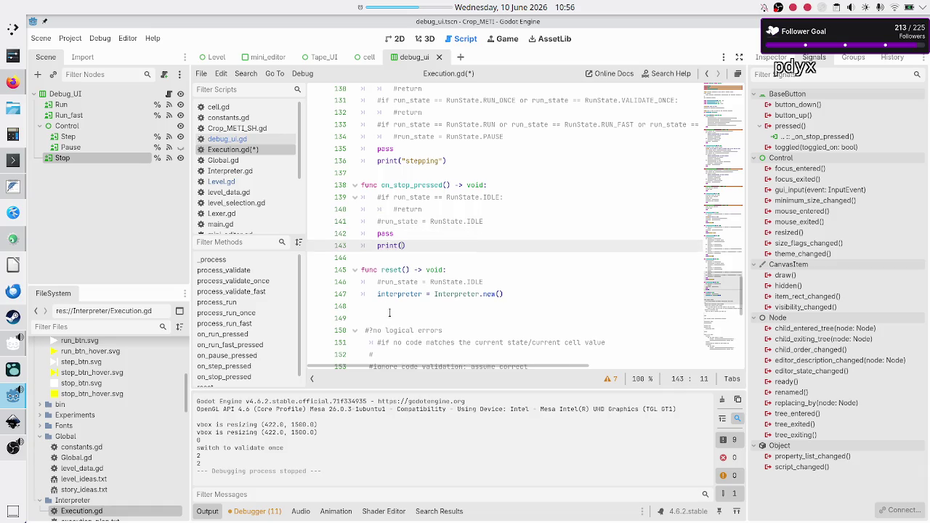
{"action": "type", "text": "stopping"}
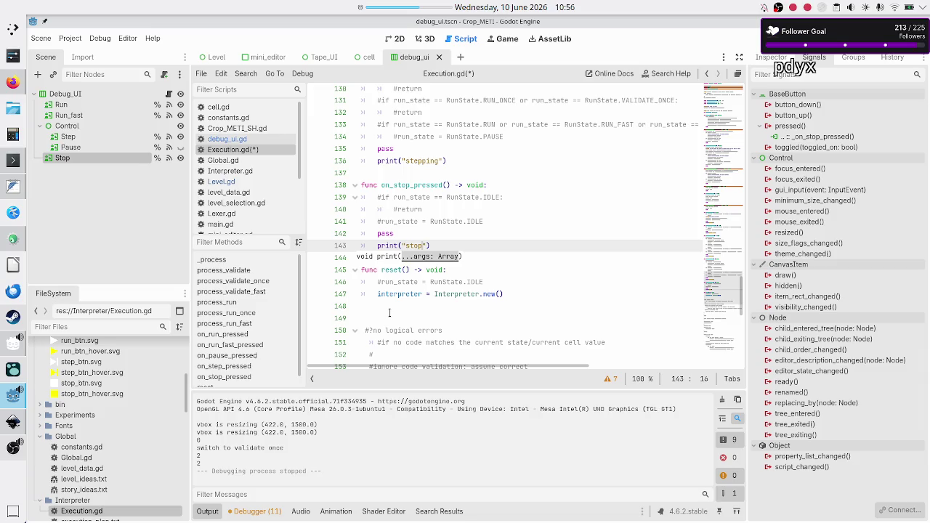
{"action": "key", "text": "F5"}
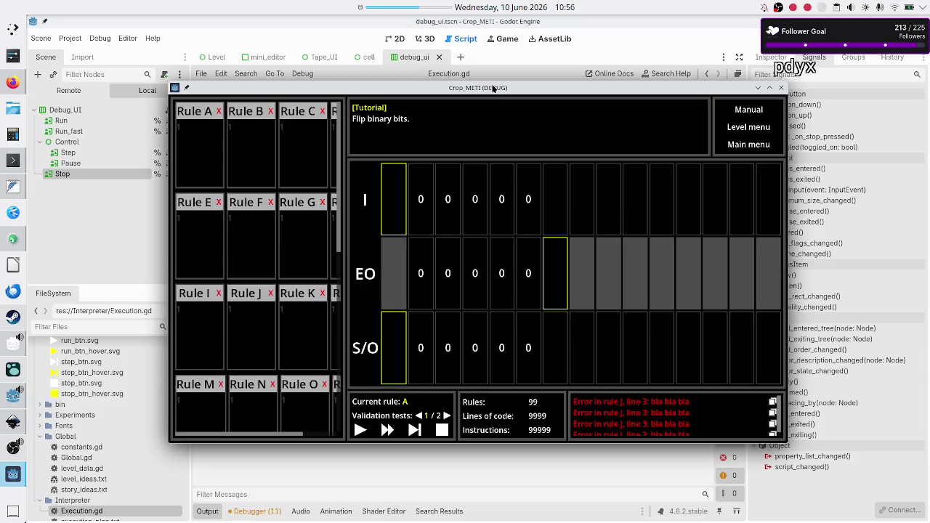
Step: Move the game window and test Run, Pause, Fast, four Steps and Stop
{"action": "left_click_drag", "start_coordinate": [492, 86], "coordinate": [542, 51]}
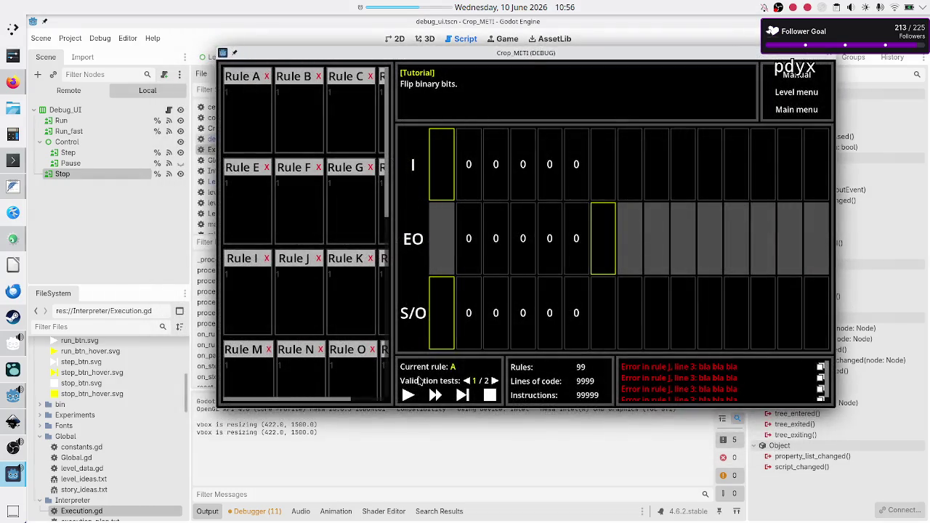
{"action": "left_click", "coordinate": [408, 397]}
{"action": "left_click", "coordinate": [462, 396]}
{"action": "left_click", "coordinate": [435, 394]}
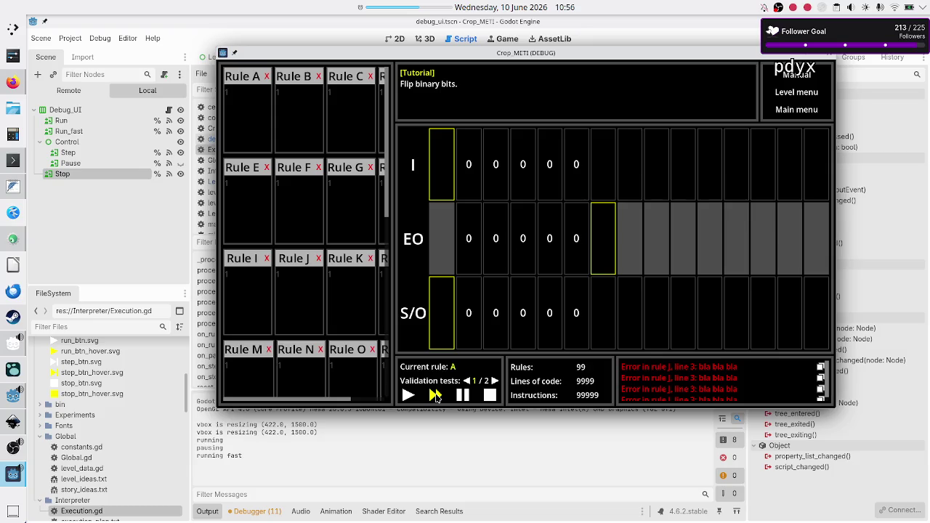
{"action": "left_click", "coordinate": [462, 394]}
{"action": "left_click", "coordinate": [462, 394]}
{"action": "left_click", "coordinate": [462, 394]}
{"action": "left_click", "coordinate": [462, 395]}
{"action": "left_click", "coordinate": [462, 395]}
{"action": "left_click", "coordinate": [462, 395]}
{"action": "left_click", "coordinate": [463, 395]}
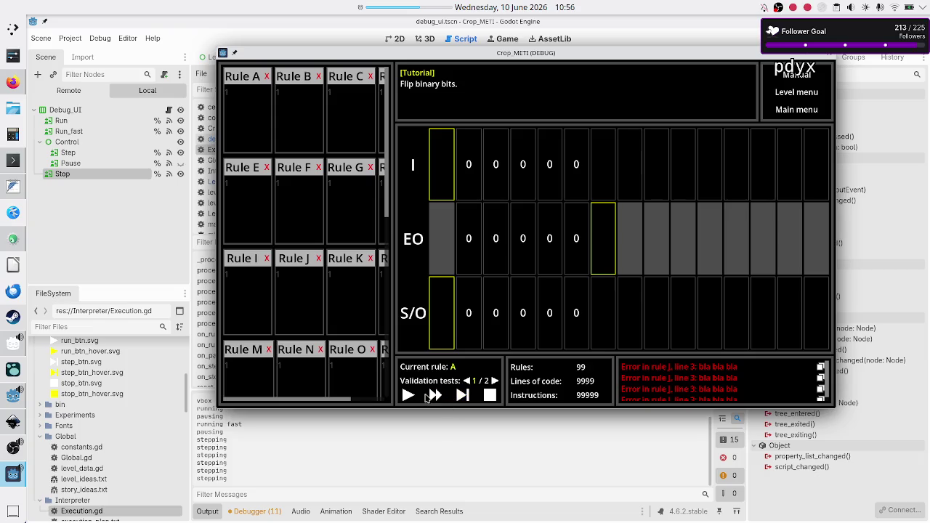
{"action": "left_click", "coordinate": [489, 396]}
{"action": "left_click", "coordinate": [489, 396]}
{"action": "left_click", "coordinate": [489, 396]}
Step: Retest Run, Fast, Pause, Step and Stop, then close the game window
{"action": "left_click", "coordinate": [407, 396]}
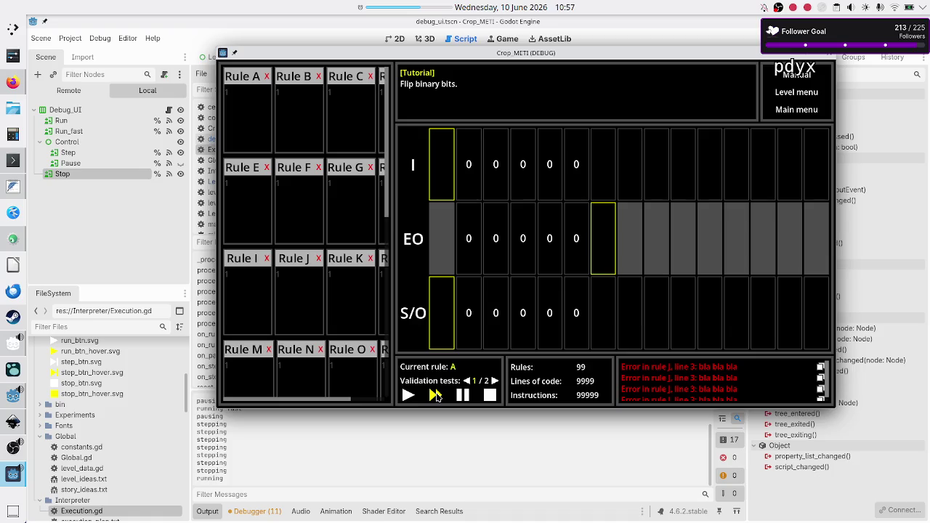
{"action": "left_click", "coordinate": [434, 394]}
{"action": "left_click", "coordinate": [408, 395]}
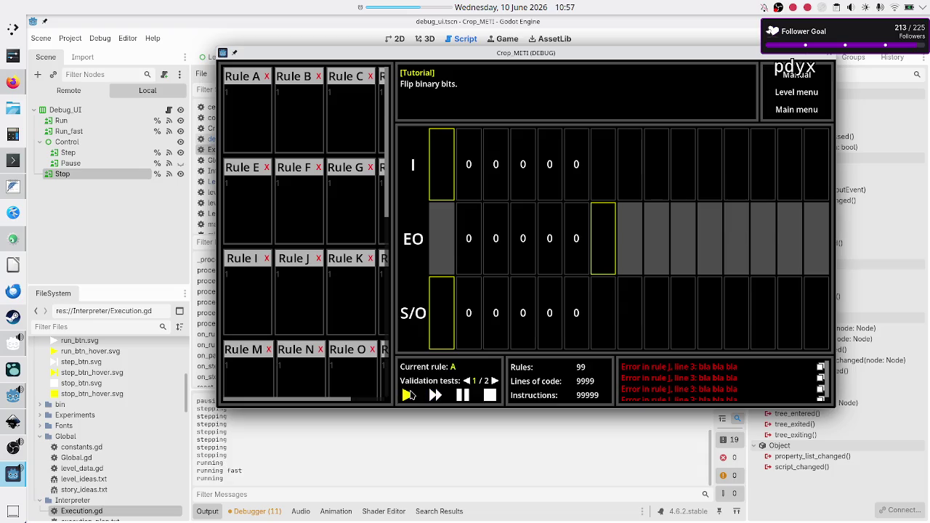
{"action": "left_click", "coordinate": [462, 395]}
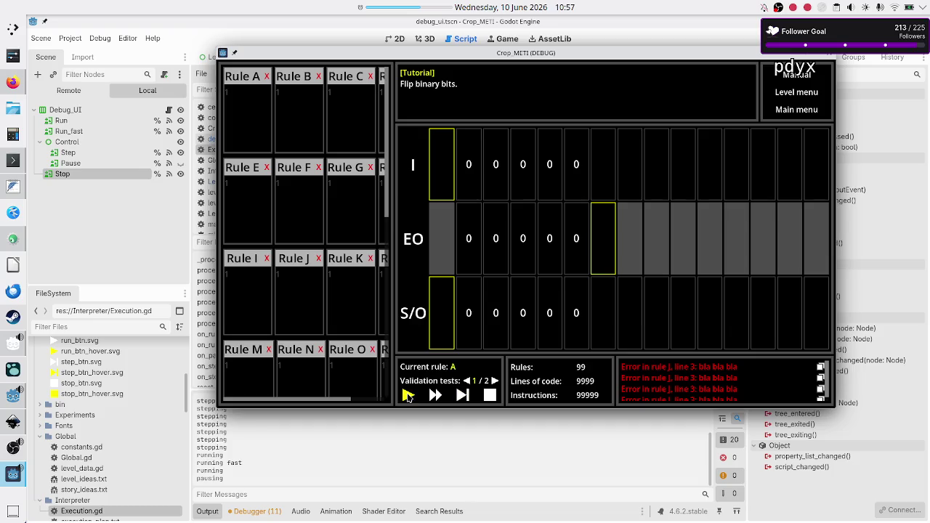
{"action": "left_click", "coordinate": [435, 395]}
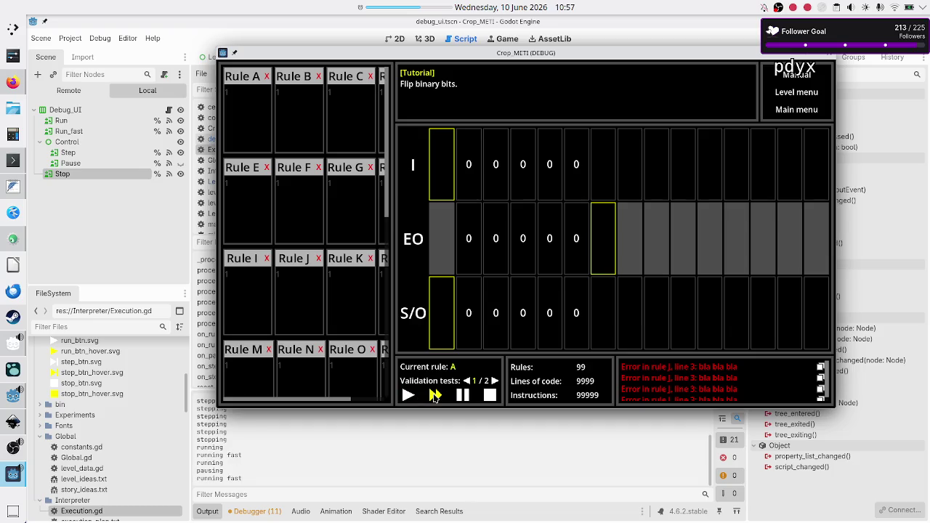
{"action": "left_click", "coordinate": [491, 396]}
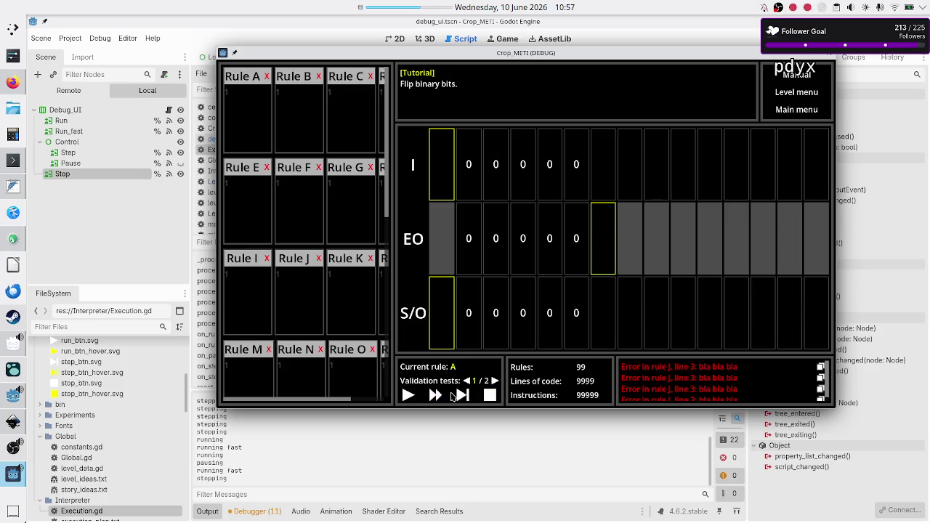
{"action": "left_click", "coordinate": [463, 395]}
{"action": "left_click", "coordinate": [462, 395]}
{"action": "left_click", "coordinate": [463, 394]}
{"action": "left_click", "coordinate": [463, 394]}
{"action": "left_click", "coordinate": [463, 394]}
{"action": "left_click", "coordinate": [434, 396]}
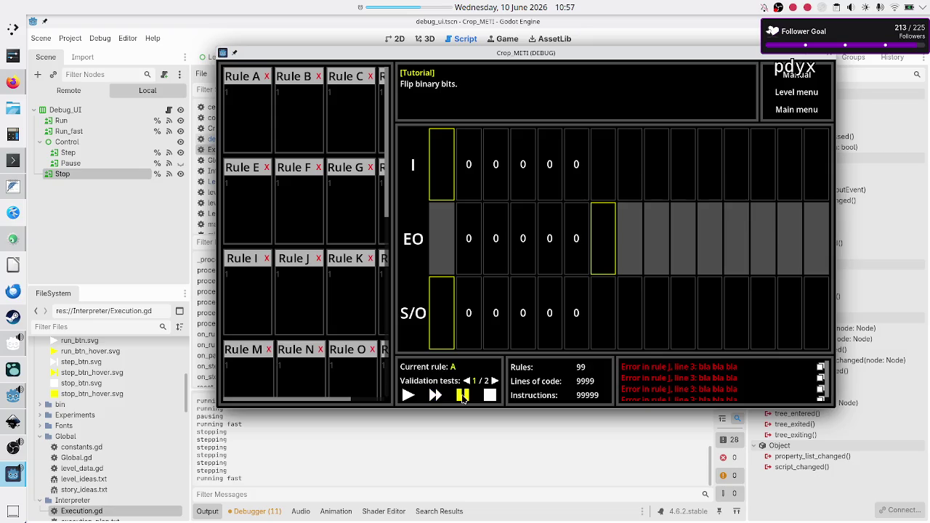
{"action": "left_click", "coordinate": [462, 395]}
{"action": "left_click", "coordinate": [490, 397]}
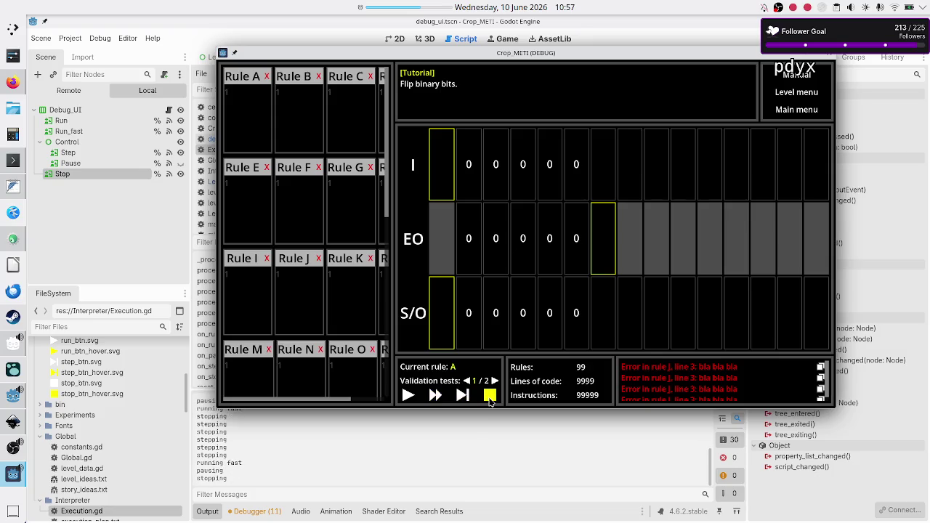
{"action": "left_click", "coordinate": [831, 55]}
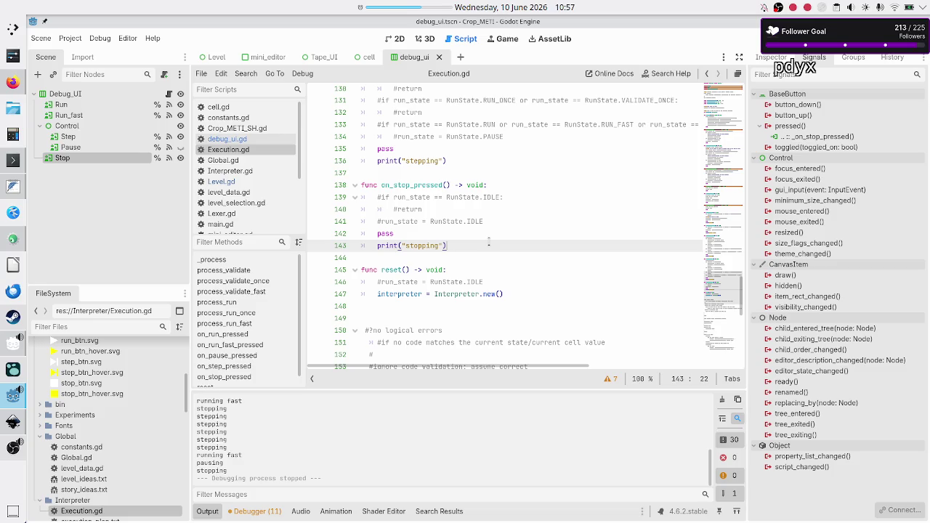
Step: Inspect the interpreter declaration on line 21 of Execution.gd, then switch to Interpreter.gd
{"action": "scroll", "coordinate": [441, 211], "scroll_direction": "up", "scroll_amount": 3}
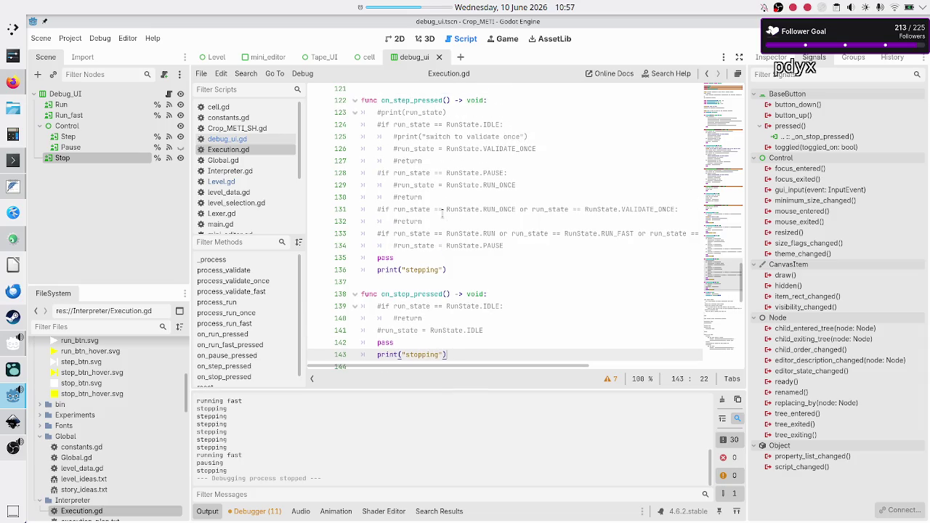
{"action": "scroll", "coordinate": [442, 213], "scroll_direction": "up", "scroll_amount": 20}
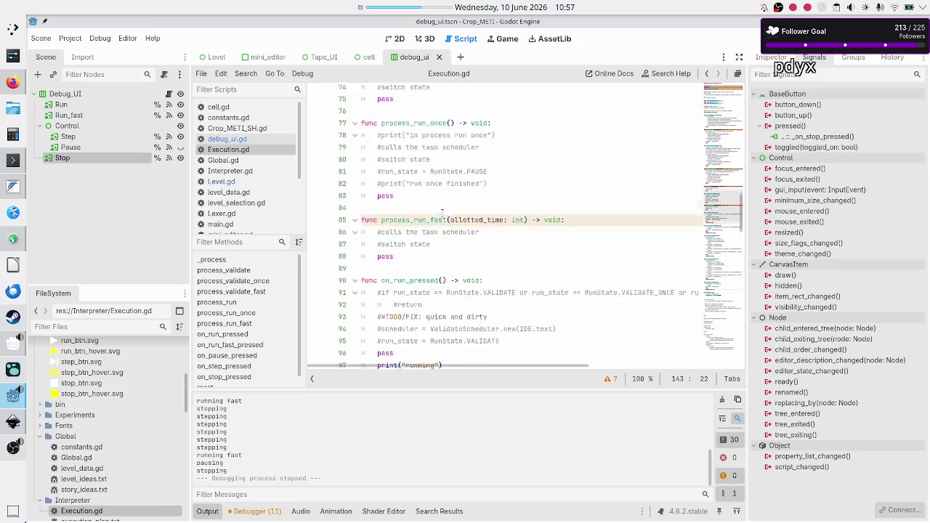
{"action": "scroll", "coordinate": [441, 211], "scroll_direction": "up", "scroll_amount": 12}
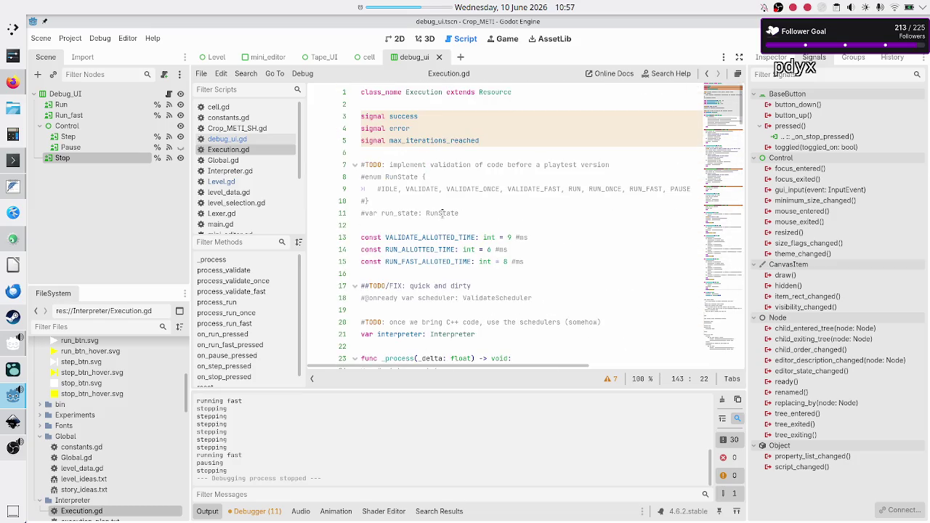
{"action": "scroll", "coordinate": [441, 212], "scroll_direction": "down", "scroll_amount": 1}
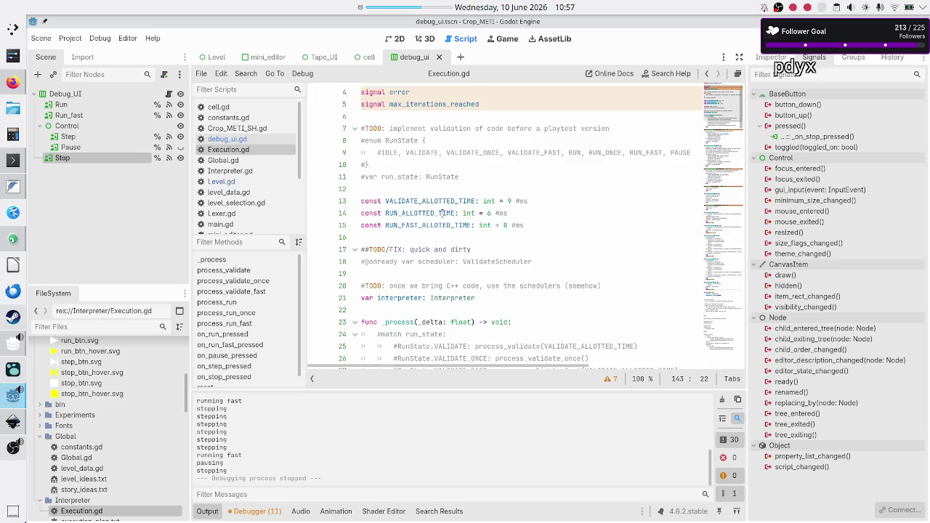
{"action": "double_click", "coordinate": [404, 299]}
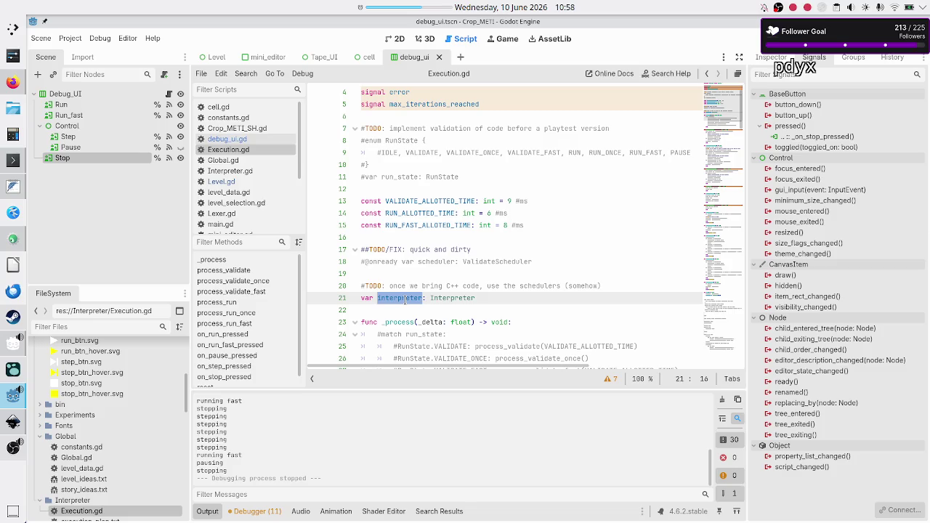
{"action": "left_click", "coordinate": [481, 298]}
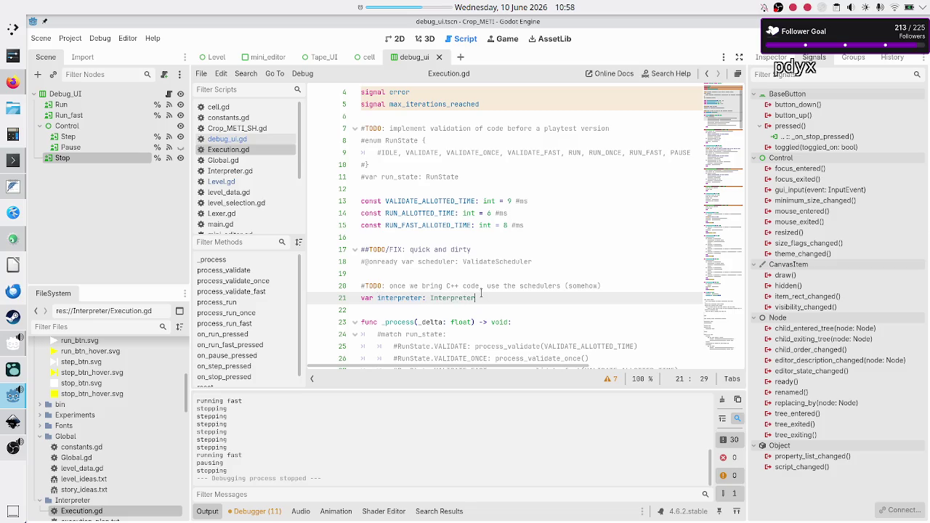
{"action": "left_click", "coordinate": [401, 286]}
{"action": "left_click", "coordinate": [256, 171]}
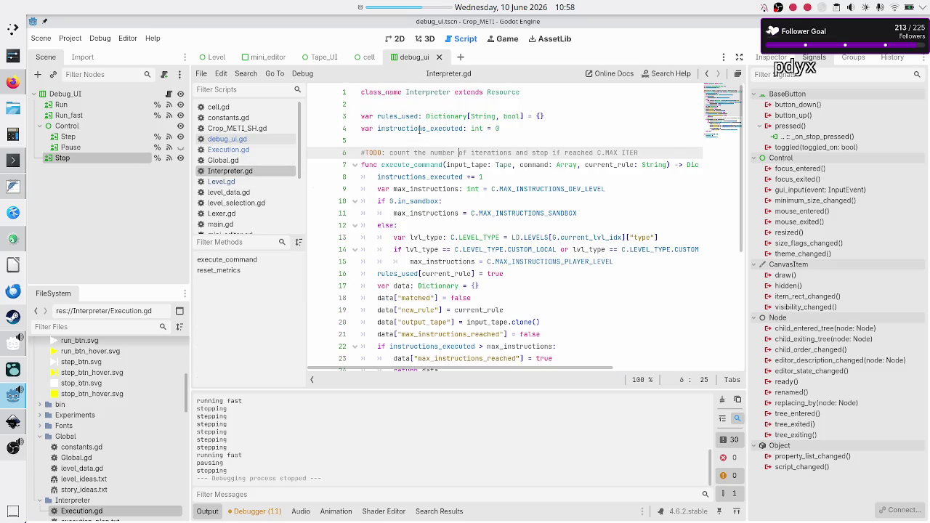
Step: Rename reset_metrics on line 36 to reset, save Interpreter.gd, and return to Execution.gd
{"action": "scroll", "coordinate": [407, 182], "scroll_direction": "down", "scroll_amount": 5}
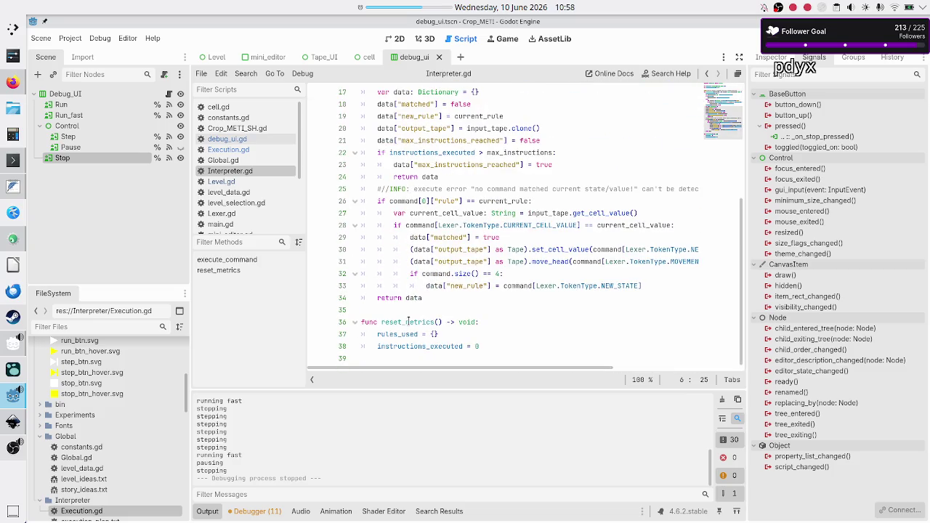
{"action": "double_click", "coordinate": [408, 321]}
{"action": "scroll", "coordinate": [408, 321], "scroll_direction": "up", "scroll_amount": 5}
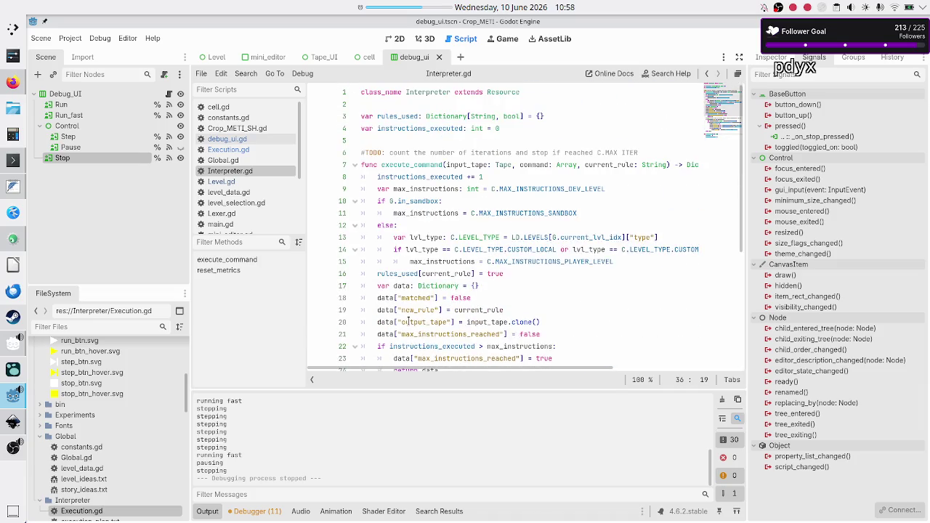
{"action": "scroll", "coordinate": [408, 321], "scroll_direction": "down", "scroll_amount": 1}
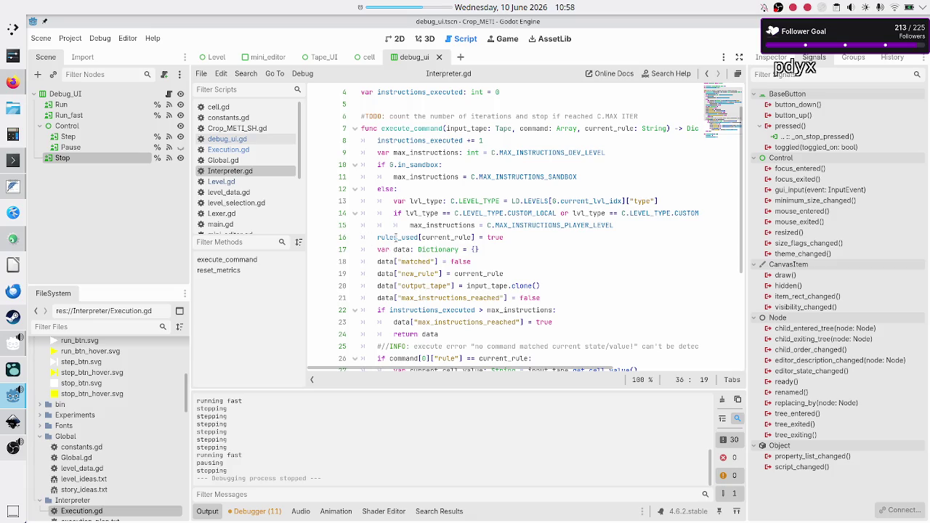
{"action": "mouse_move", "coordinate": [396, 238]}
{"action": "scroll", "coordinate": [434, 204], "scroll_direction": "up", "scroll_amount": 1}
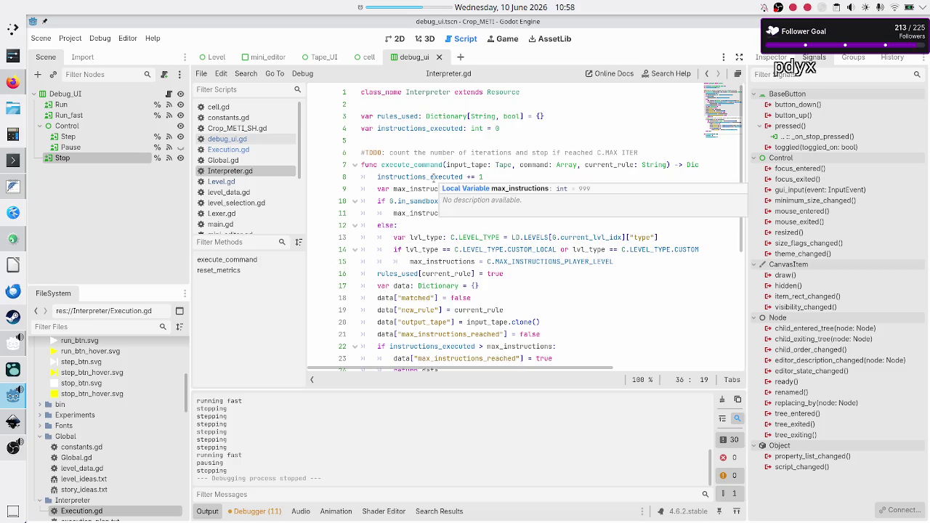
{"action": "scroll", "coordinate": [434, 177], "scroll_direction": "down", "scroll_amount": 5}
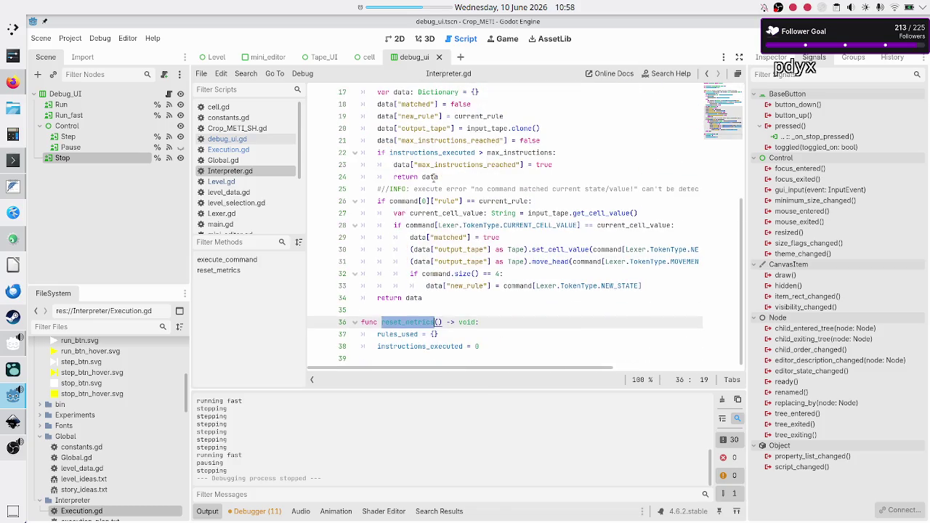
{"action": "key", "text": "Right"}
{"action": "key", "text": "BackSpace"}
{"action": "key", "text": "BackSpace"}
{"action": "key", "text": "BackSpace"}
{"action": "key", "text": "BackSpace"}
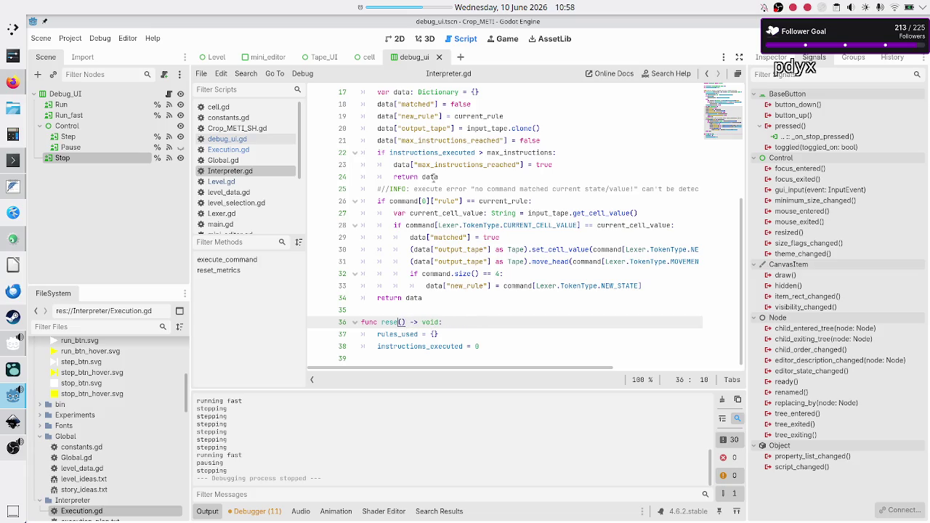
{"action": "type", "text": "t"}
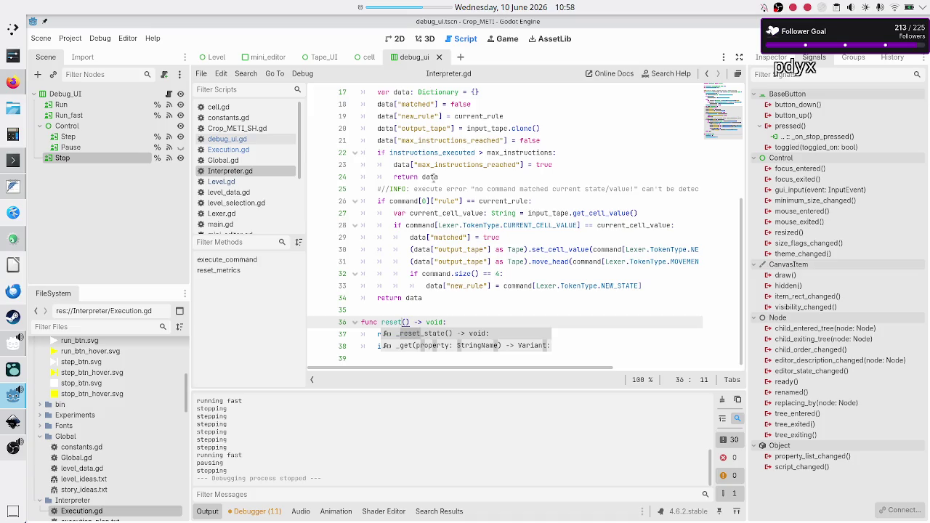
{"action": "key", "text": "Escape"}
{"action": "key", "text": "Down"}
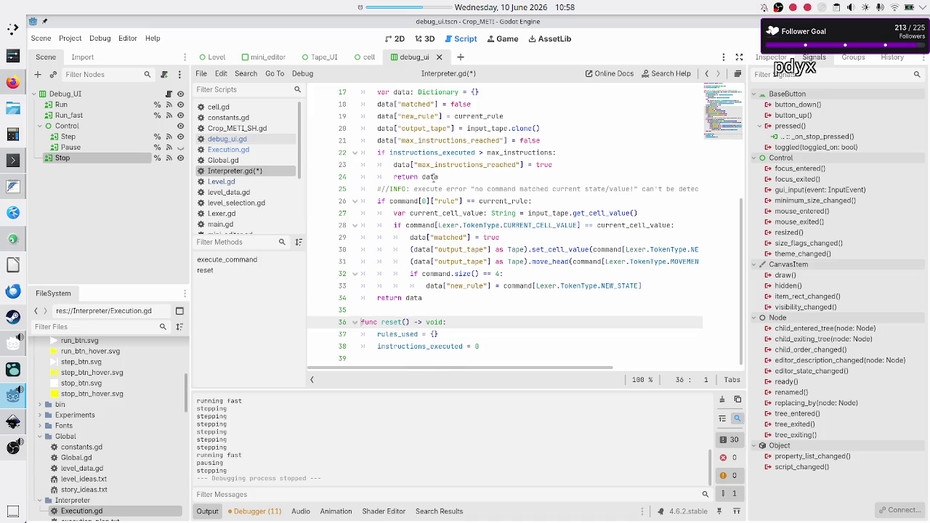
{"action": "key", "text": "Home"}
{"action": "key", "text": "ctrl+s"}
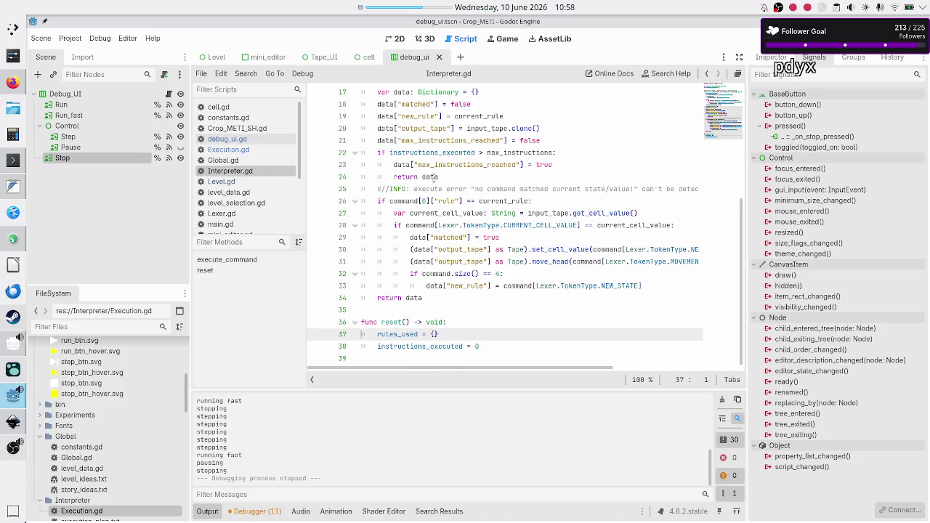
{"action": "scroll", "coordinate": [433, 176], "scroll_direction": "up", "scroll_amount": 5}
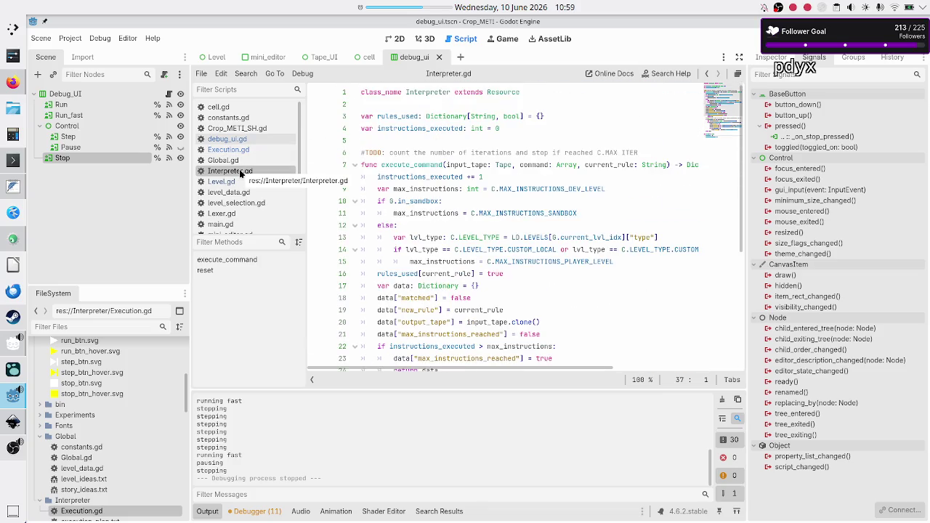
{"action": "left_click", "coordinate": [228, 150]}
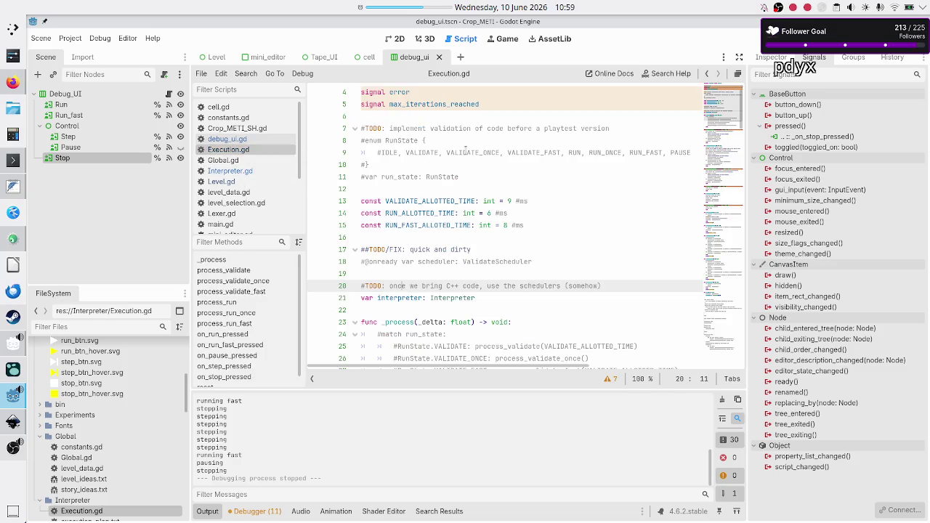
Step: Append = Interpreter.new() to line 21's interpreter variable, discarding the stray var line
{"action": "left_click", "coordinate": [498, 295]}
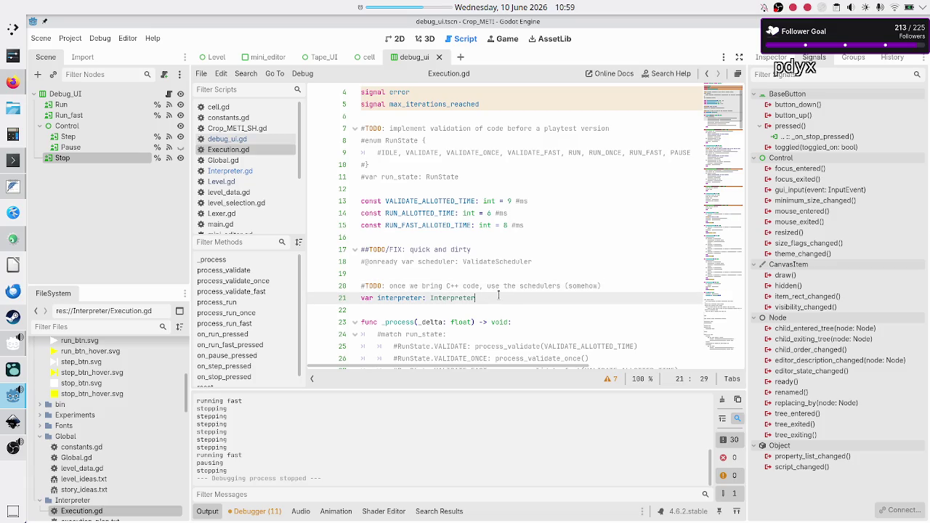
{"action": "key", "text": "Return"}
{"action": "type", "text": "var bo"}
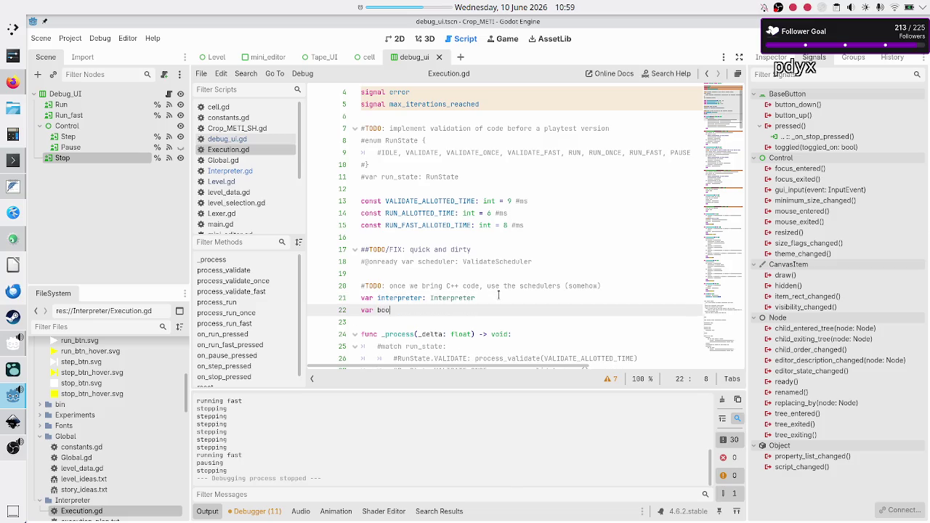
{"action": "key", "text": "BackSpace"}
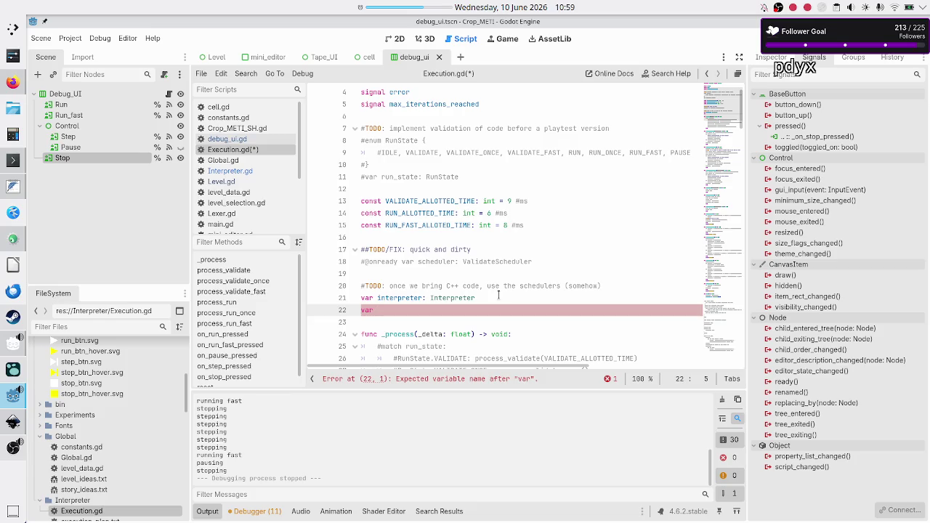
{"action": "key", "text": "BackSpace"}
{"action": "key", "text": "BackSpace"}
{"action": "key", "text": "BackSpace"}
{"action": "type", "text": "= Int"}
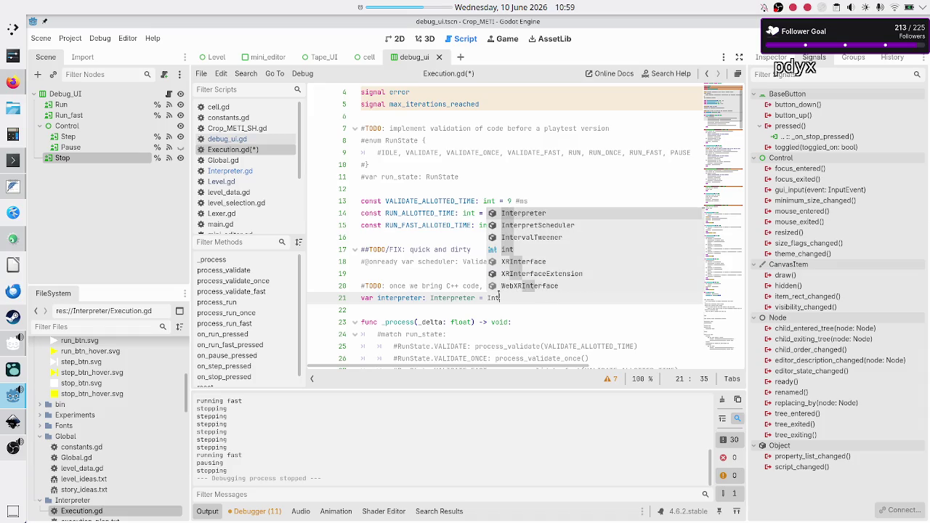
{"action": "key", "text": "Return"}
{"action": "type", "text": "nterpreter.n"}
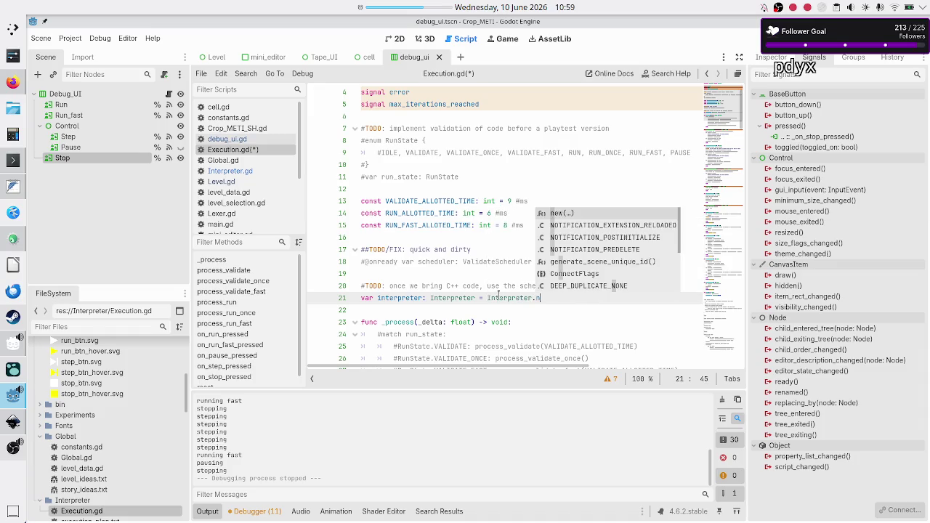
{"action": "key", "text": "Return"}
{"action": "key", "text": "Down"}
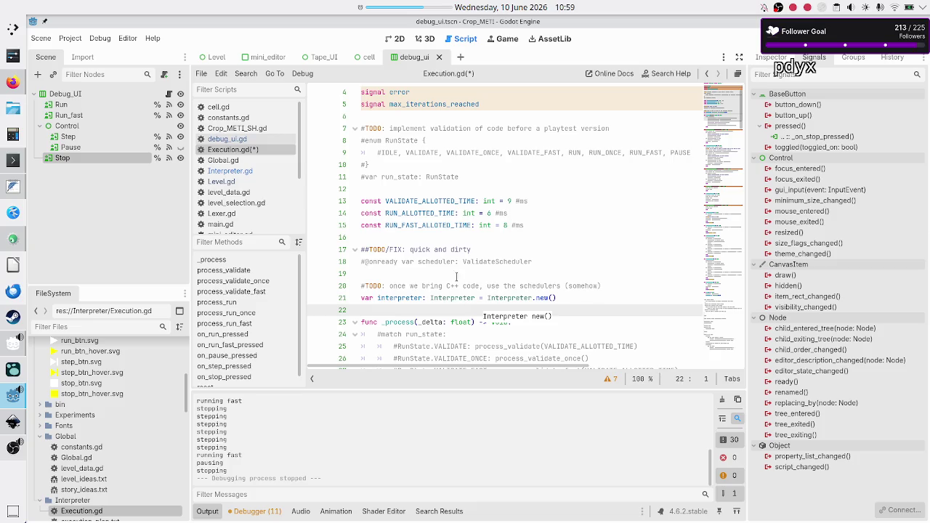
Step: Check that func reset() at line 145 reassigns Interpreter.new(), then return to Interpreter.gd
{"action": "scroll", "coordinate": [456, 276], "scroll_direction": "down", "scroll_amount": 20}
{"action": "scroll", "coordinate": [454, 274], "scroll_direction": "down", "scroll_amount": 10}
{"action": "scroll", "coordinate": [454, 275], "scroll_direction": "up", "scroll_amount": 13}
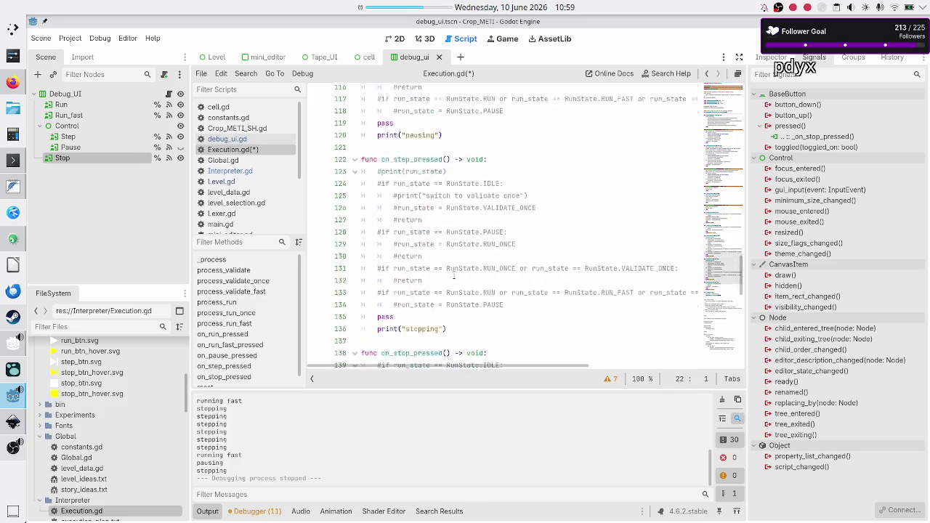
{"action": "scroll", "coordinate": [454, 275], "scroll_direction": "up", "scroll_amount": 3}
{"action": "scroll", "coordinate": [454, 274], "scroll_direction": "down", "scroll_amount": 9}
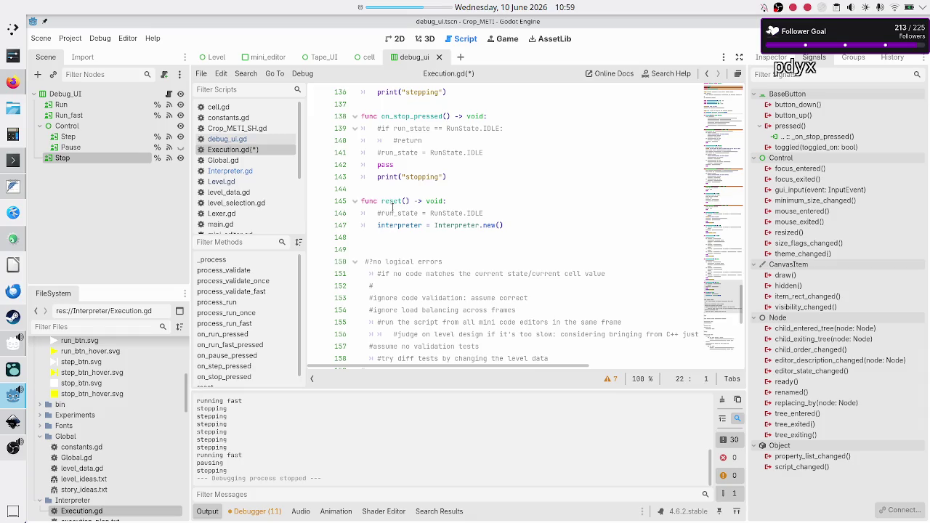
{"action": "left_click", "coordinate": [387, 201]}
{"action": "double_click", "coordinate": [390, 201]}
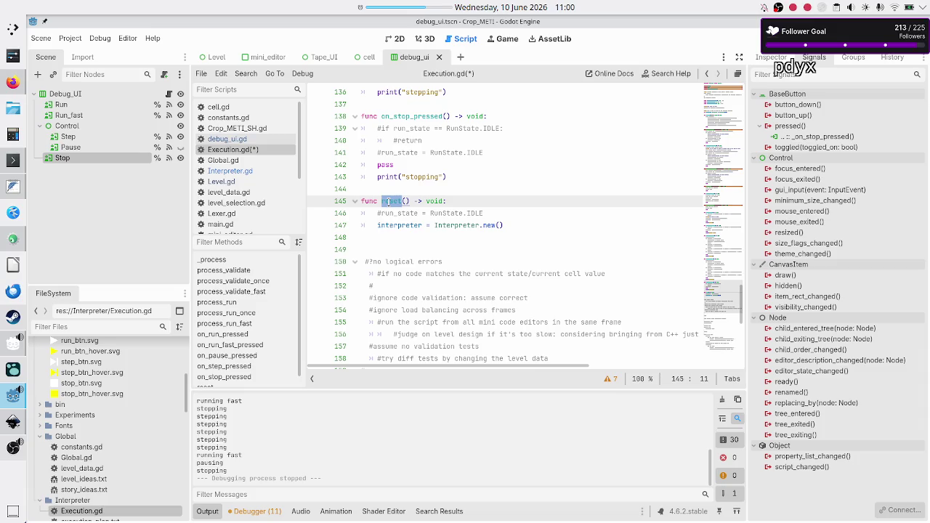
{"action": "left_click", "coordinate": [472, 203]}
{"action": "scroll", "coordinate": [471, 207], "scroll_direction": "up", "scroll_amount": 4}
{"action": "scroll", "coordinate": [472, 208], "scroll_direction": "up", "scroll_amount": 7}
{"action": "scroll", "coordinate": [471, 205], "scroll_direction": "right", "scroll_amount": 2}
{"action": "scroll", "coordinate": [471, 205], "scroll_direction": "left", "scroll_amount": 2}
{"action": "scroll", "coordinate": [471, 206], "scroll_direction": "down", "scroll_amount": 10}
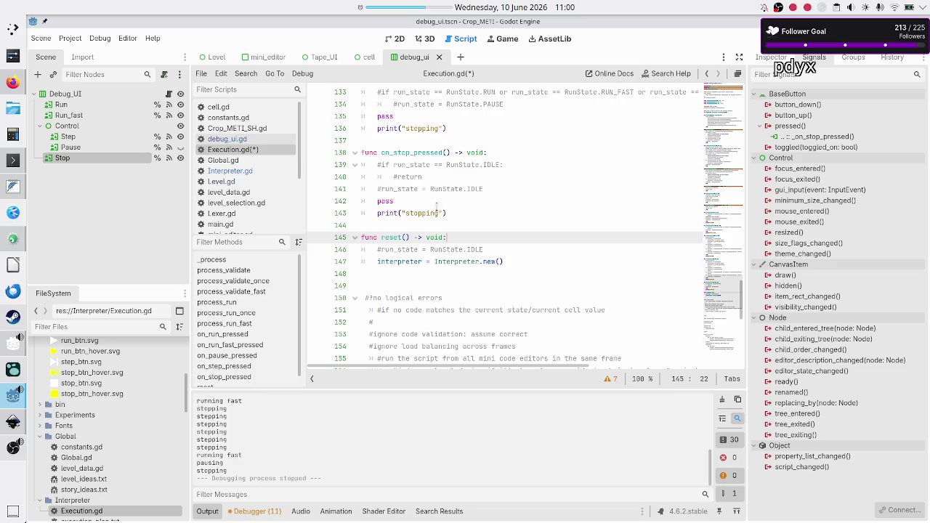
{"action": "double_click", "coordinate": [456, 261]}
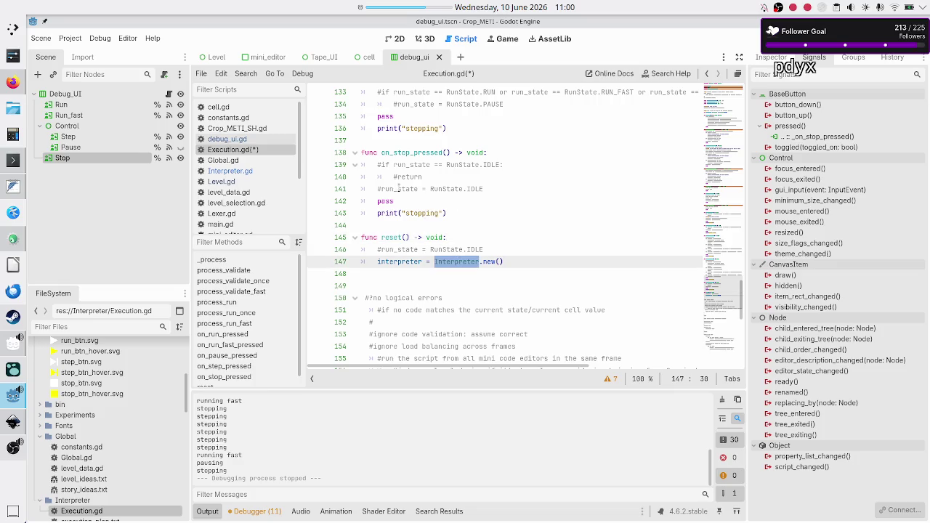
{"action": "left_click", "coordinate": [232, 172]}
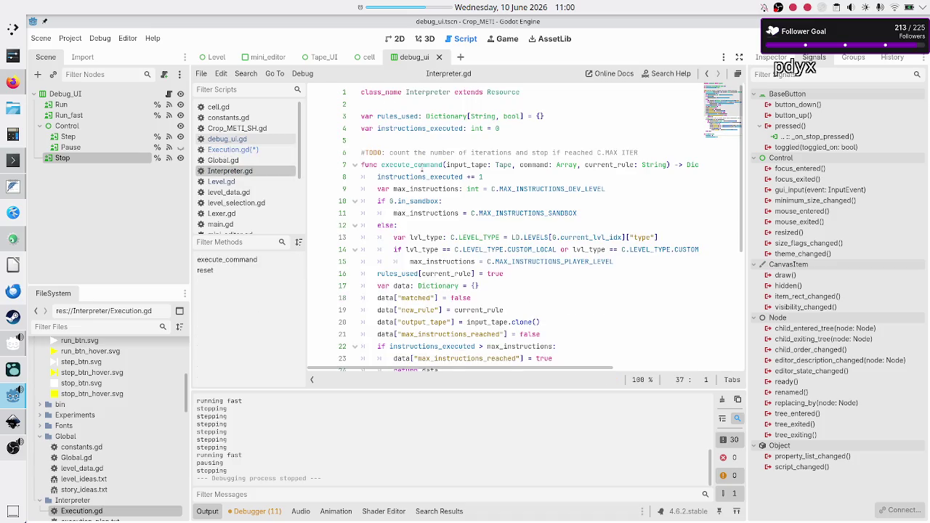
Step: Check the Interpreter's reset() function and the interpreter declaration on line 21 of Execution.gd
{"action": "scroll", "coordinate": [421, 170], "scroll_direction": "down", "scroll_amount": 5}
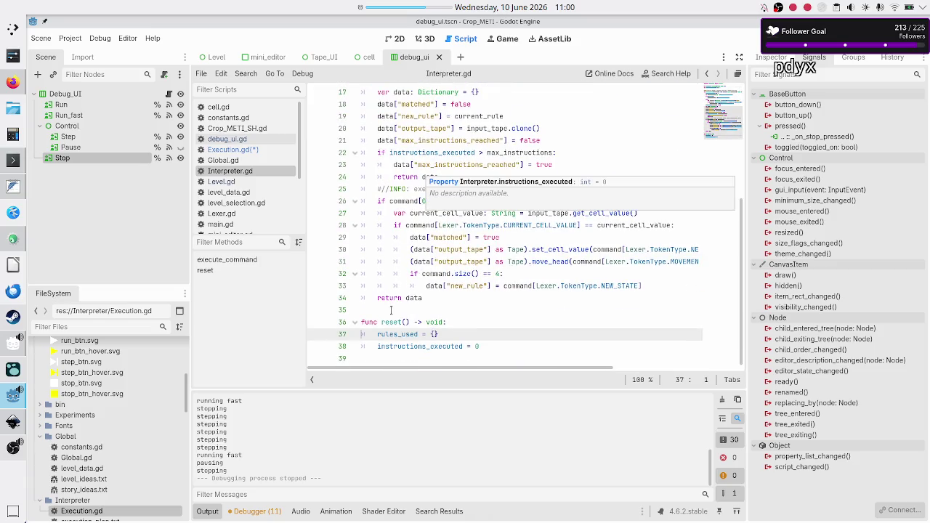
{"action": "double_click", "coordinate": [401, 346]}
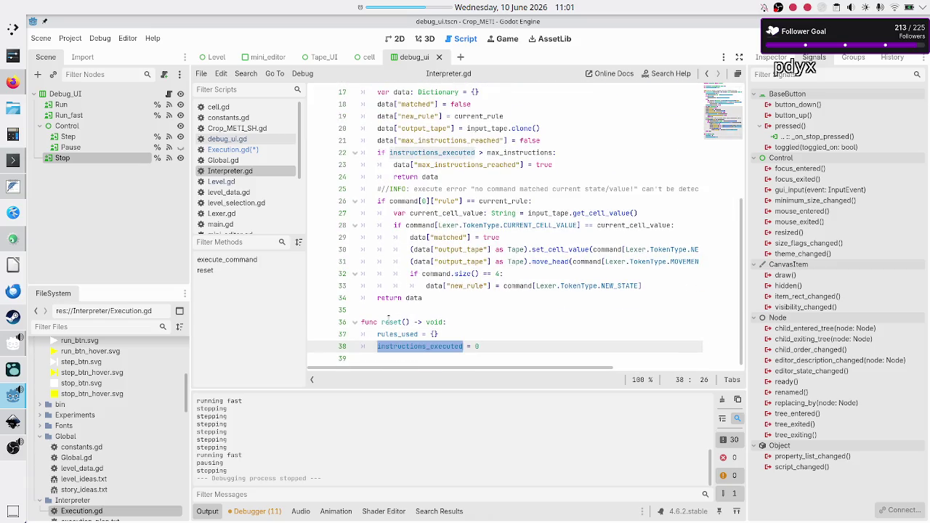
{"action": "double_click", "coordinate": [389, 322]}
{"action": "left_click", "coordinate": [385, 309]}
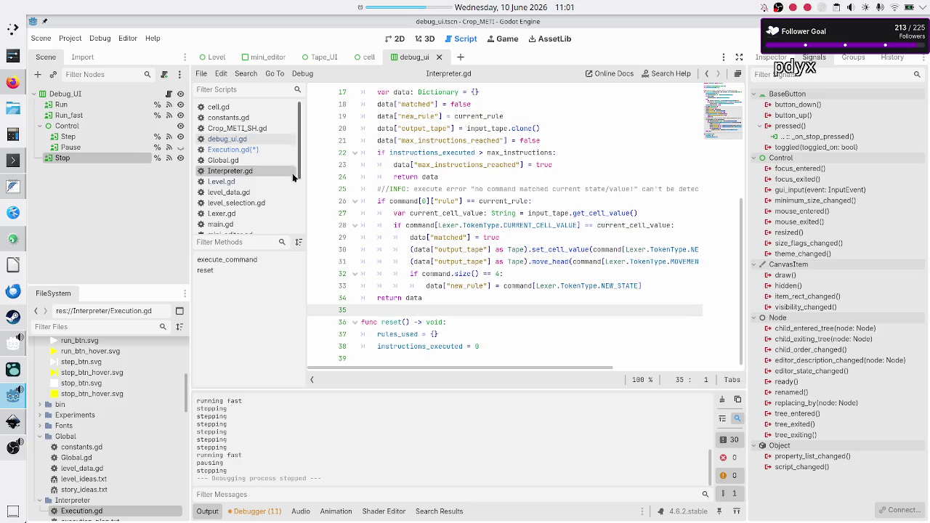
{"action": "left_click", "coordinate": [263, 150]}
{"action": "scroll", "coordinate": [521, 160], "scroll_direction": "up", "scroll_amount": 15}
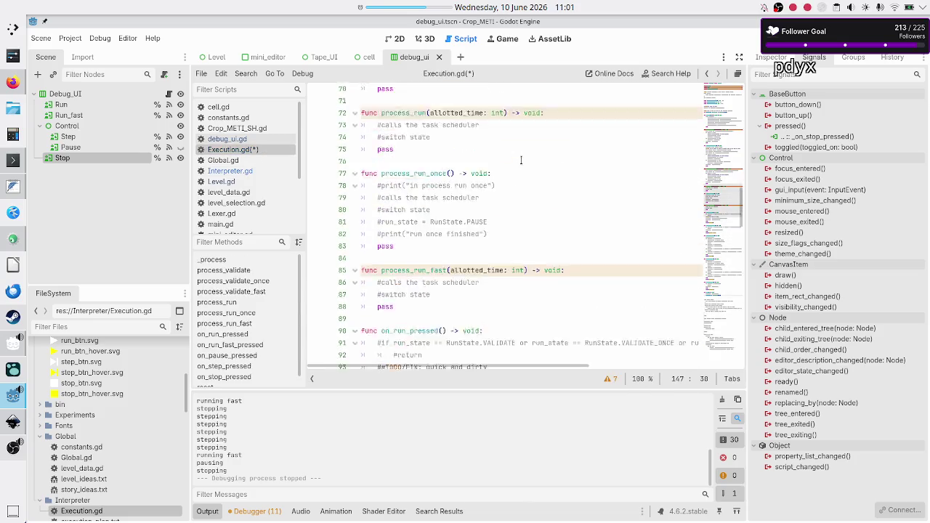
{"action": "scroll", "coordinate": [521, 160], "scroll_direction": "up", "scroll_amount": 10}
{"action": "scroll", "coordinate": [484, 191], "scroll_direction": "down", "scroll_amount": 6}
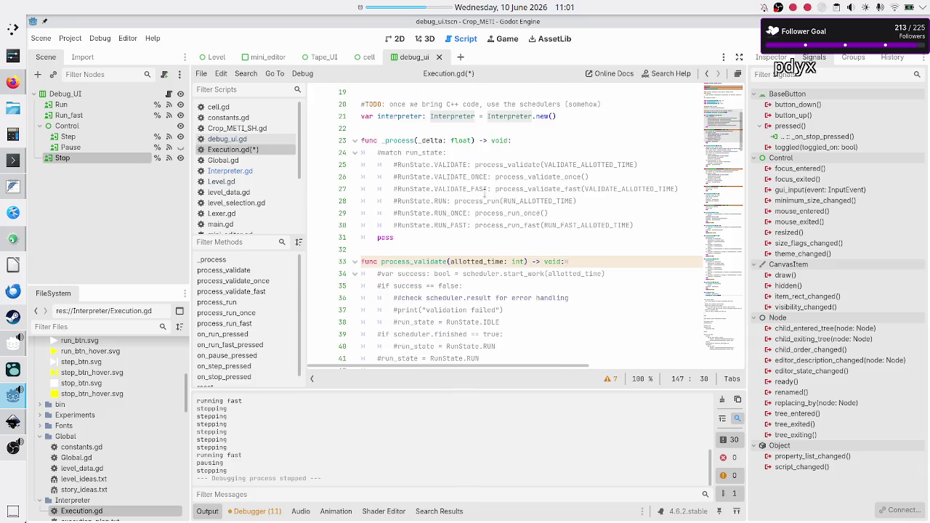
{"action": "scroll", "coordinate": [484, 191], "scroll_direction": "up", "scroll_amount": 1}
{"action": "double_click", "coordinate": [509, 153]}
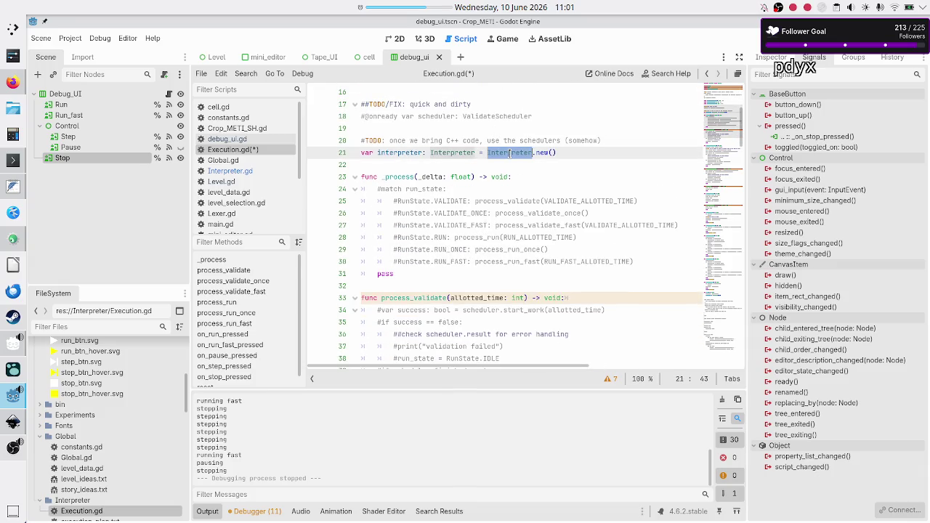
{"action": "left_click", "coordinate": [572, 152]}
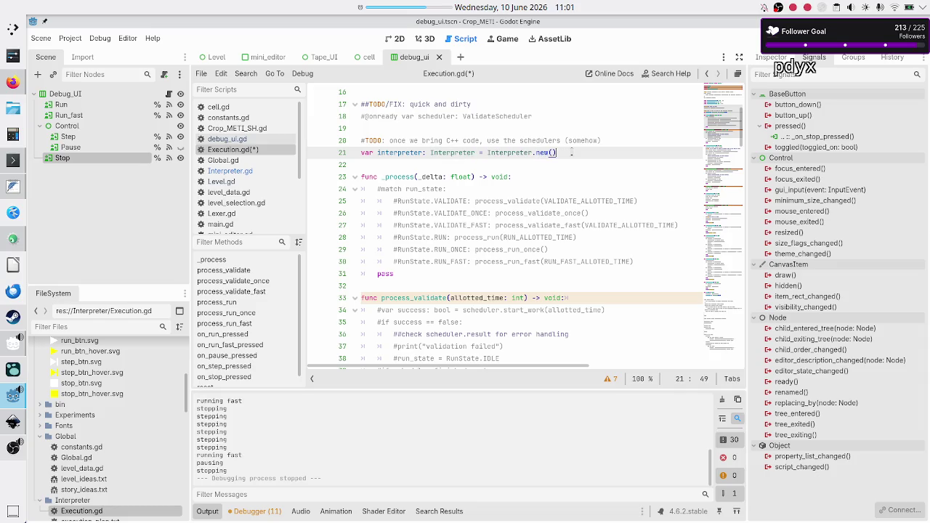
{"action": "scroll", "coordinate": [491, 185], "scroll_direction": "down", "scroll_amount": 20}
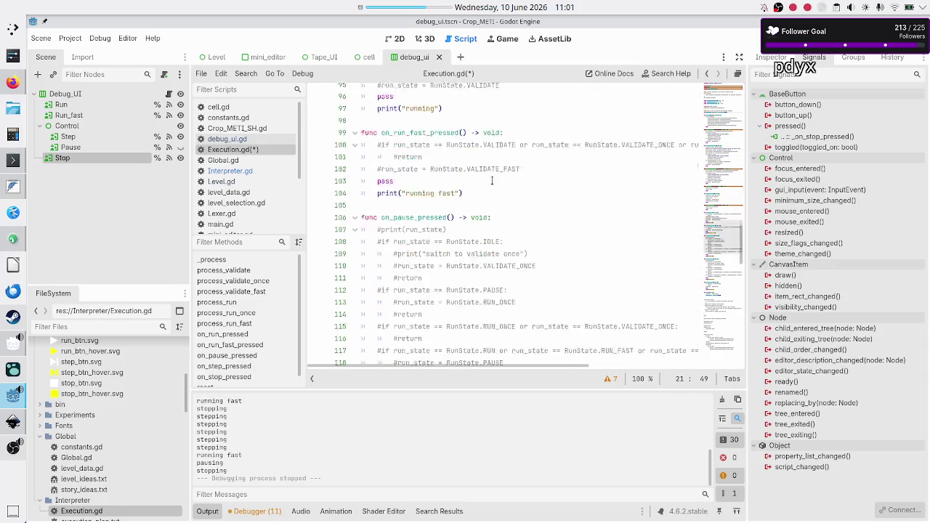
{"action": "scroll", "coordinate": [491, 182], "scroll_direction": "down", "scroll_amount": 2}
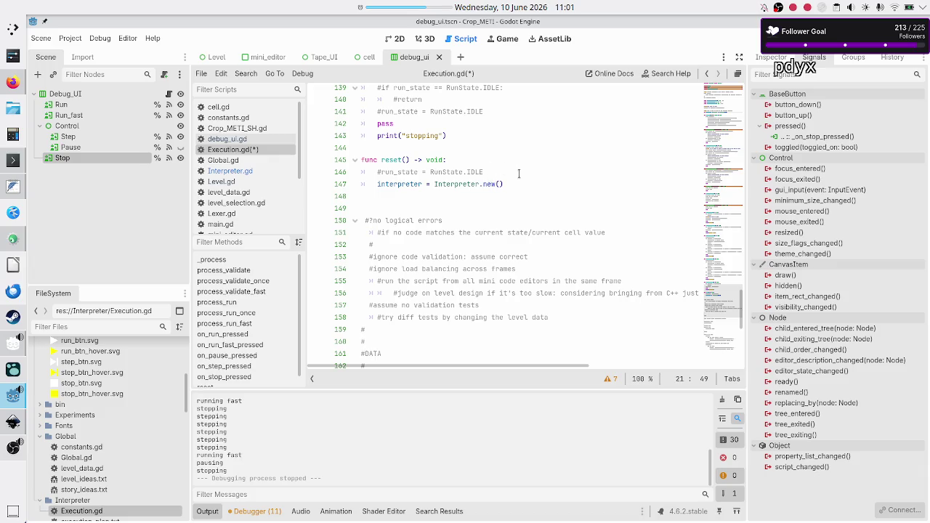
Step: Replace the new Interpreter assignment in reset() with interpreter.reset() and save Execution.gd
{"action": "left_click", "coordinate": [520, 183]}
{"action": "key", "text": "BackSpace"}
{"action": "key", "text": "BackSpace"}
{"action": "key", "text": "BackSpace"}
{"action": "key", "text": "BackSpace"}
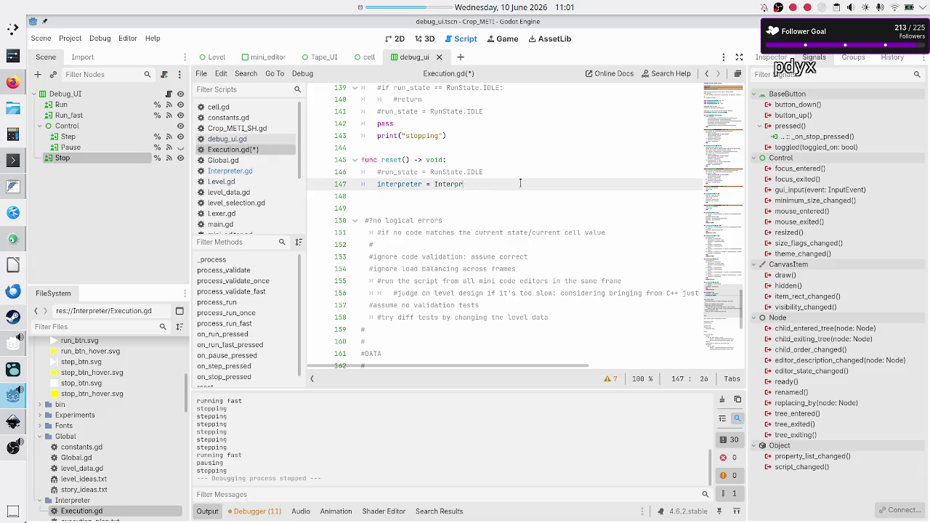
{"action": "type", "text": ".rese"}
{"action": "key", "text": "Return"}
{"action": "key", "text": "Down"}
{"action": "key", "text": "ctrl+s"}
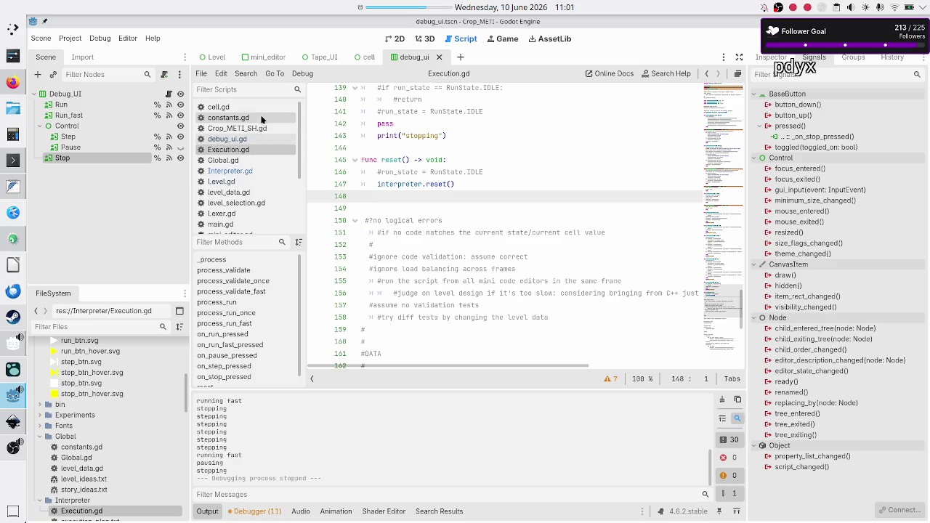
Step: Open Level.gd and review the debug UI and execution signal connections in _ready()
{"action": "left_click", "coordinate": [238, 181]}
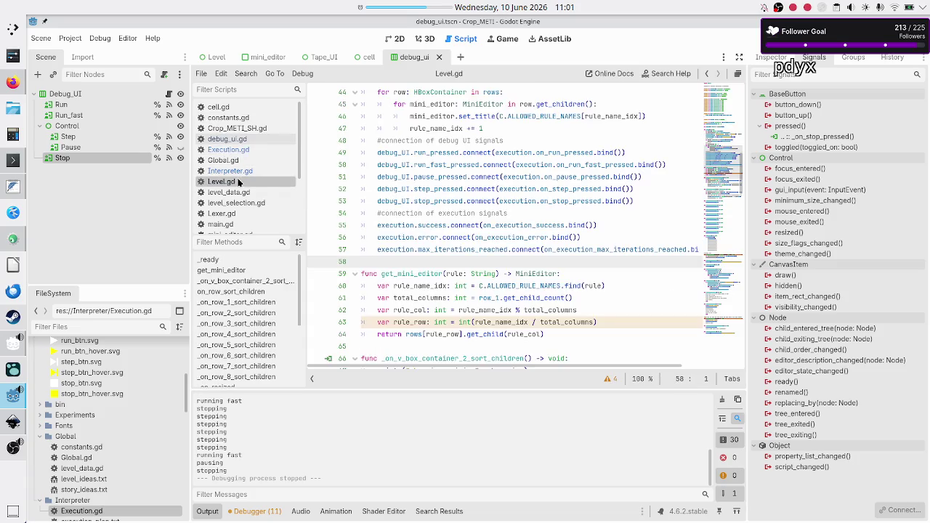
{"action": "key", "text": "Left"}
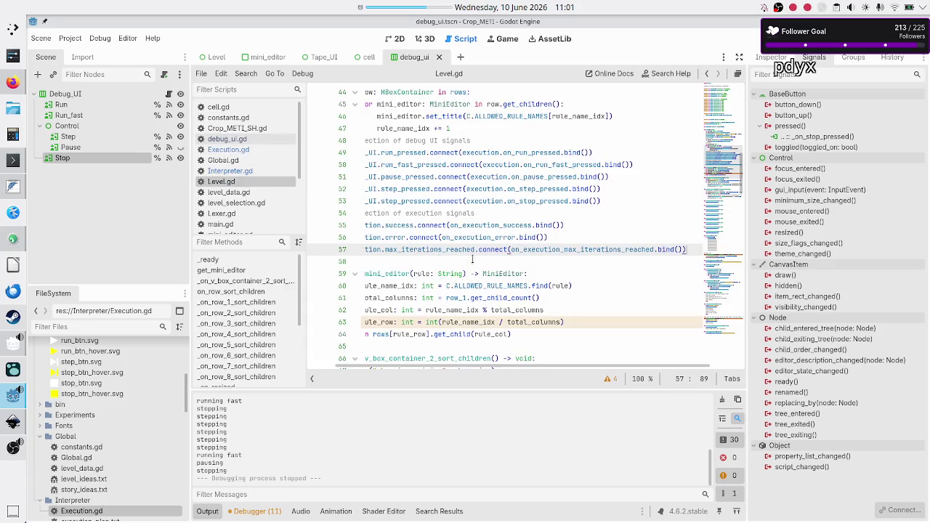
{"action": "key", "text": "Up"}
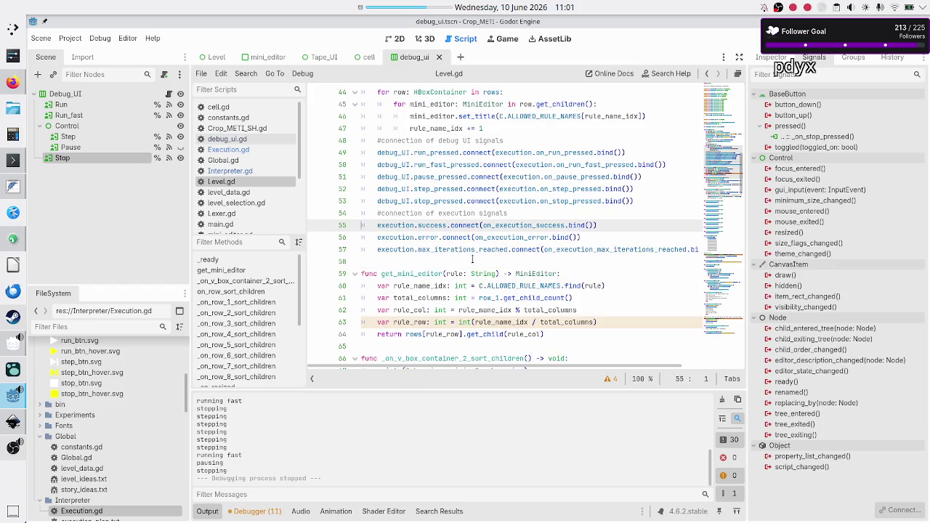
{"action": "key", "text": "Up"}
{"action": "key", "text": "Up"}
{"action": "key", "text": "Up"}
{"action": "key", "text": "Up"}
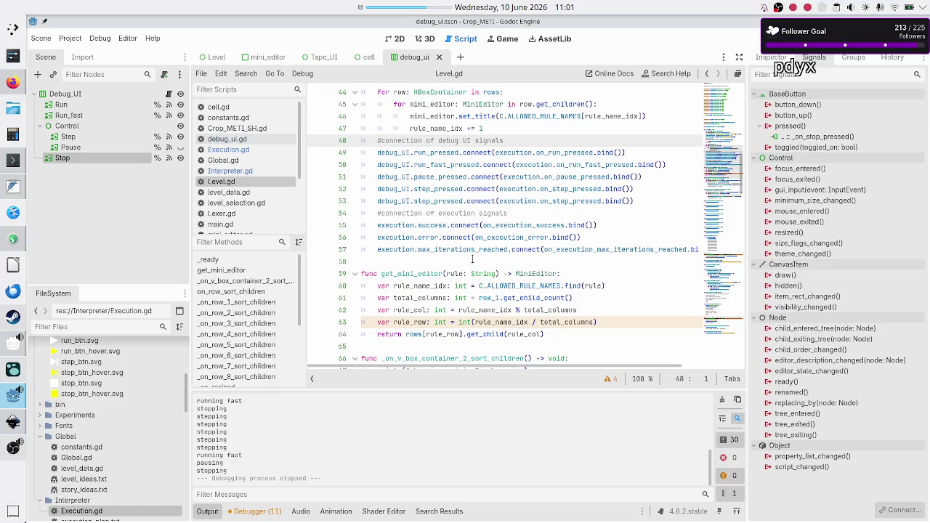
{"action": "key", "text": "Up"}
{"action": "key", "text": "Up"}
{"action": "key", "text": "Up"}
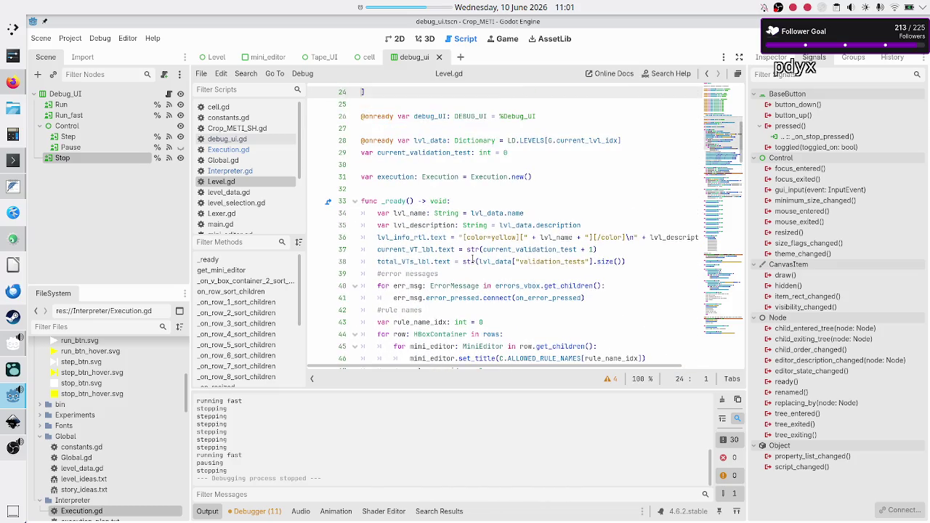
{"action": "key", "text": "Down"}
{"action": "key", "text": "Down"}
{"action": "key", "text": "Down"}
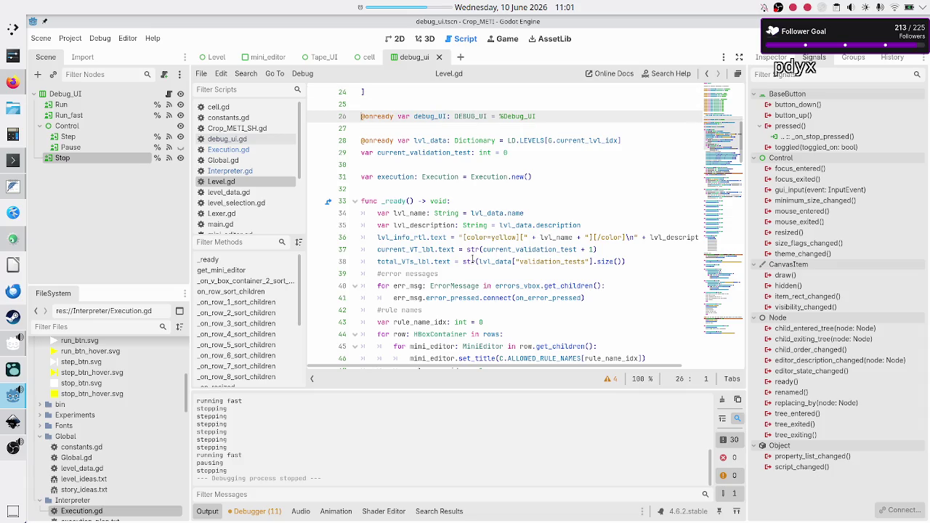
{"action": "key", "text": "Left"}
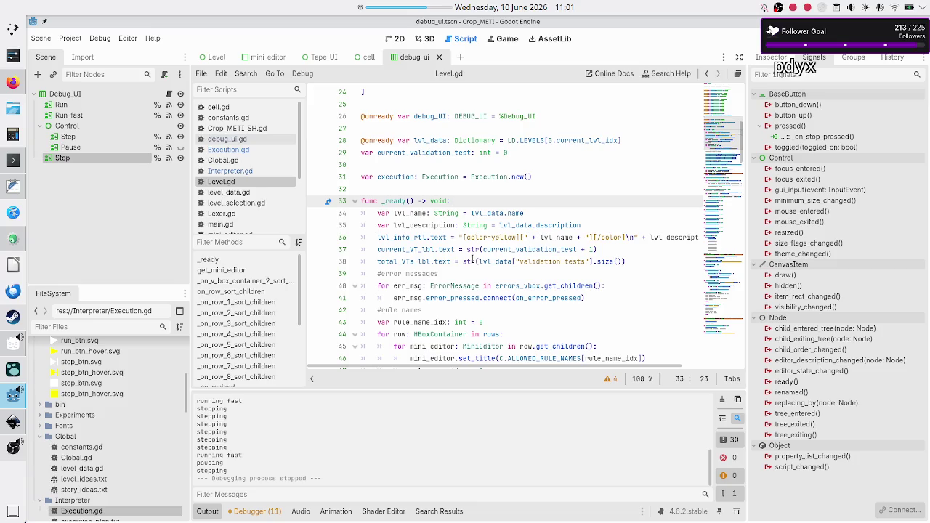
{"action": "key", "text": "Right"}
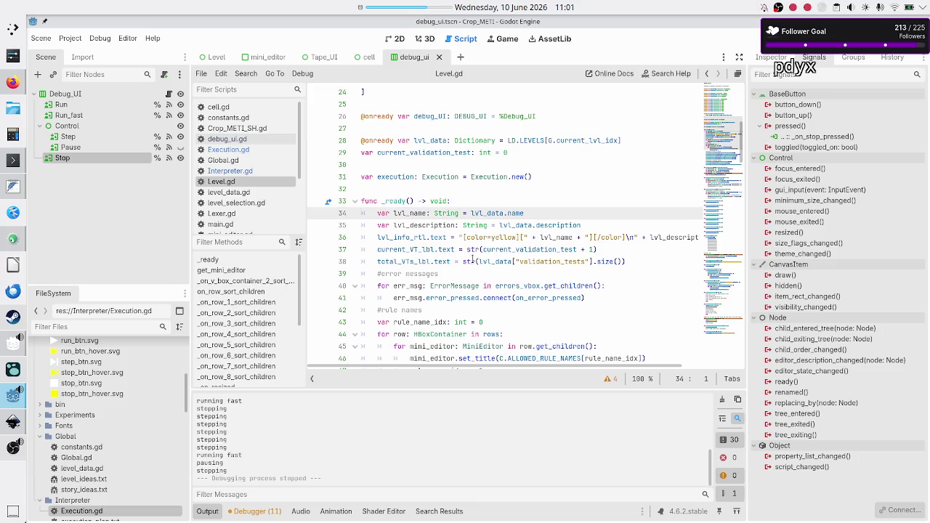
{"action": "key", "text": "Down"}
{"action": "key", "text": "Down"}
{"action": "key", "text": "Down"}
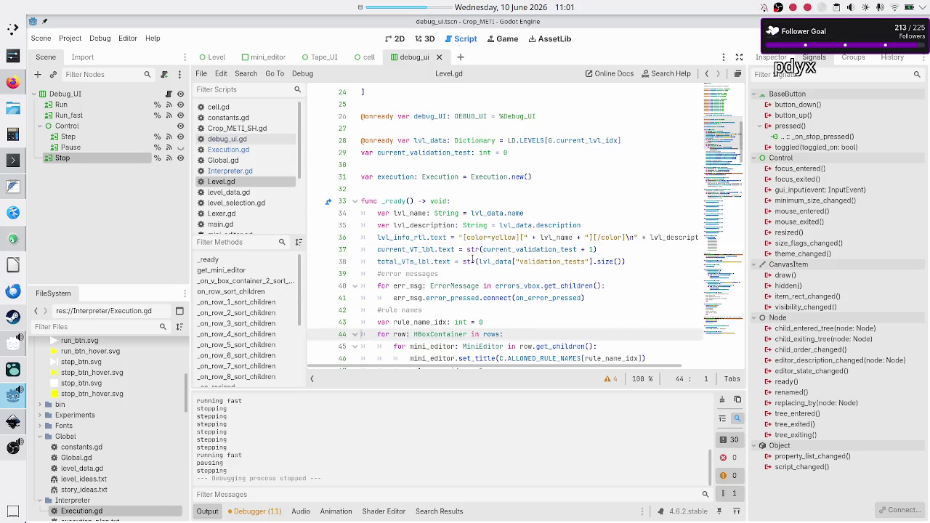
{"action": "key", "text": "Up"}
{"action": "key", "text": "Up"}
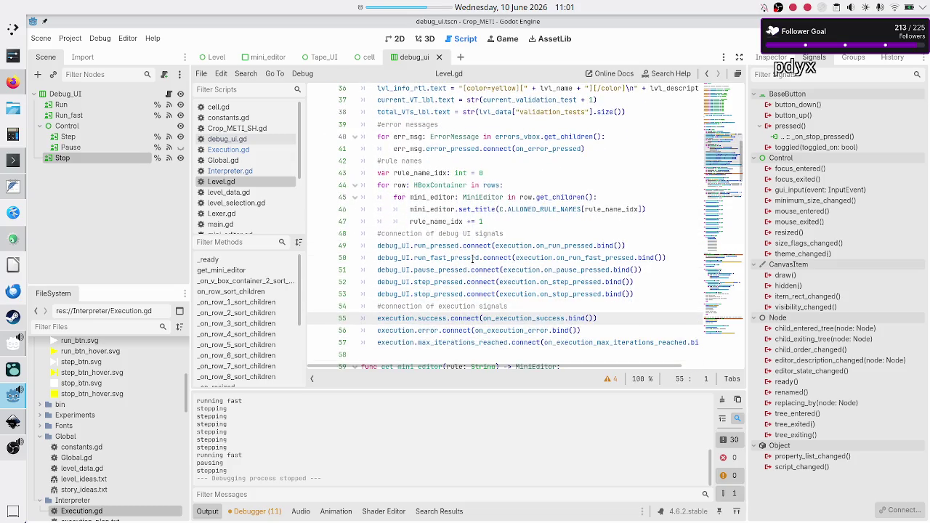
{"action": "key", "text": "Left"}
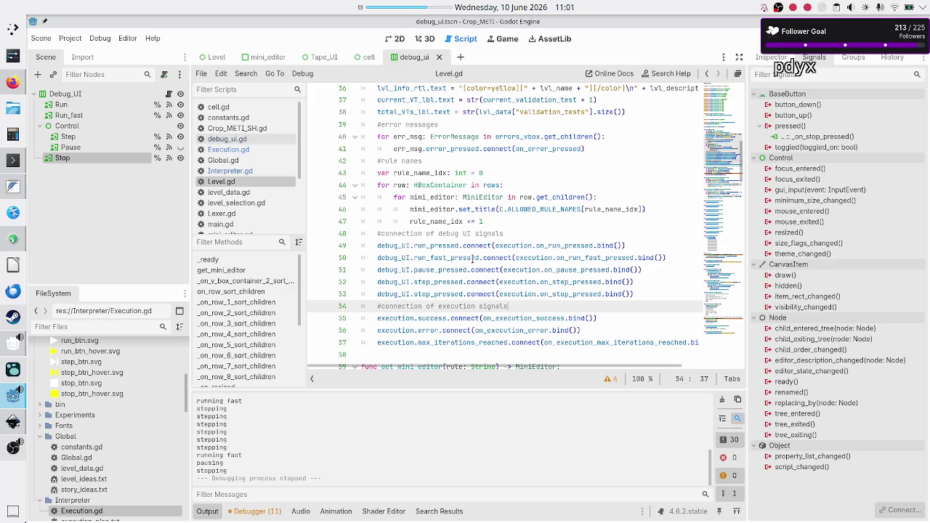
{"action": "key", "text": "Up"}
{"action": "key", "text": "Up"}
{"action": "key", "text": "Up"}
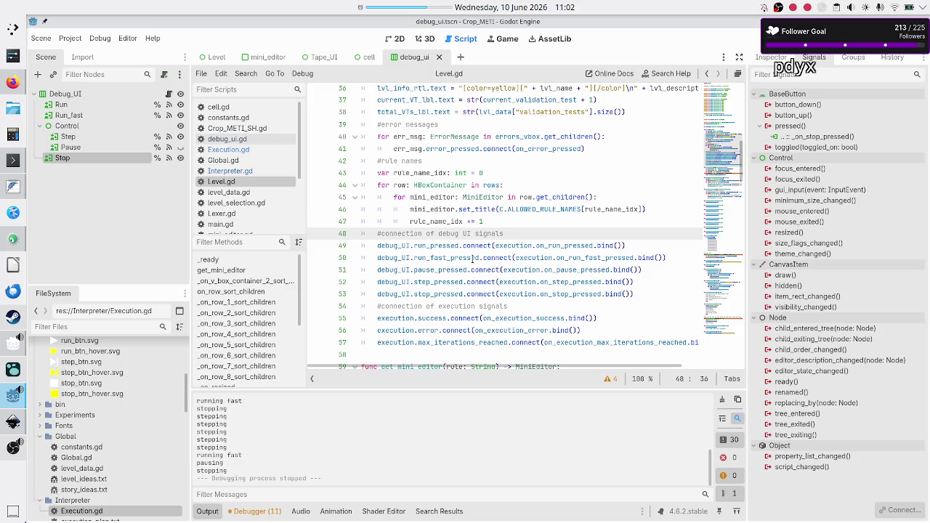
{"action": "key", "text": "Home"}
{"action": "key", "text": "Home"}
Step: Insert execution.reset() on a new line right after the lvl_description line
{"action": "key", "text": "Up"}
{"action": "key", "text": "Up"}
{"action": "key", "text": "Up"}
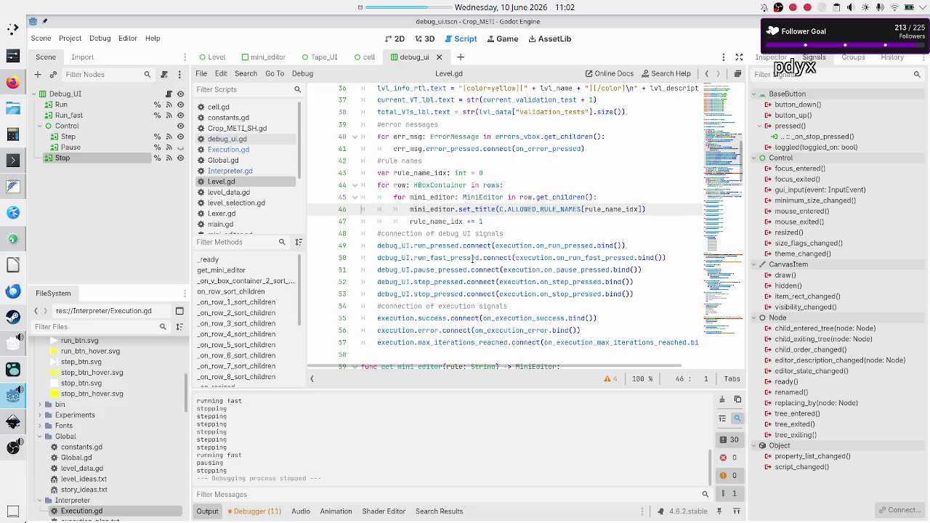
{"action": "key", "text": "Down"}
{"action": "key", "text": "Down"}
{"action": "key", "text": "Down"}
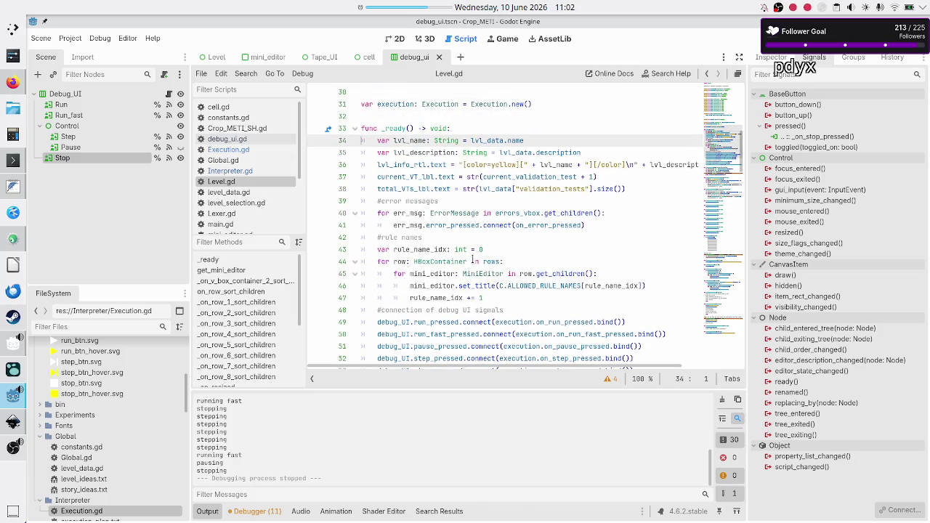
{"action": "key", "text": "Down"}
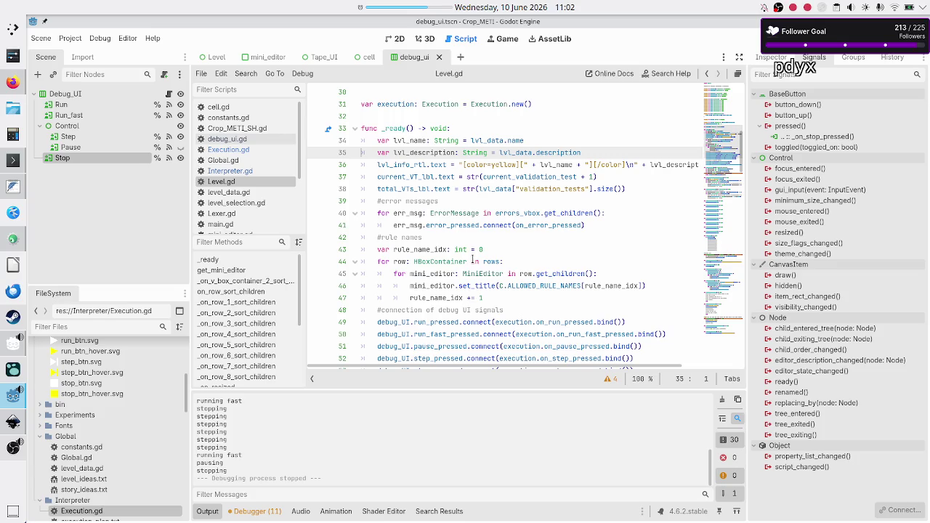
{"action": "key", "text": "Down"}
{"action": "key", "text": "ctrl+shift+Return"}
{"action": "type", "text": "exe"}
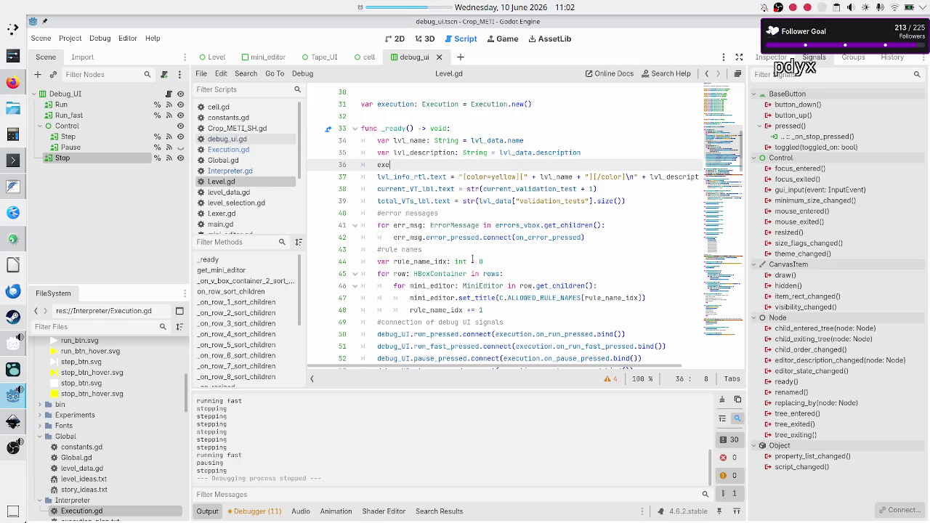
{"action": "key", "text": "Return"}
{"action": "type", "text": ".res"}
{"action": "key", "text": "Return"}
Step: Scroll down through the rest of Level.gd to review the script
{"action": "key", "text": "Down"}
{"action": "key", "text": "Down"}
{"action": "key", "text": "Home"}
{"action": "key", "text": "Down"}
{"action": "key", "text": "Down"}
{"action": "key", "text": "Down"}
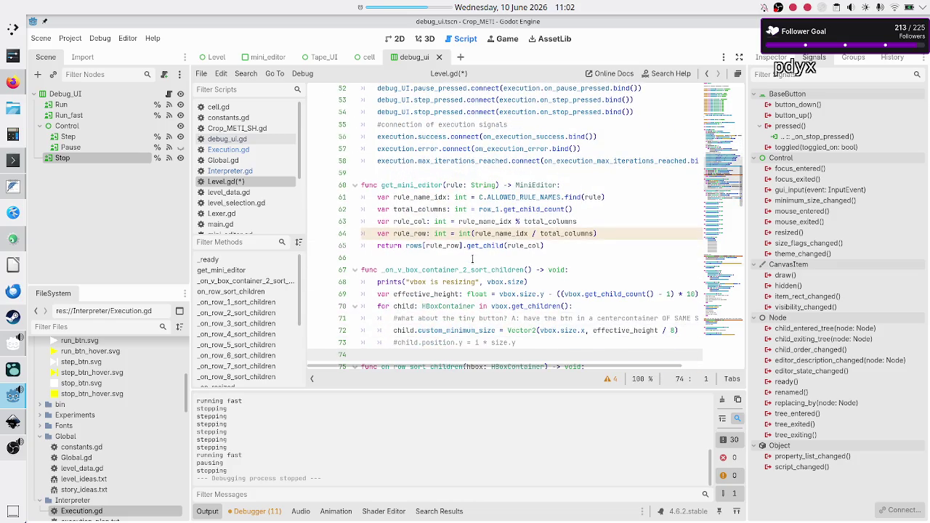
{"action": "key", "text": "Down"}
{"action": "key", "text": "Down"}
{"action": "key", "text": "Down"}
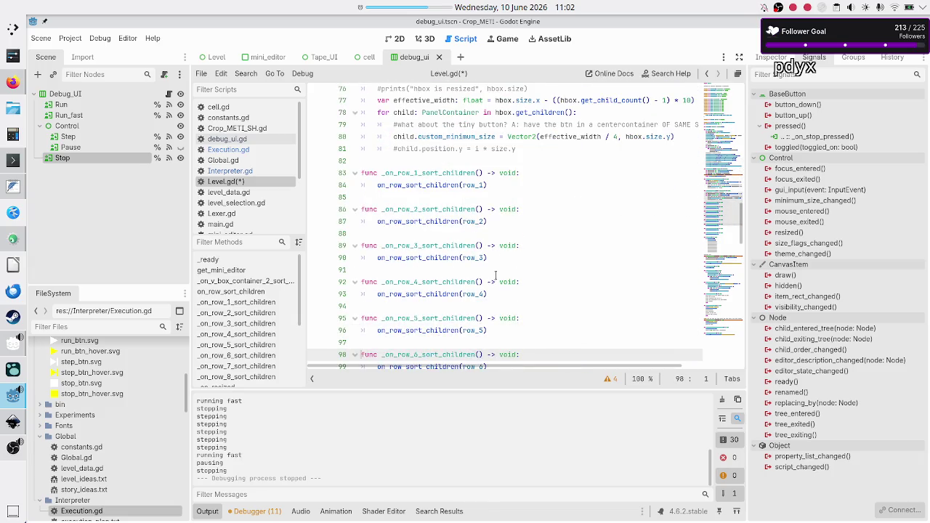
{"action": "scroll", "coordinate": [496, 275], "scroll_direction": "down", "scroll_amount": 3}
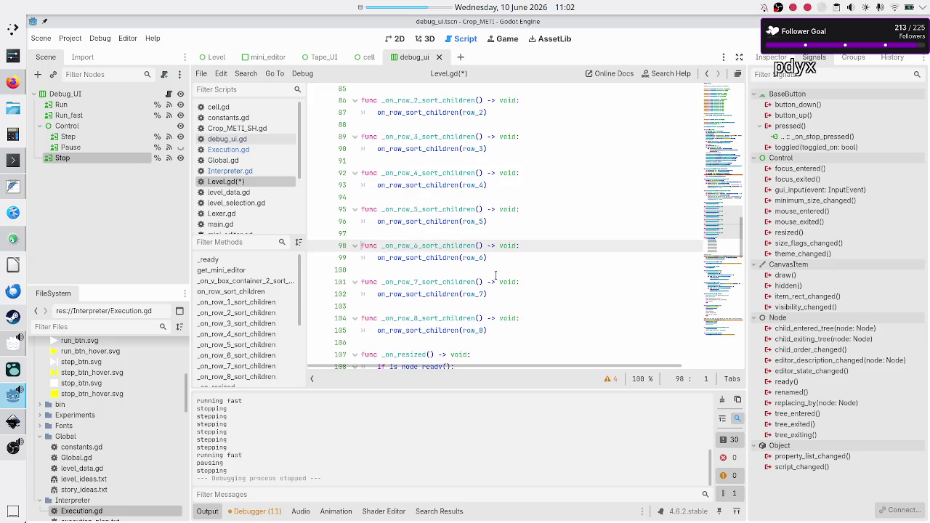
{"action": "scroll", "coordinate": [495, 275], "scroll_direction": "down", "scroll_amount": 7}
{"action": "scroll", "coordinate": [496, 274], "scroll_direction": "down", "scroll_amount": 3}
{"action": "scroll", "coordinate": [496, 275], "scroll_direction": "up", "scroll_amount": 2}
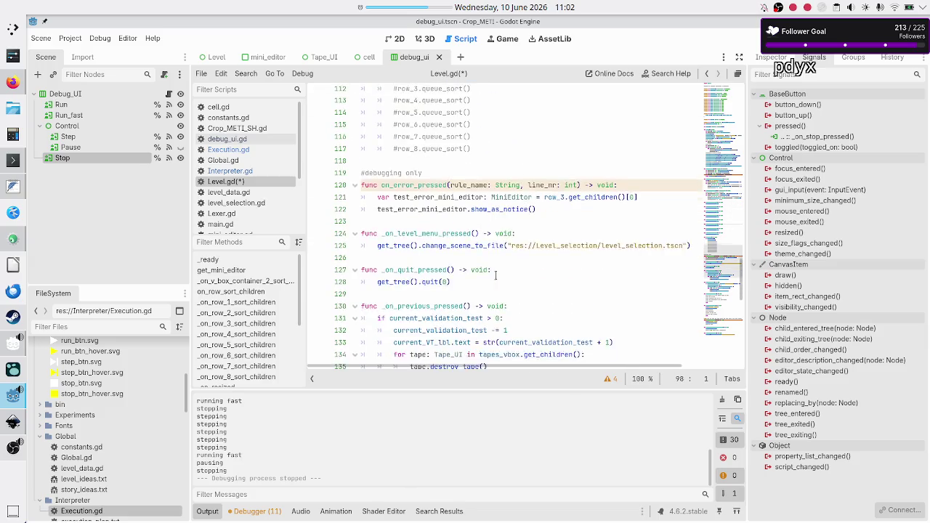
{"action": "scroll", "coordinate": [496, 275], "scroll_direction": "down", "scroll_amount": 1}
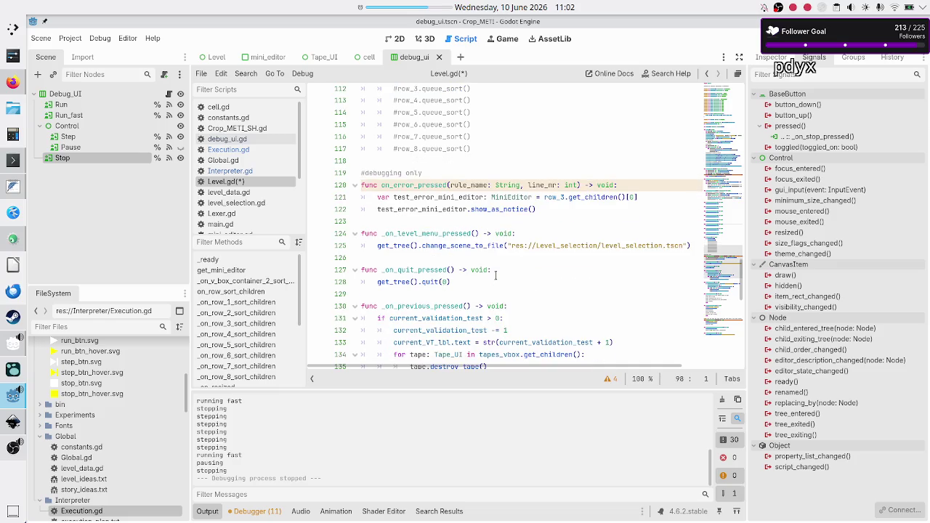